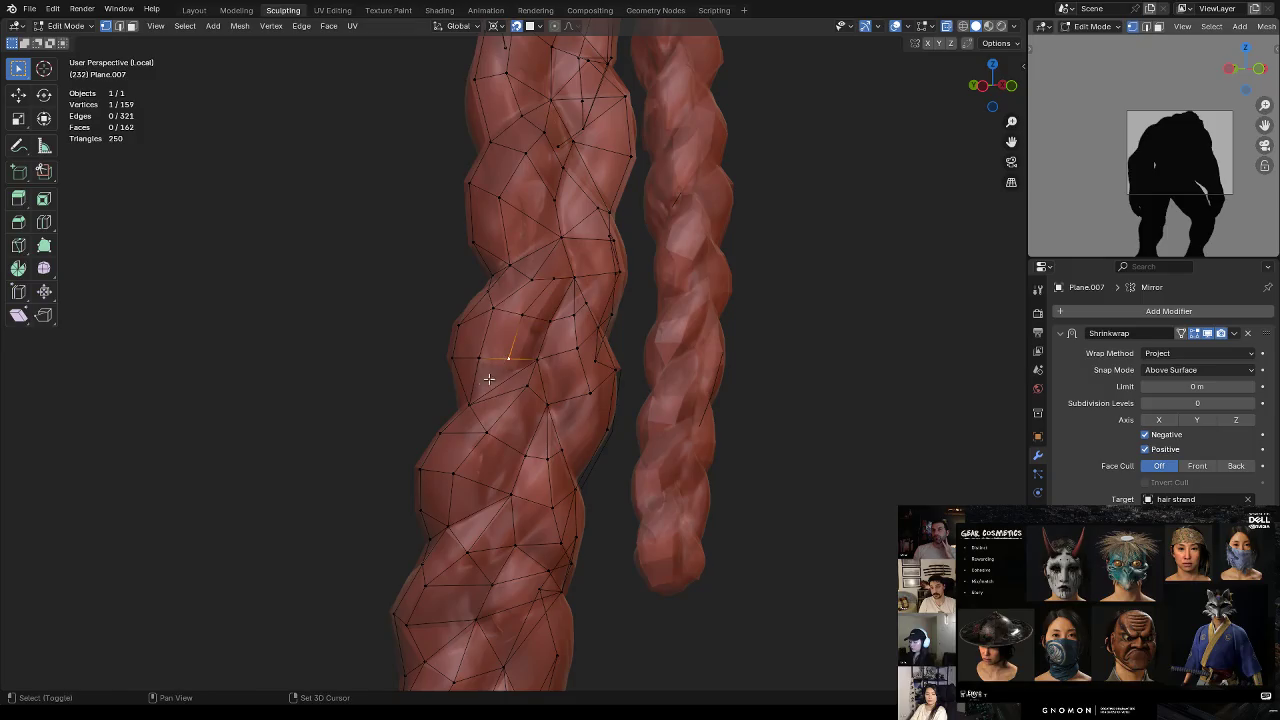
Step: Join two vertex pairs with edges and reposition a vertex lower on the braid
key(j)
click(560, 264)
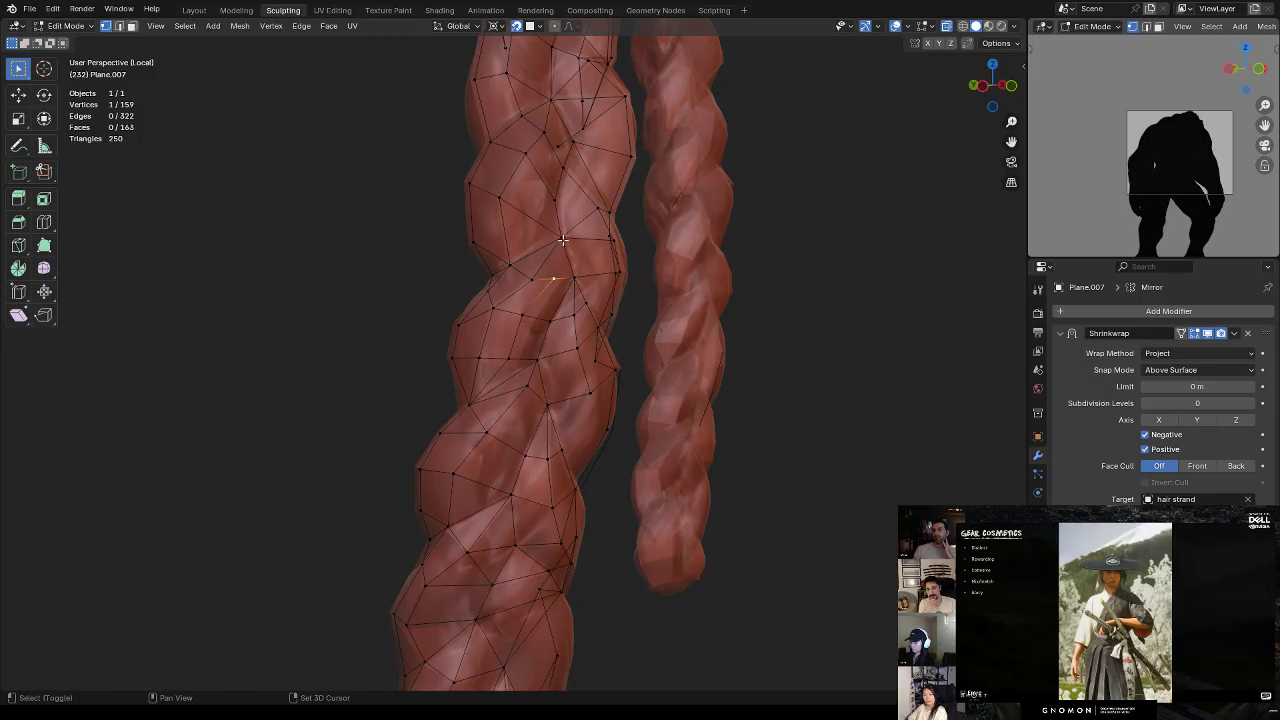
key(j)
key(g)
click(509, 359)
key(g)
click(512, 356)
mouse_move(512, 356)
middle_down()
mouse_move(554, 305)
mouse_move(549, 403)
middle_up()
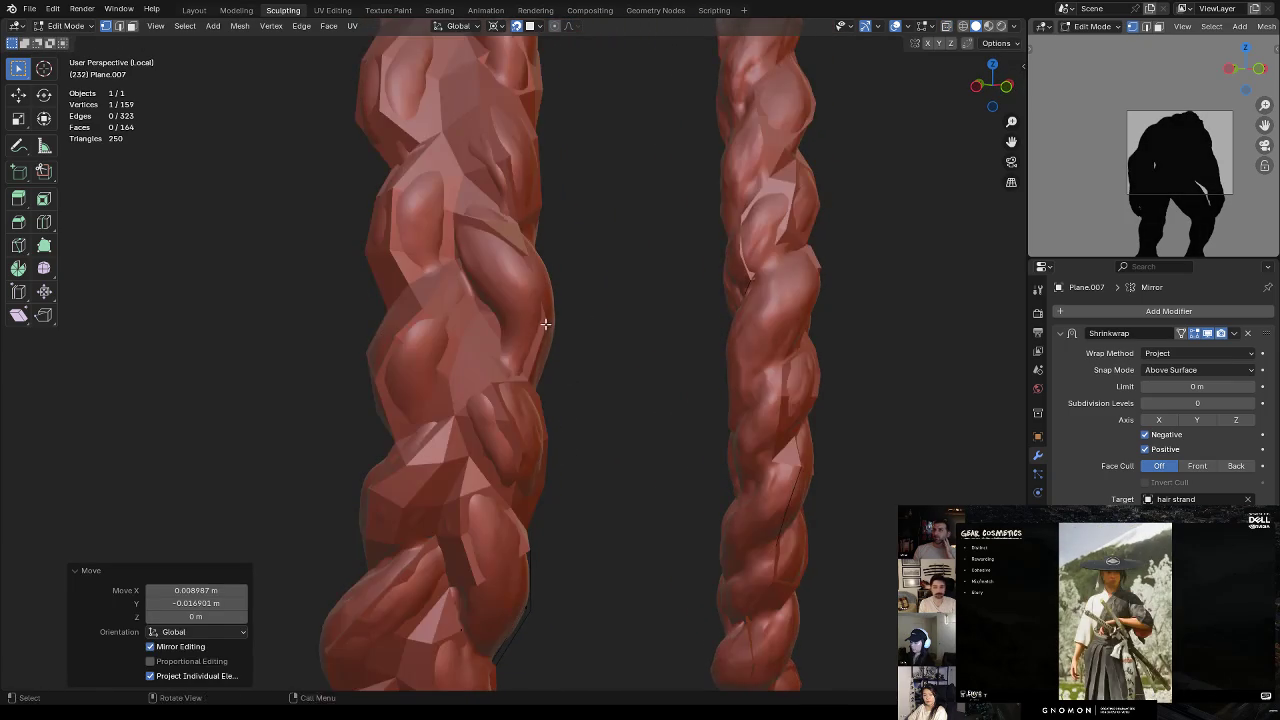
mouse_move(543, 314)
middle_down()
mouse_move(536, 337)
mouse_move(520, 320)
middle_up()
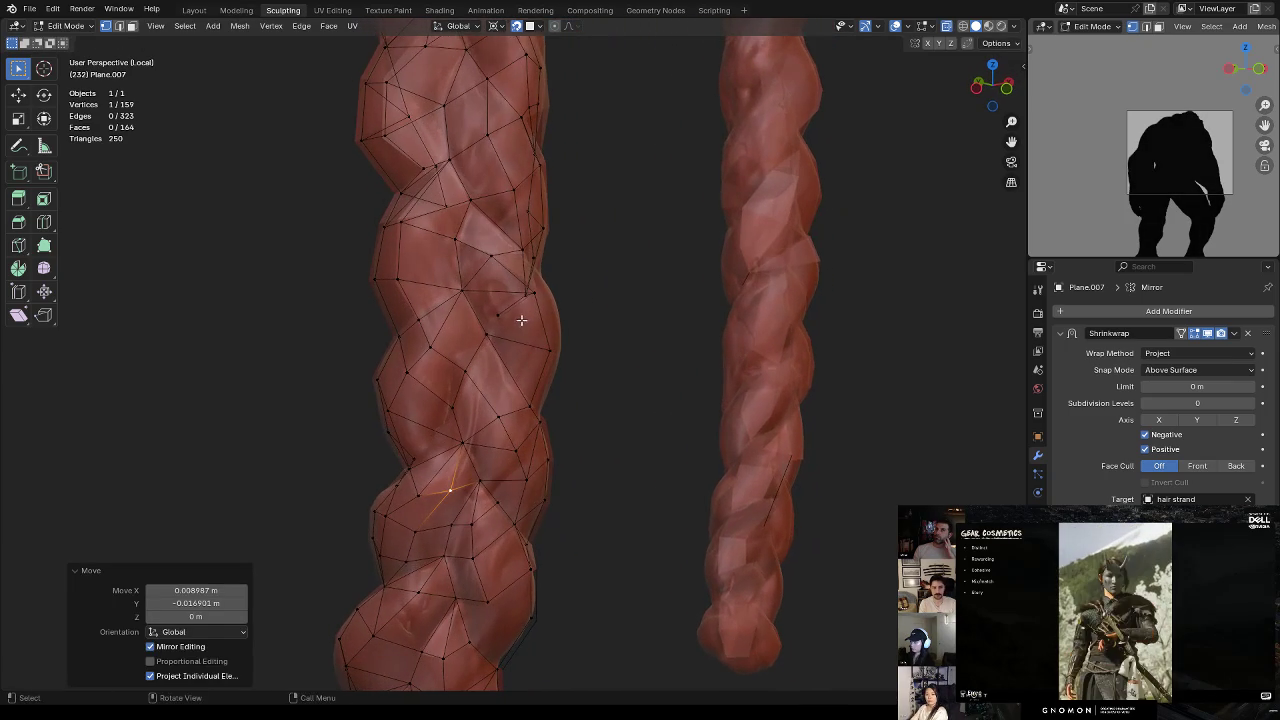
Step: Add an edge loop across the strand mesh and connect three vertex pairs with new edges
key(ctrl+r)
click(520, 319)
click(498, 280)
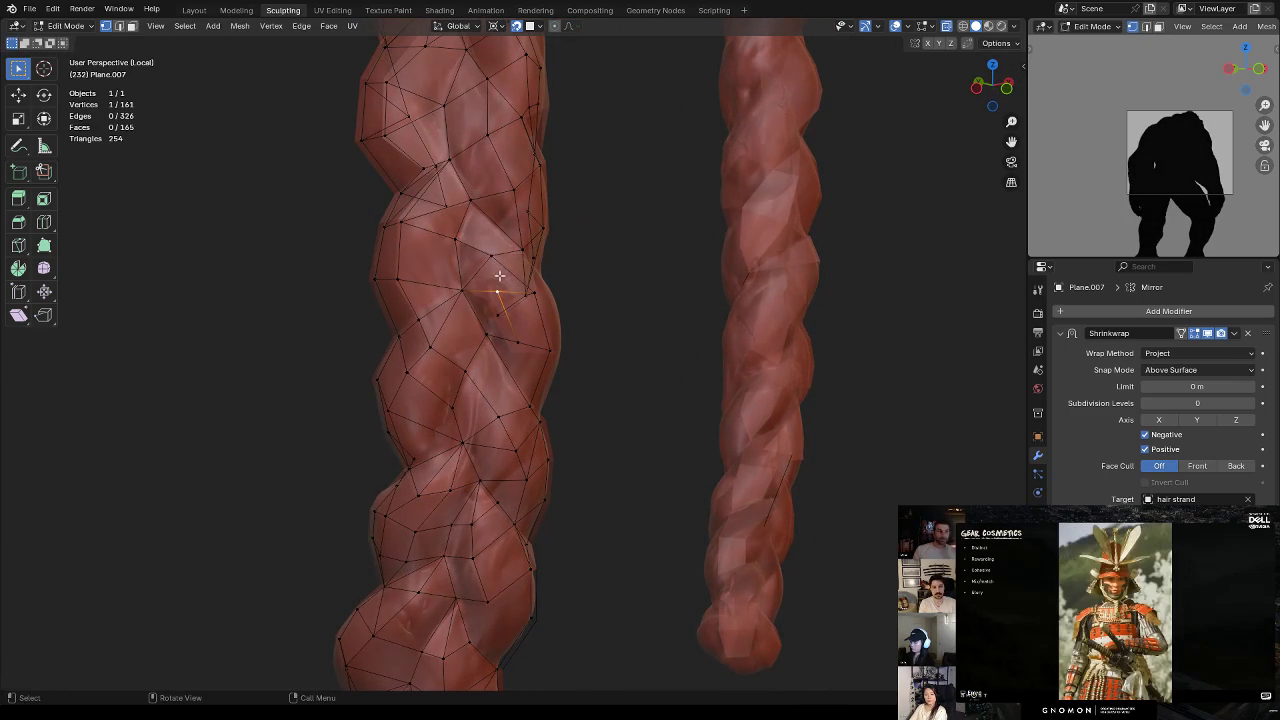
key(j)
shift+click(470, 206)
key(j)
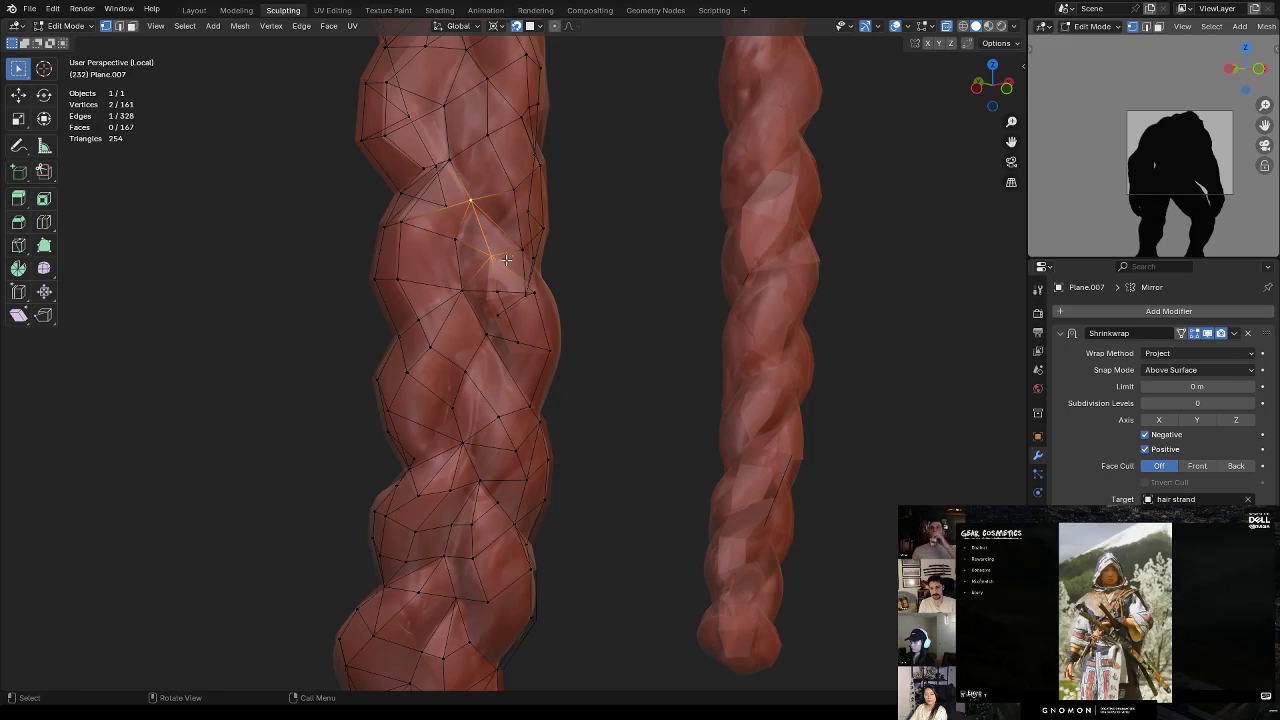
click(516, 340)
key(j)
Step: Nudge a vertex lower on the strand down onto the braid surface
mouse_move(562, 371)
middle_down()
mouse_move(480, 294)
mouse_move(480, 277)
middle_up()
click(466, 281)
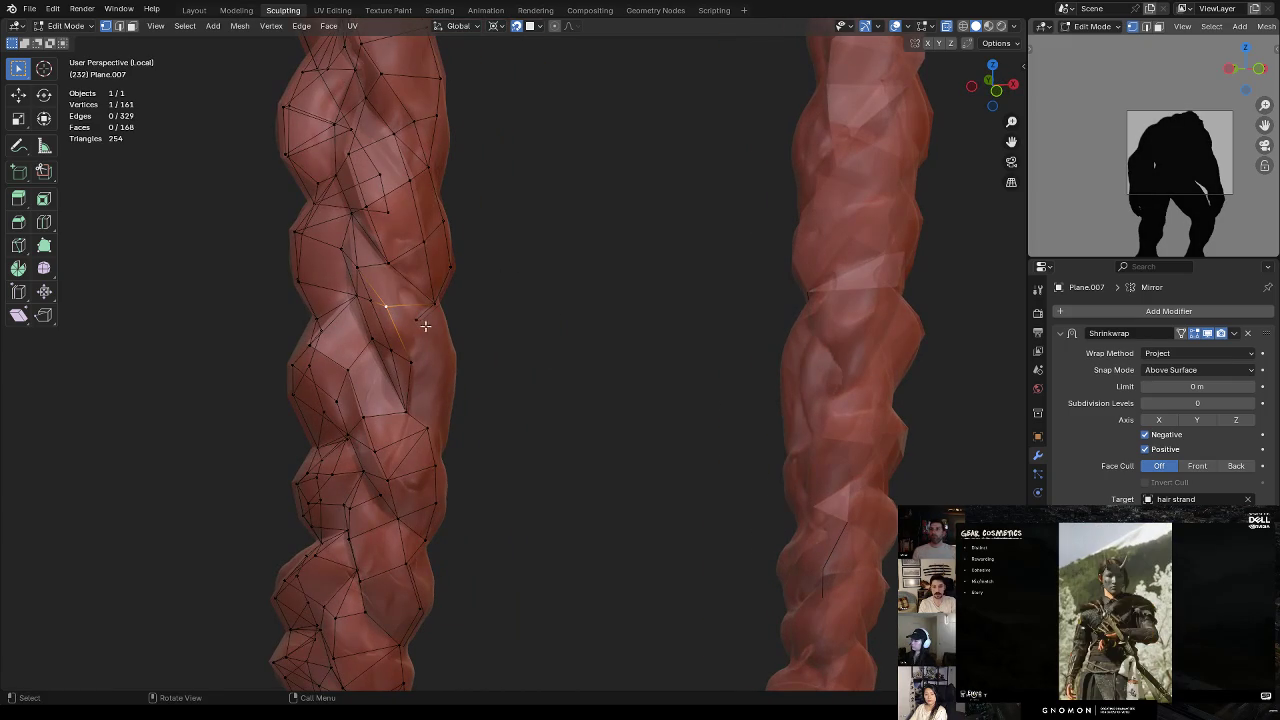
click(416, 360)
mouse_move(457, 406)
middle_down()
mouse_move(429, 377)
mouse_move(443, 456)
middle_up()
drag(437, 477, 443, 482)
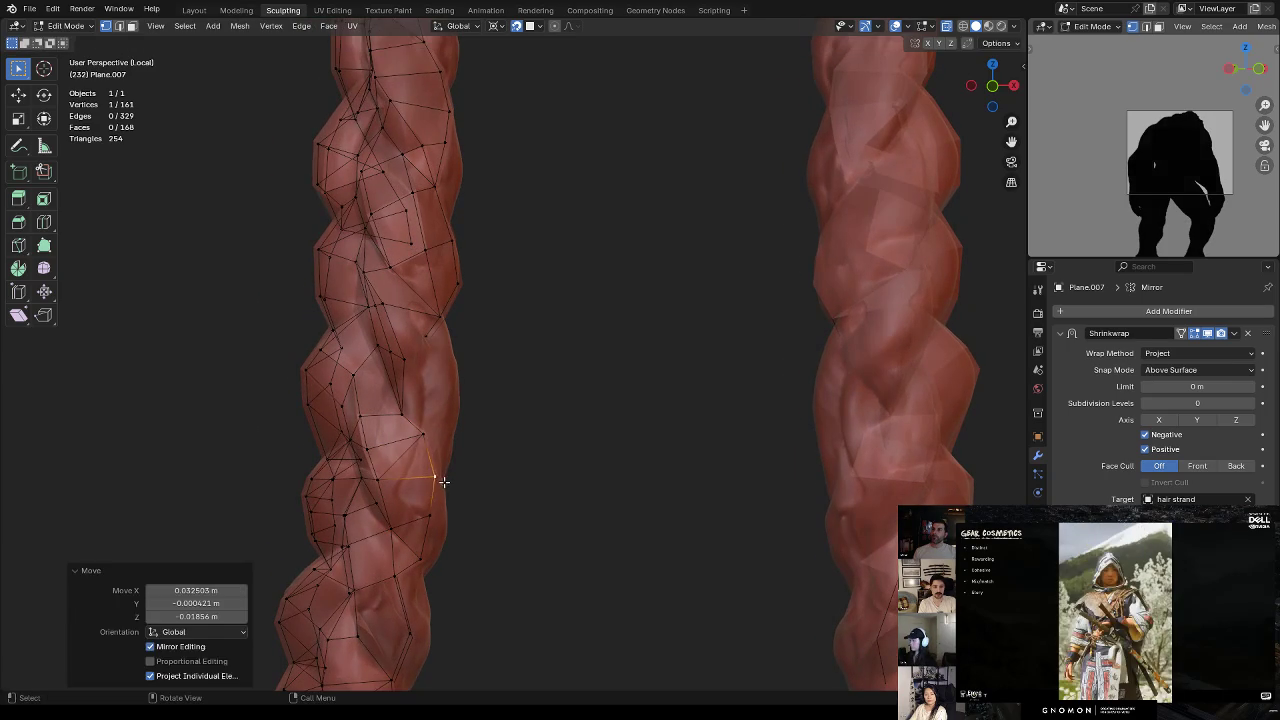
click(410, 411)
mouse_move(446, 442)
middle_down()
mouse_move(410, 432)
mouse_move(409, 415)
middle_up()
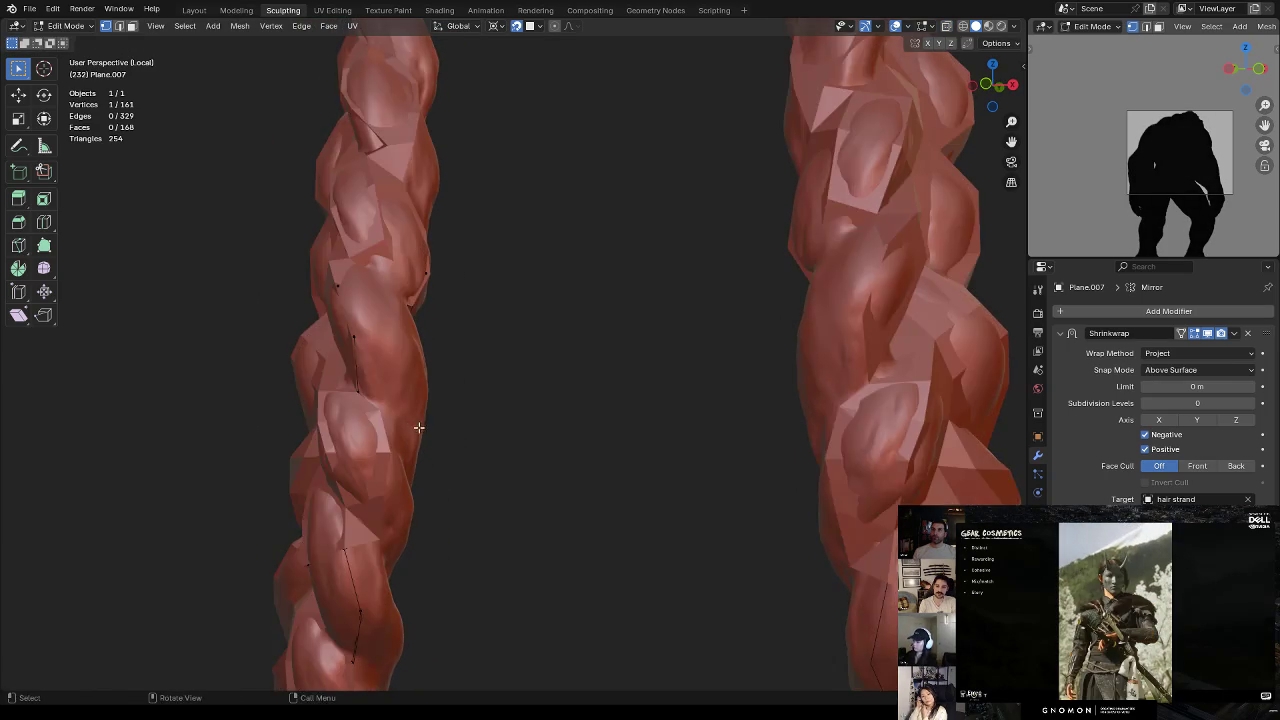
Step: Extrude a new vertex from the selected one and move it into place
key(e)
click(437, 385)
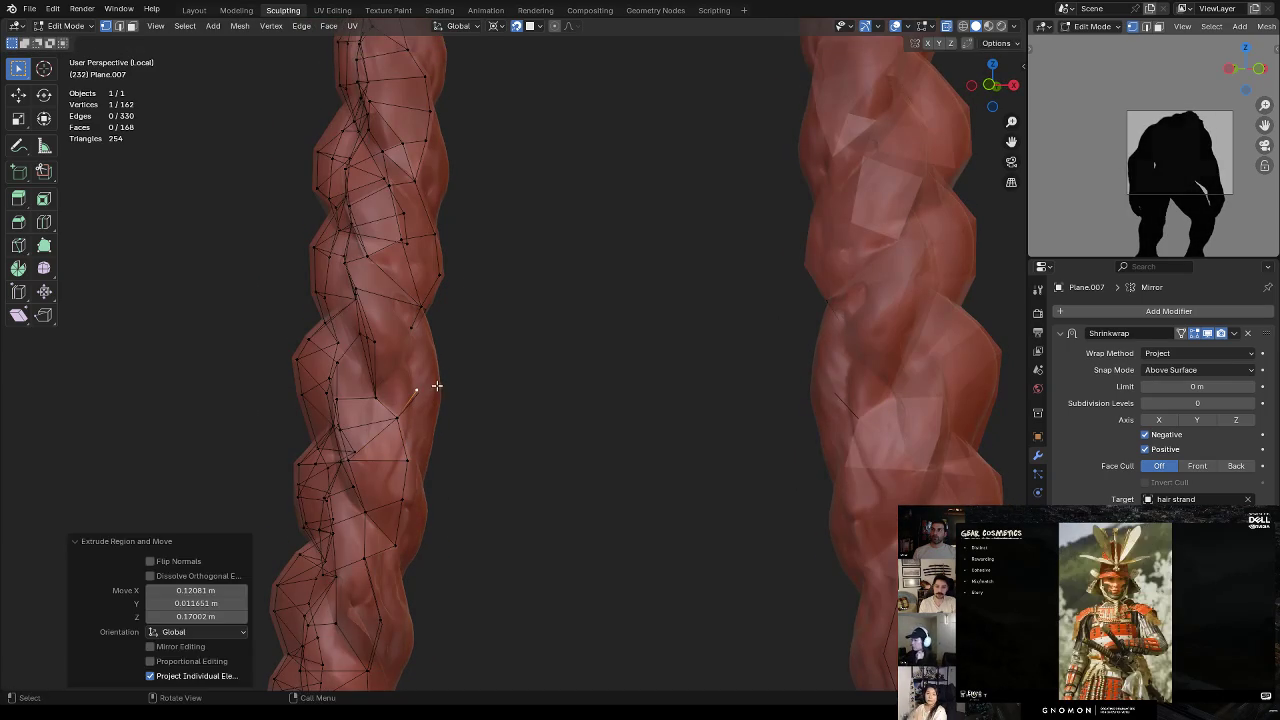
key(g)
click(414, 457)
middle_drag(414, 457, 471, 432)
mouse_move(477, 378)
middle_down()
mouse_move(463, 371)
mouse_move(467, 352)
mouse_move(446, 346)
mouse_move(520, 297)
mouse_move(517, 286)
mouse_move(464, 302)
middle_up()
click(459, 300)
Step: Move a vertex into a new spot and dissolve a stray edge
key(g)
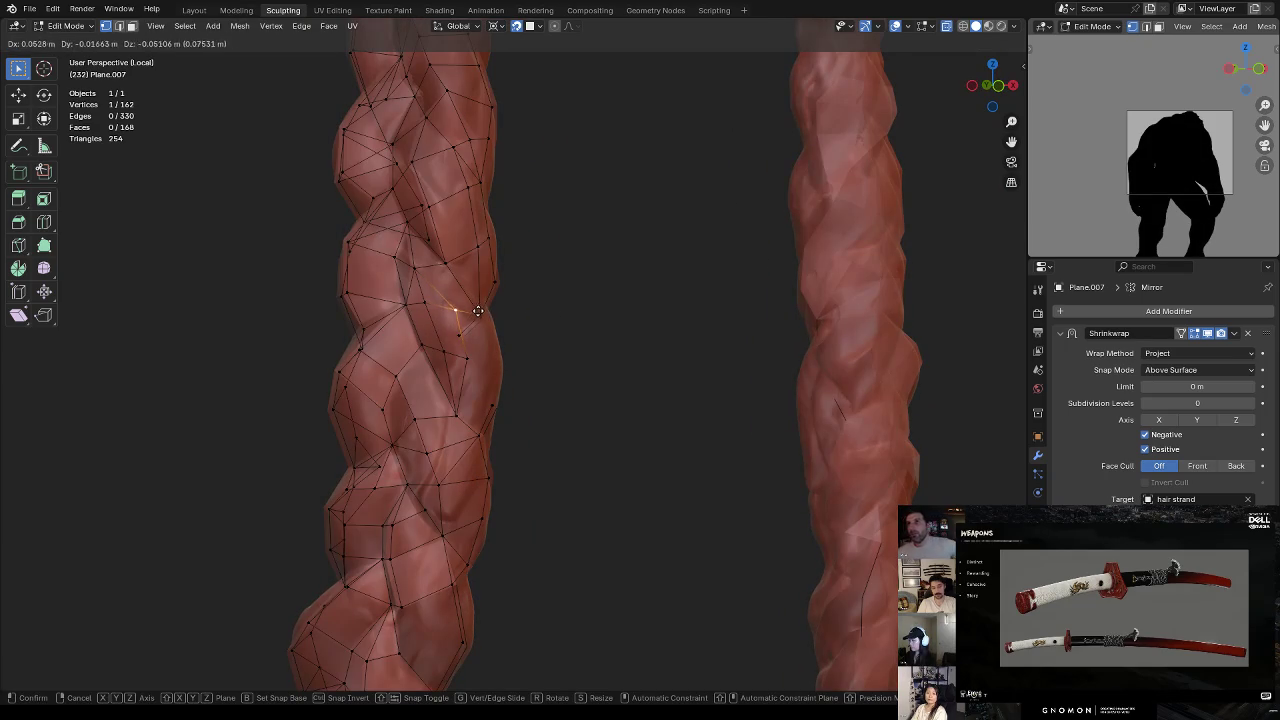
click(476, 305)
key(2)
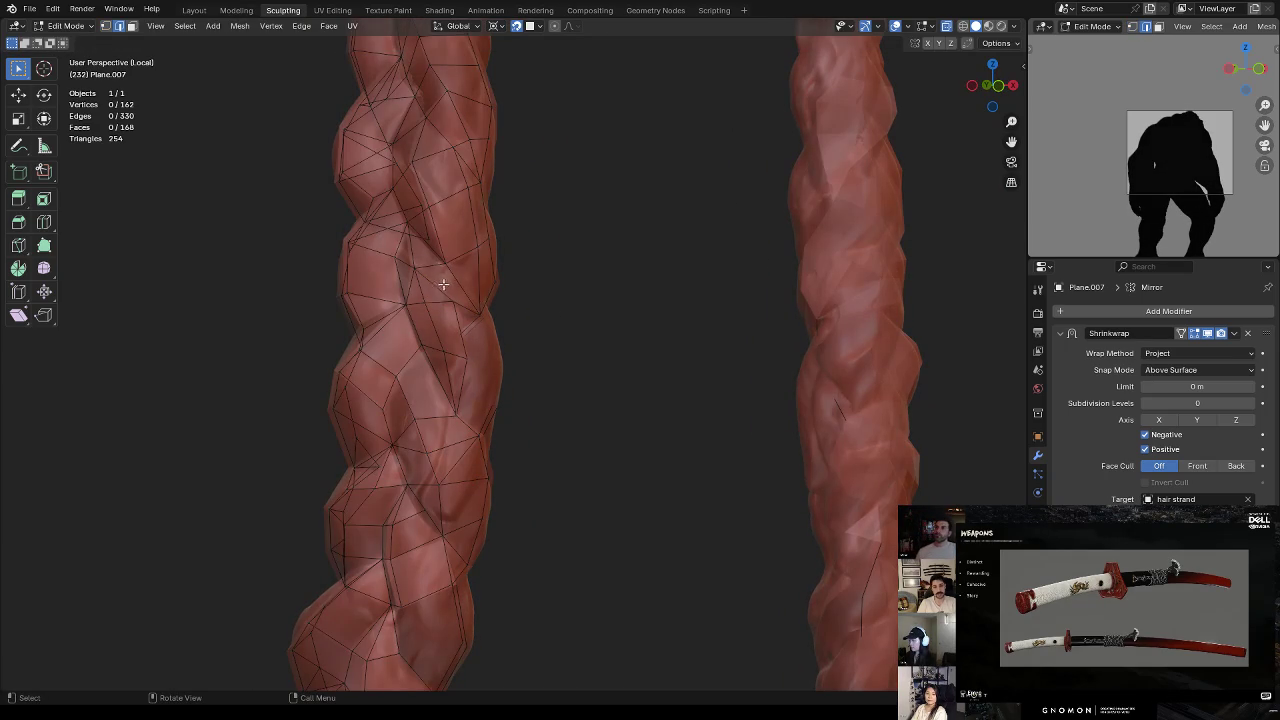
key(x)
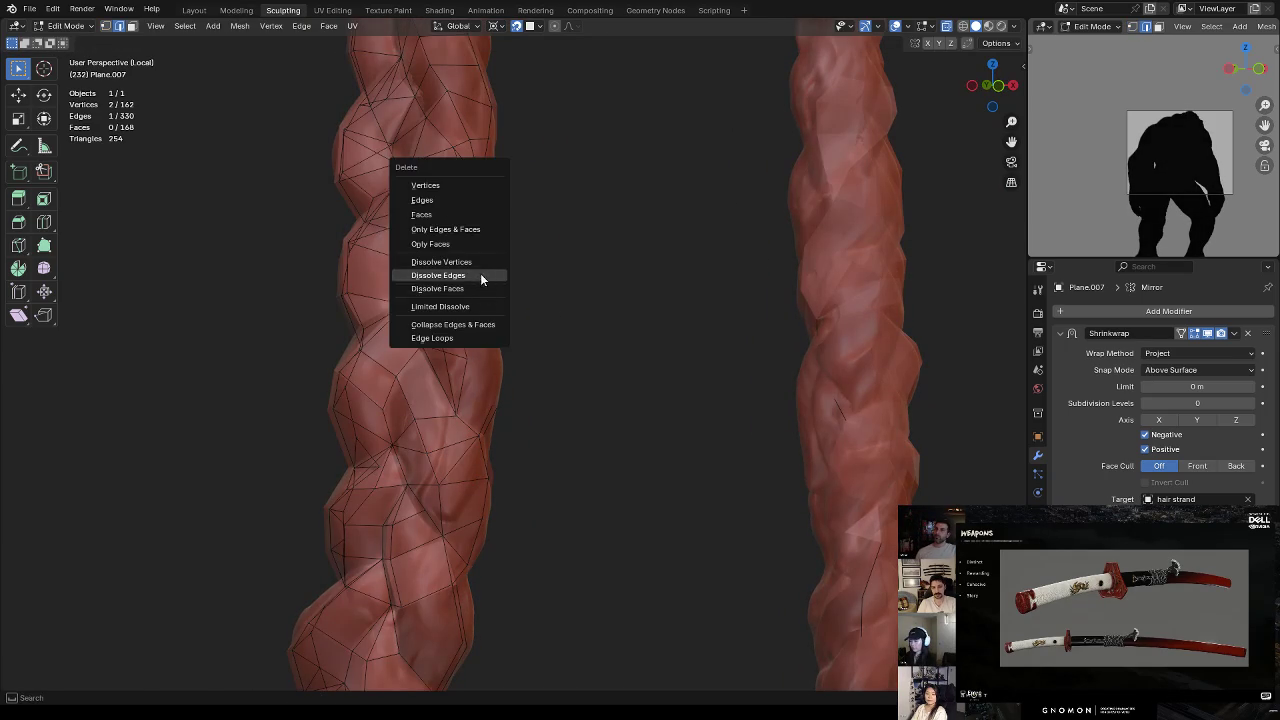
click(480, 275)
key(1)
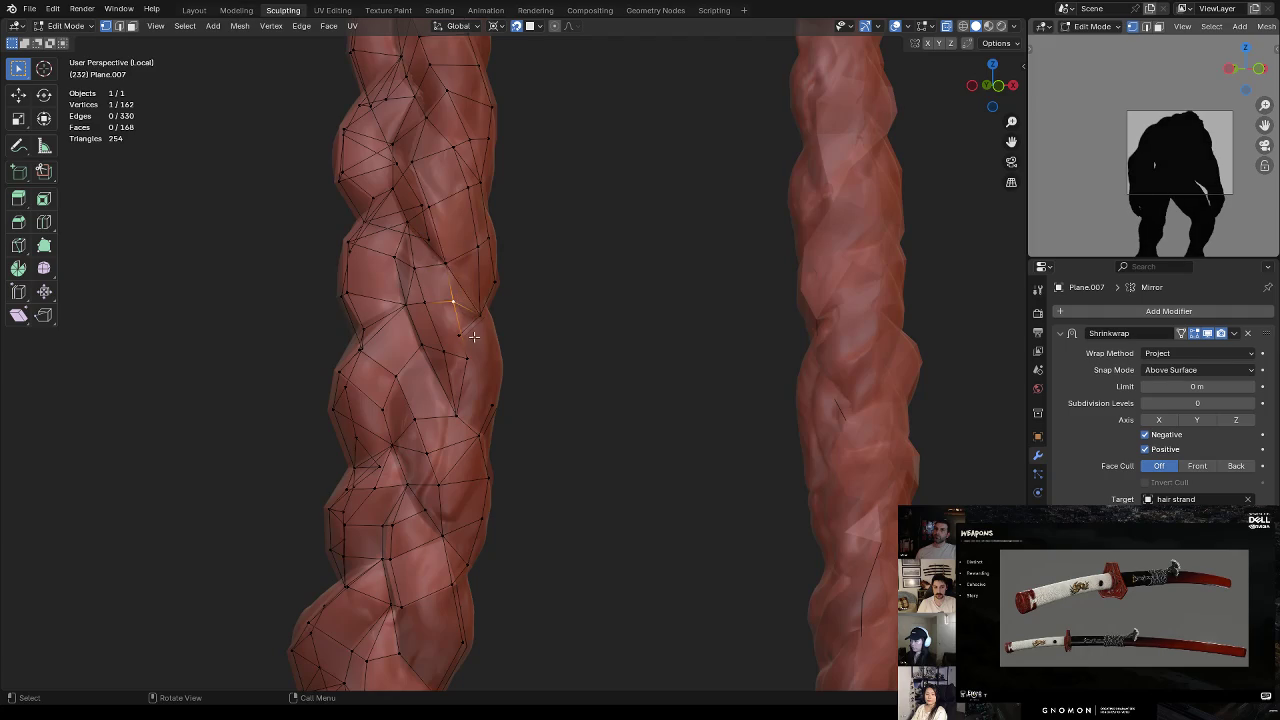
Step: Move vertices onto the braid's edge and cut a new edge across a face
middle_drag(476, 329, 490, 314)
drag(503, 340, 508, 335)
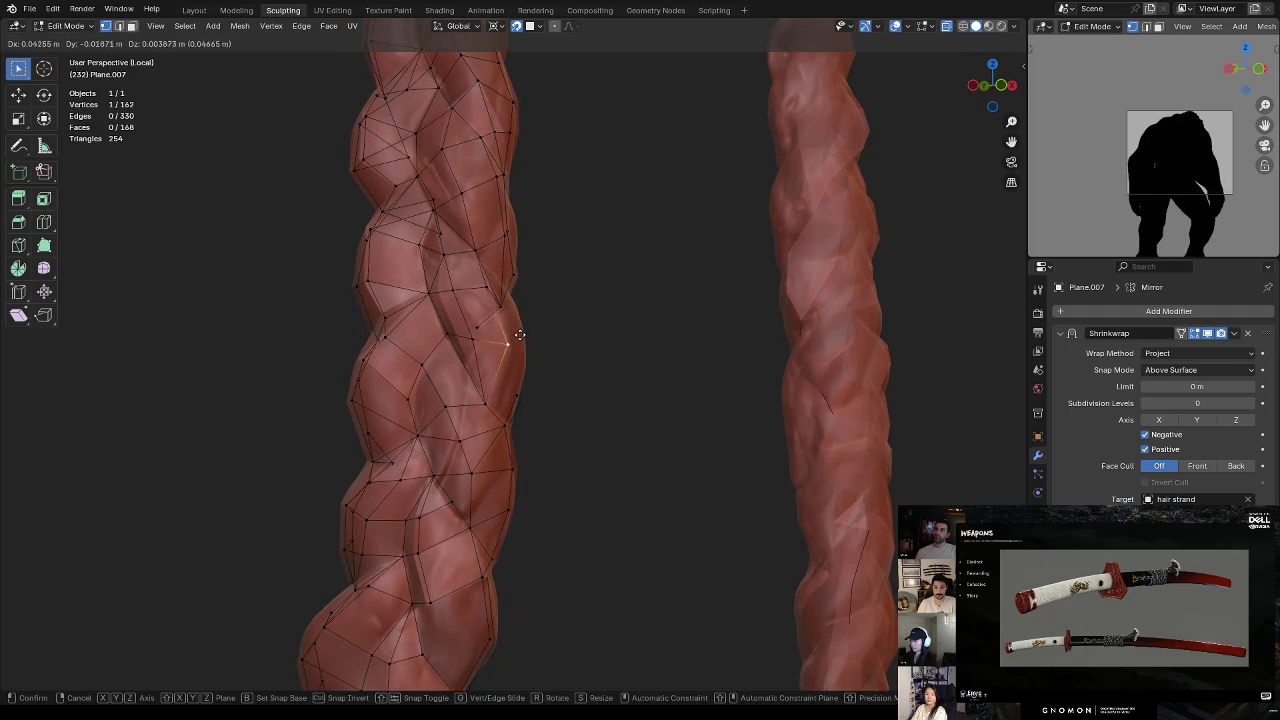
middle_drag(508, 335, 401, 297)
drag(401, 297, 418, 296)
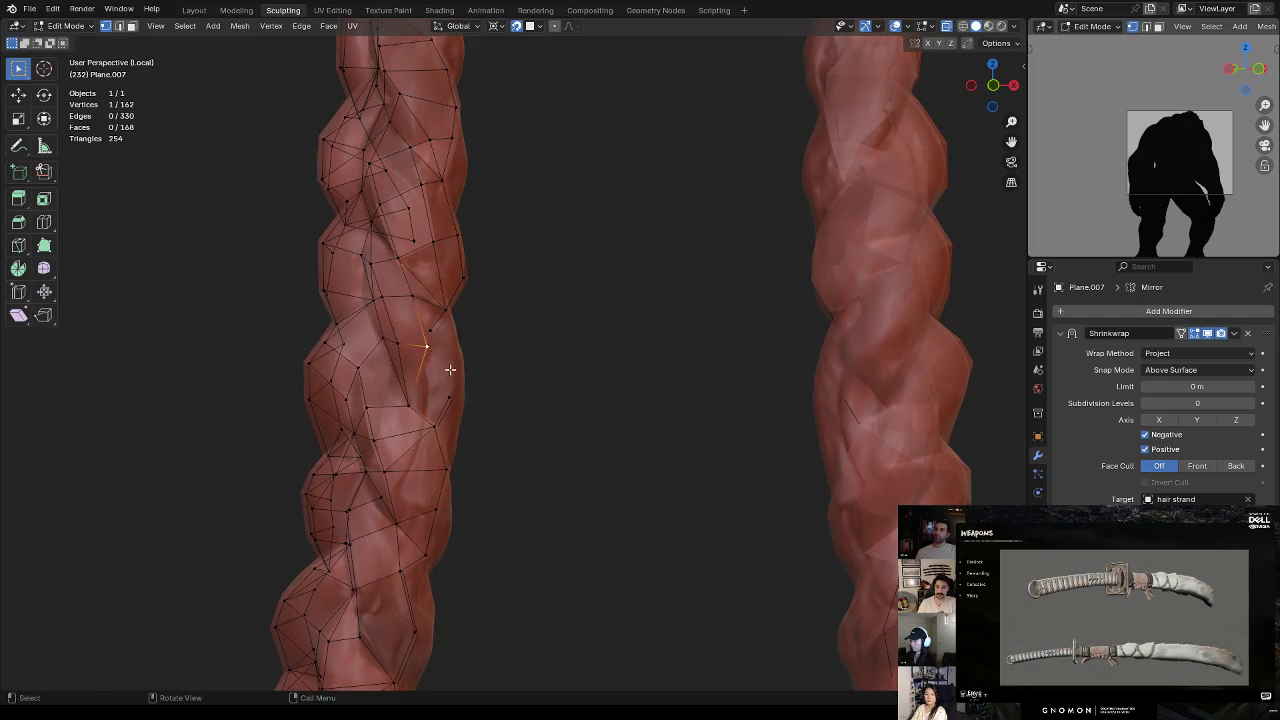
middle_drag(428, 353, 438, 355)
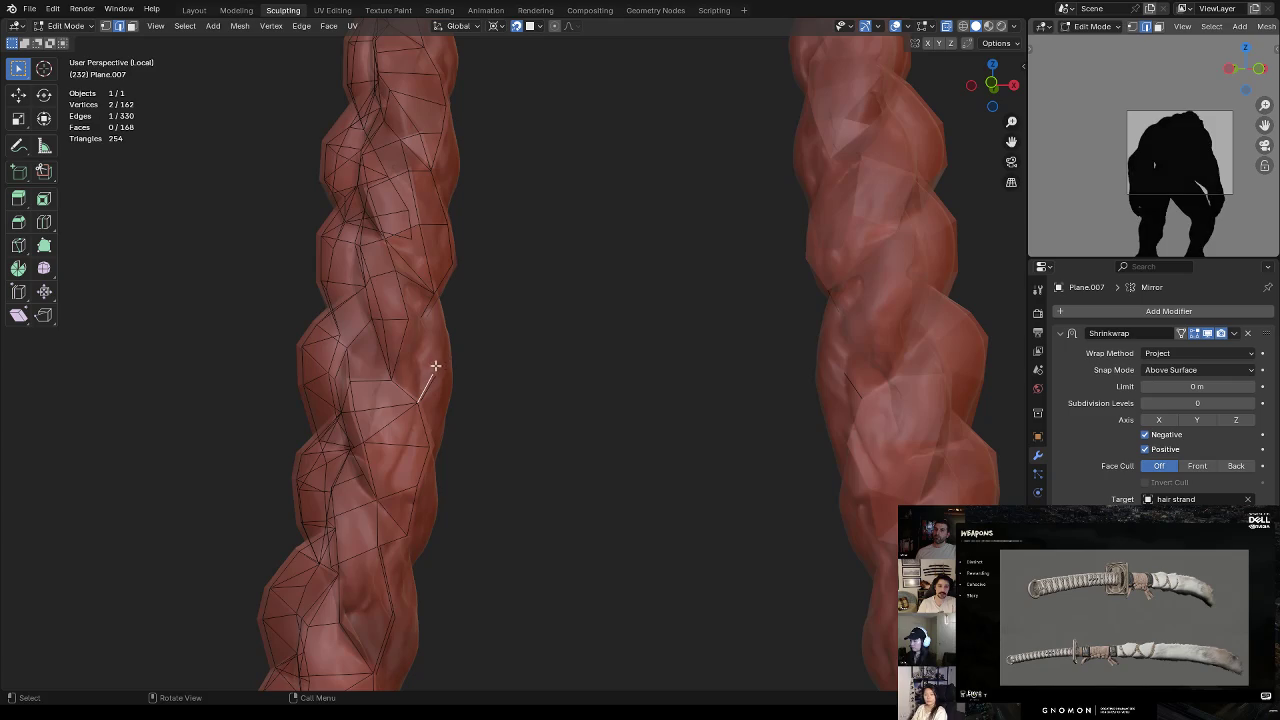
click(408, 323)
key(Return)
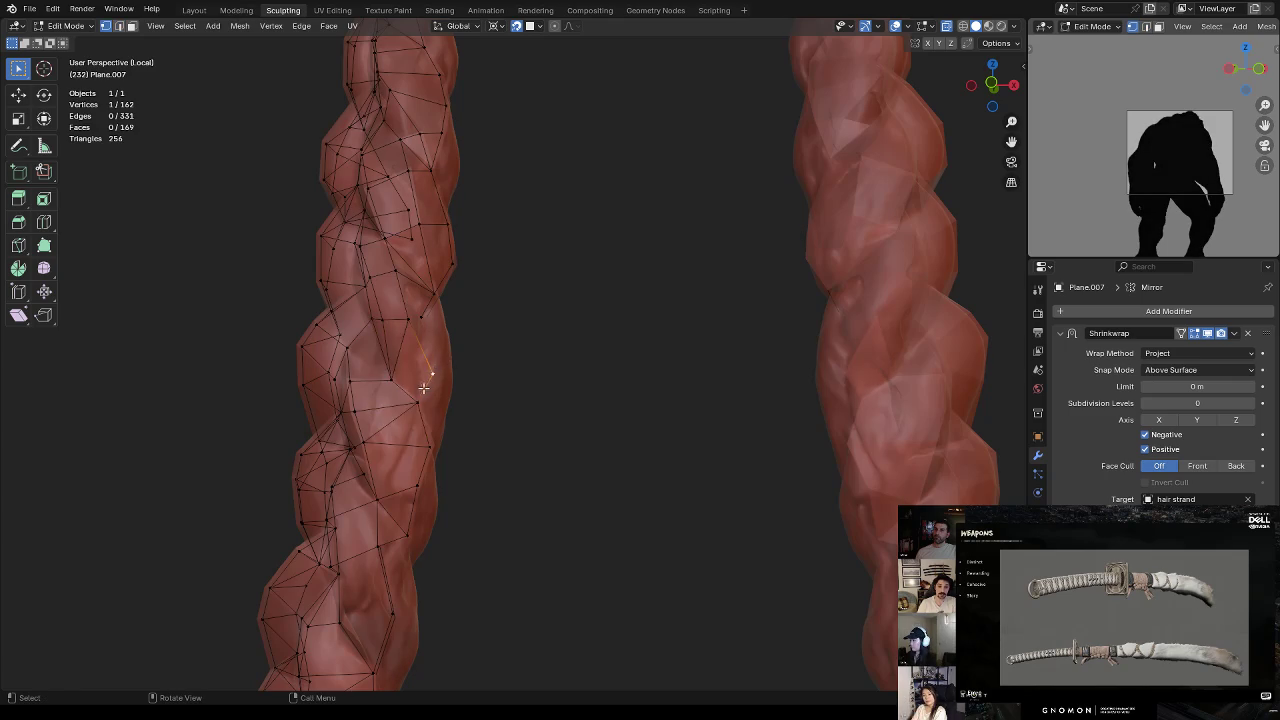
mouse_move(410, 333)
middle_down()
mouse_move(511, 332)
mouse_move(457, 360)
mouse_move(471, 380)
mouse_move(436, 333)
mouse_move(480, 386)
mouse_move(463, 367)
middle_up()
Step: Extrude two new vertices down the strand and lower the last one slightly
key(e)
click(443, 370)
key(e)
click(471, 420)
middle_drag(471, 420, 480, 431)
key(g)
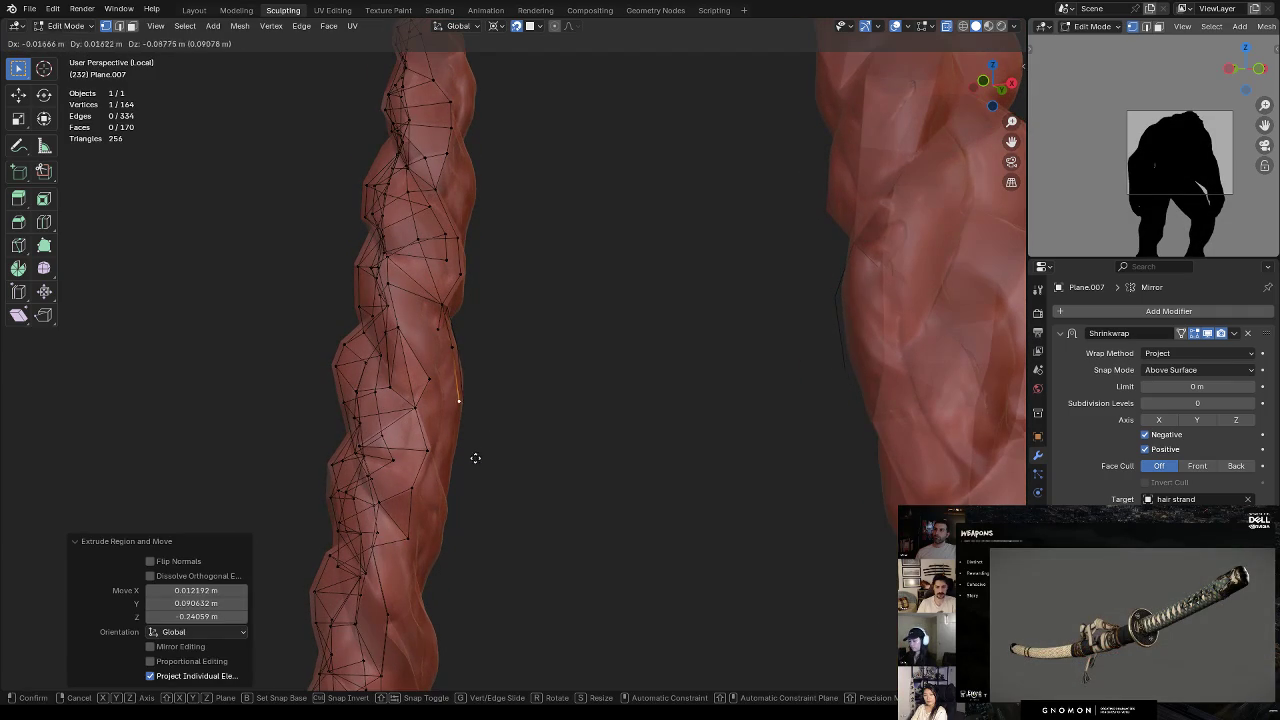
click(466, 485)
mouse_move(455, 448)
middle_down()
mouse_move(432, 432)
mouse_move(511, 420)
mouse_move(443, 332)
mouse_move(460, 333)
mouse_move(454, 386)
mouse_move(410, 402)
mouse_move(432, 413)
mouse_move(447, 387)
middle_up()
Step: Add a connected vertex and fill a face between the selected vertices
ctrl+right_click(424, 471)
shift+click(444, 347)
key(f)
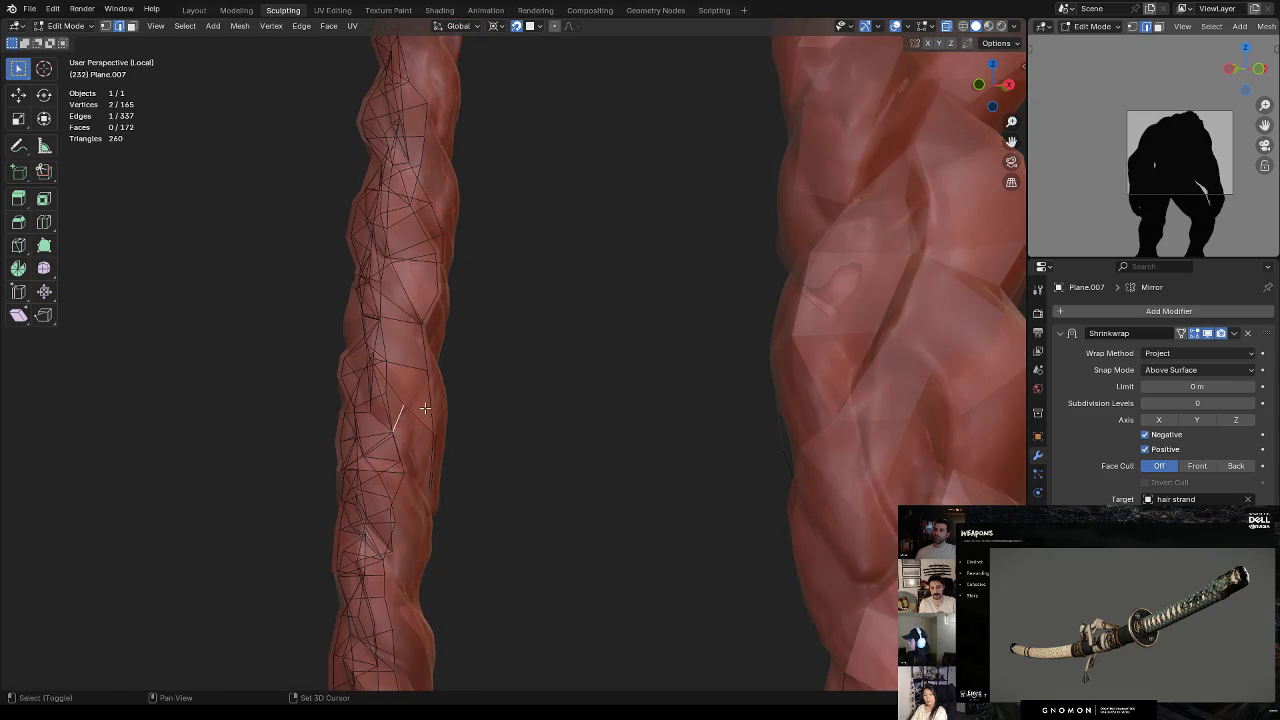
shift+click(402, 460)
mouse_move(402, 460)
middle_down()
mouse_move(430, 440)
mouse_move(462, 452)
middle_up()
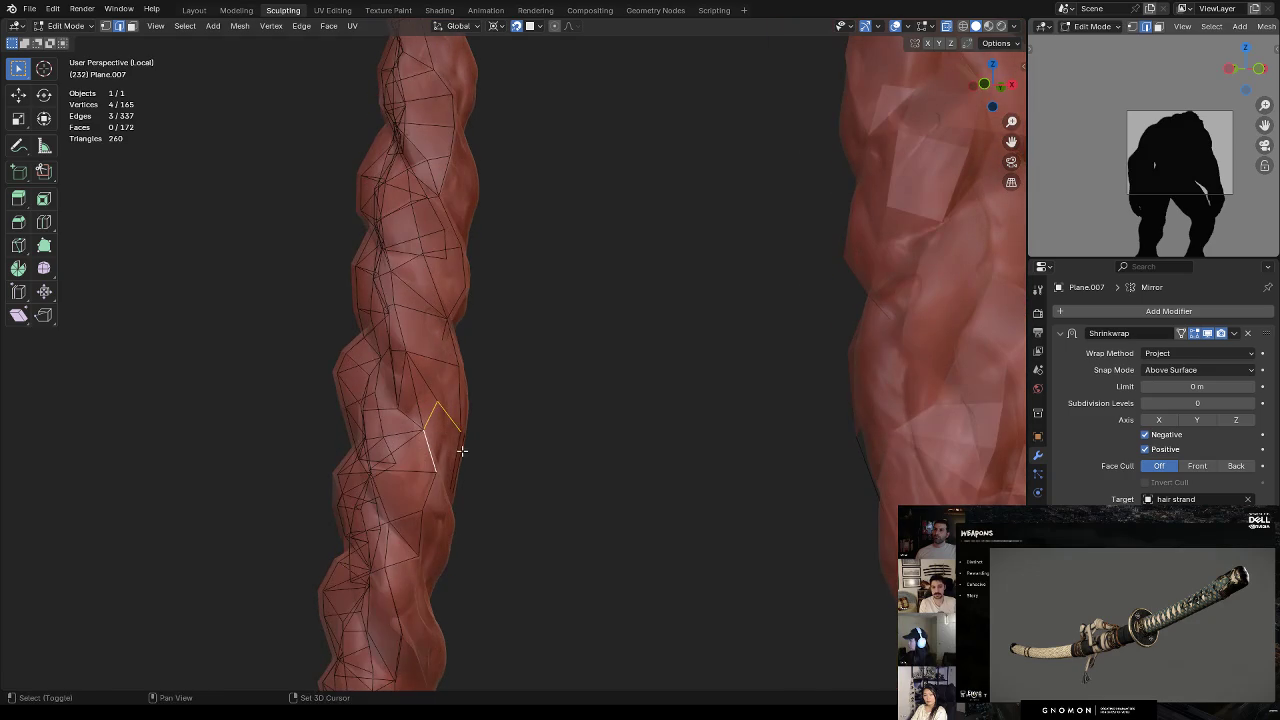
click(451, 408)
mouse_move(451, 408)
middle_down()
mouse_move(517, 409)
mouse_move(469, 366)
mouse_move(421, 350)
mouse_move(420, 420)
mouse_move(437, 434)
mouse_move(405, 430)
mouse_move(455, 467)
middle_up()
Step: Reposition a vertex, enable X-ray, and select further vertices on the mesh
key(g)
click(417, 443)
key(alt+z)
click(452, 436)
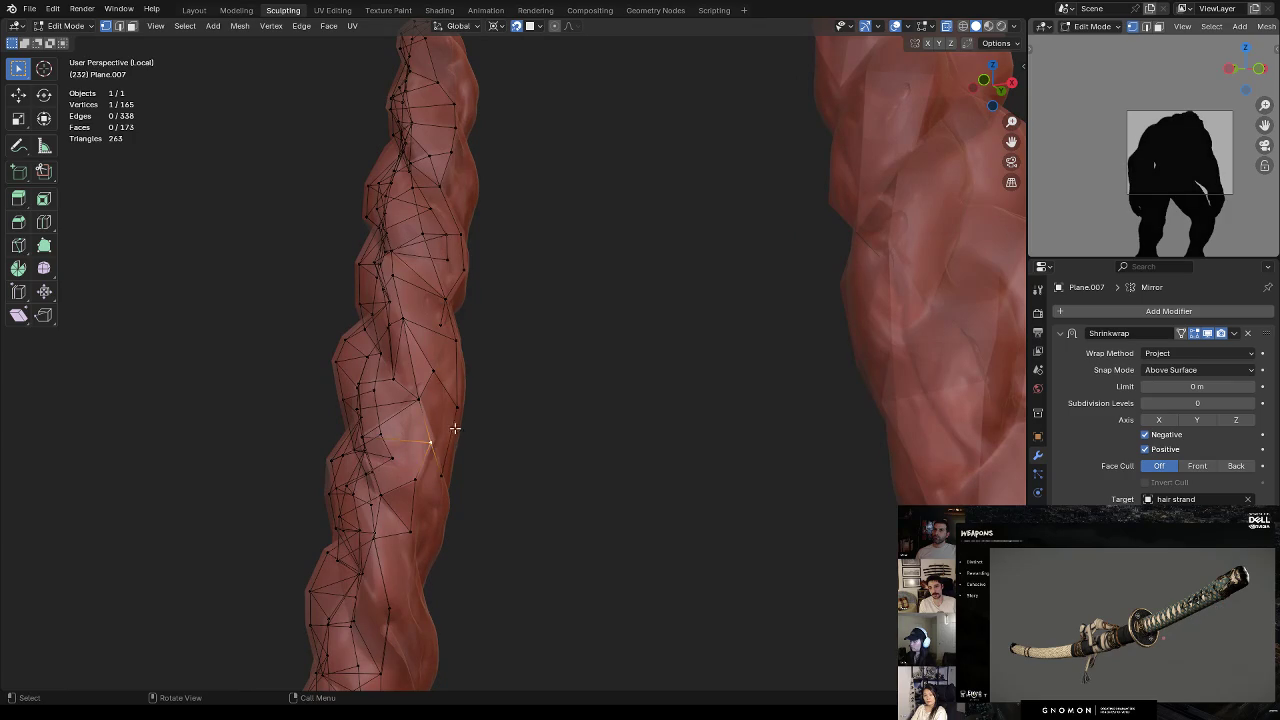
mouse_move(462, 391)
middle_down()
mouse_move(474, 423)
mouse_move(572, 385)
mouse_move(551, 449)
mouse_move(580, 400)
middle_up()
click(454, 396)
click(474, 382)
key(ctrl+Tab)
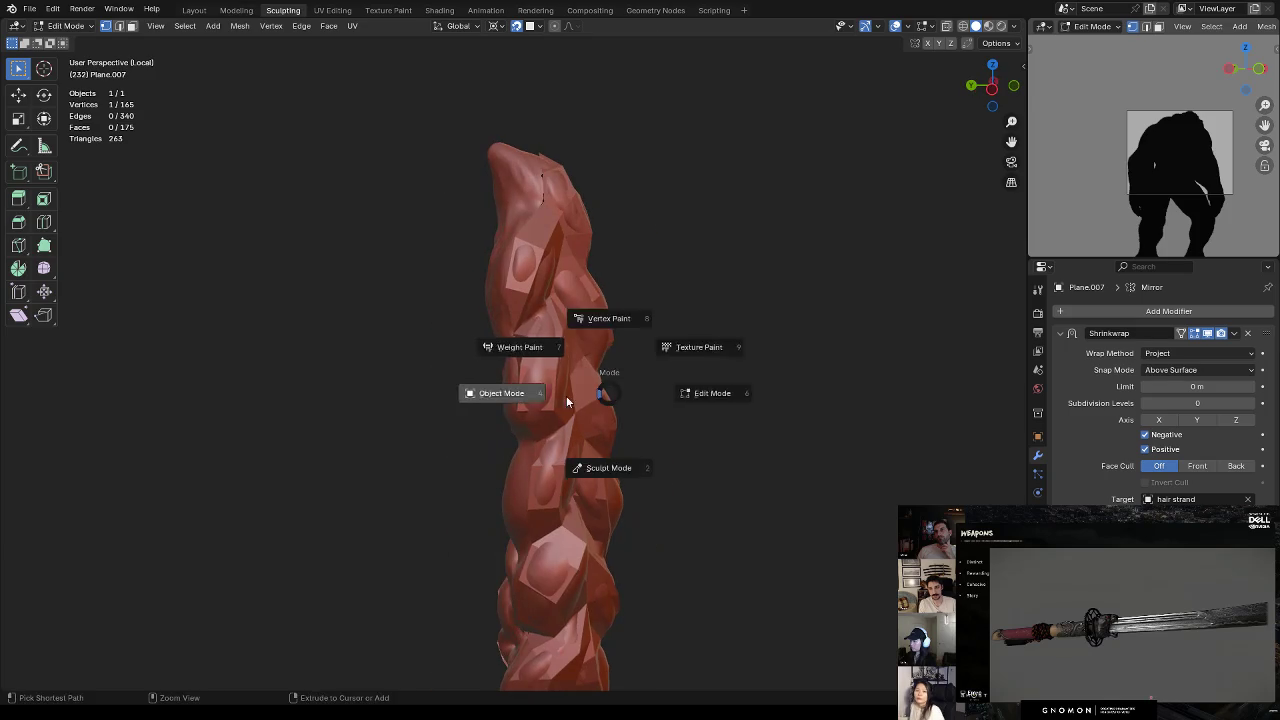
Step: Zoom out to view both braids, select both, and return to Edit Mode
click(589, 394)
scroll(723, 314, down, 3)
mouse_move(766, 309)
middle_down()
mouse_move(666, 317)
mouse_move(610, 347)
middle_up()
scroll(666, 317, down, 2)
click(686, 346)
scroll(702, 282, up, 3)
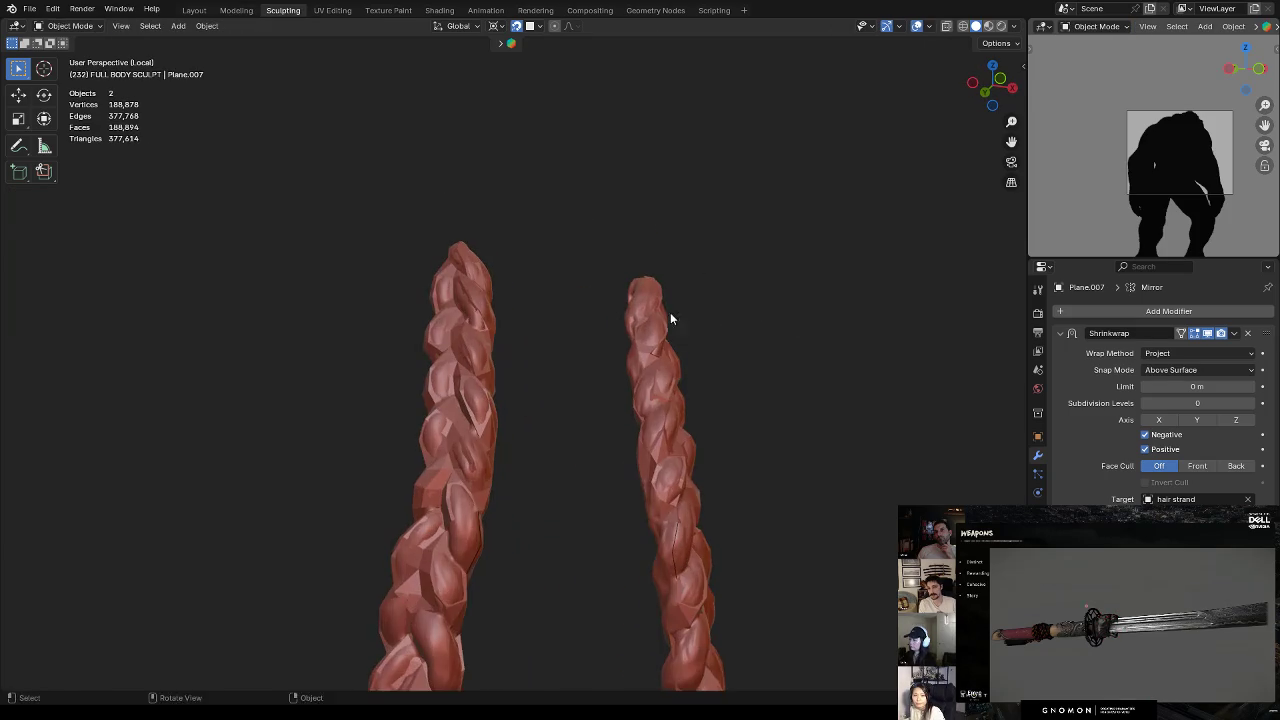
middle_drag(702, 282, 558, 357)
key(a)
key(Tab)
Step: Add a centred edge loop near the braid's end and merge two vertices
mouse_move(517, 506)
middle_down()
mouse_move(511, 446)
mouse_move(484, 488)
middle_up()
key(ctrl+r)
click(485, 492)
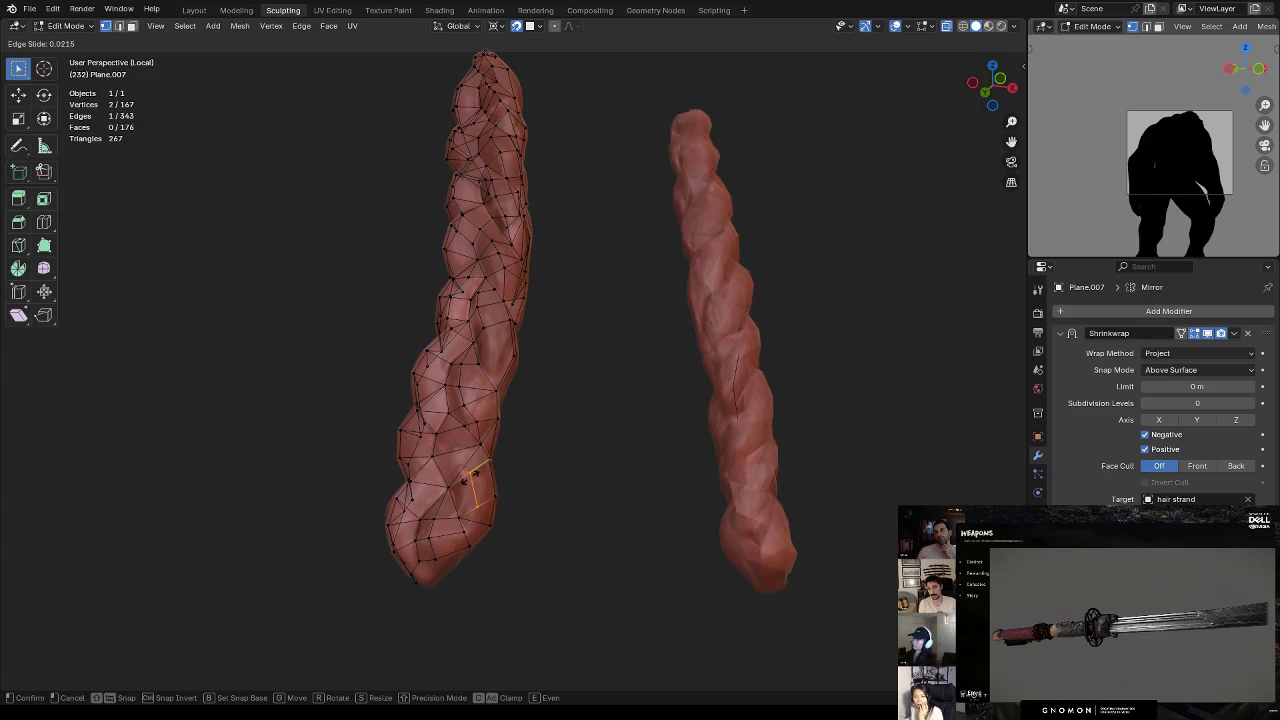
right_click(488, 504)
click(476, 507)
shift+click(463, 520)
key(m)
click(464, 513)
Step: Merge another vertex pair and place the merged vertex on the braid
key(g)
right_click(456, 518)
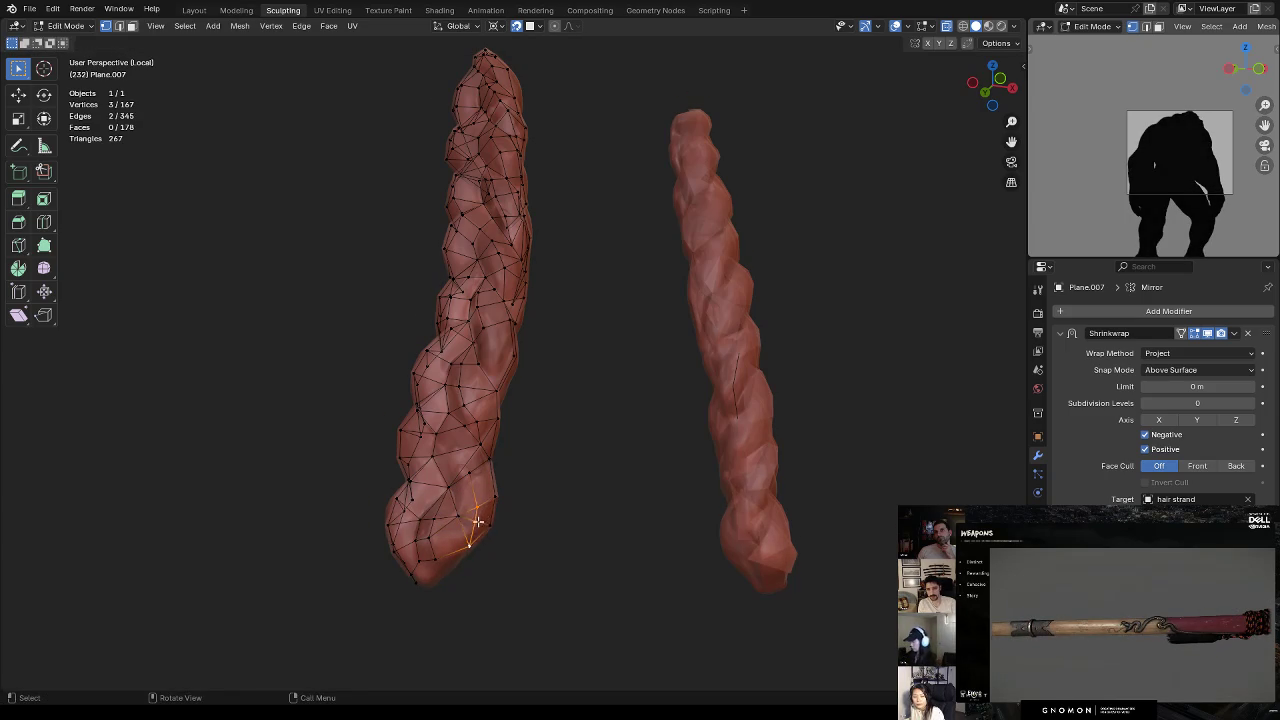
key(m)
click(486, 484)
key(g)
click(467, 469)
Step: Knife-cut a new edge, then merge a doubled vertex and set it onto the surface
key(k)
click(458, 445)
click(450, 421)
key(Return)
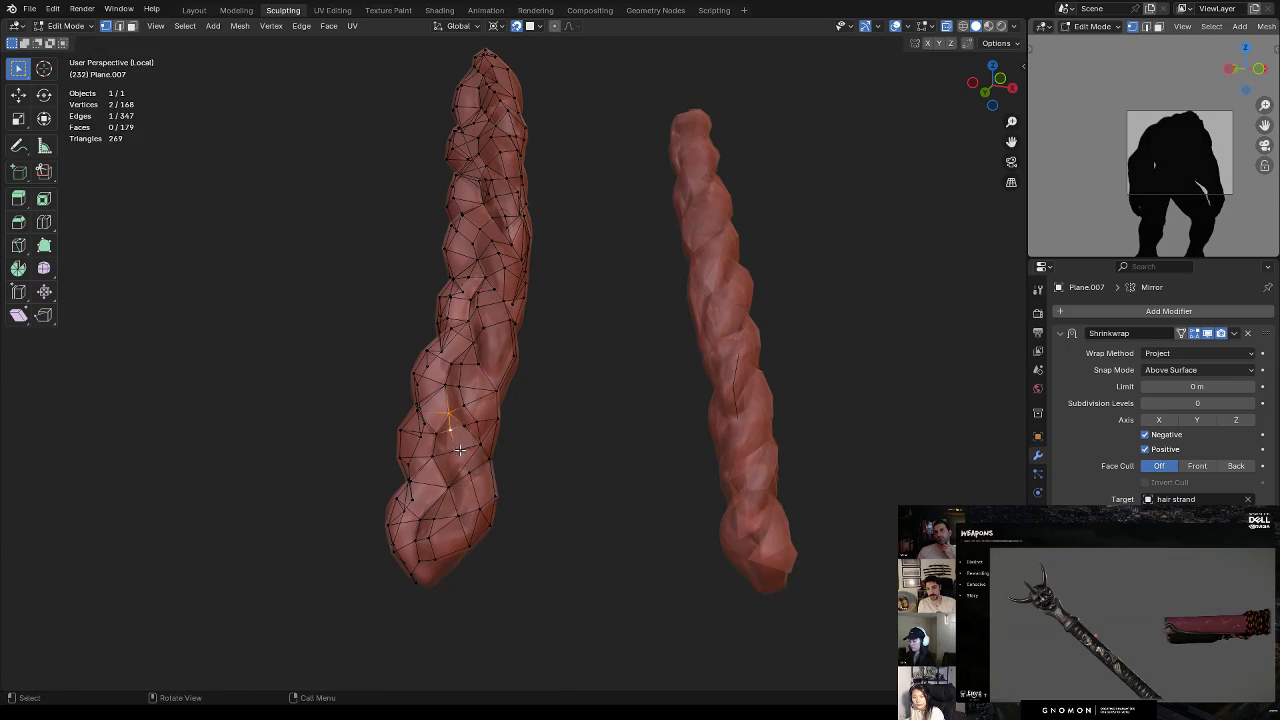
key(m)
click(490, 448)
key(g)
click(483, 472)
Step: Pull two more vertices onto the sculpted braid surface
middle_drag(483, 472, 466, 441)
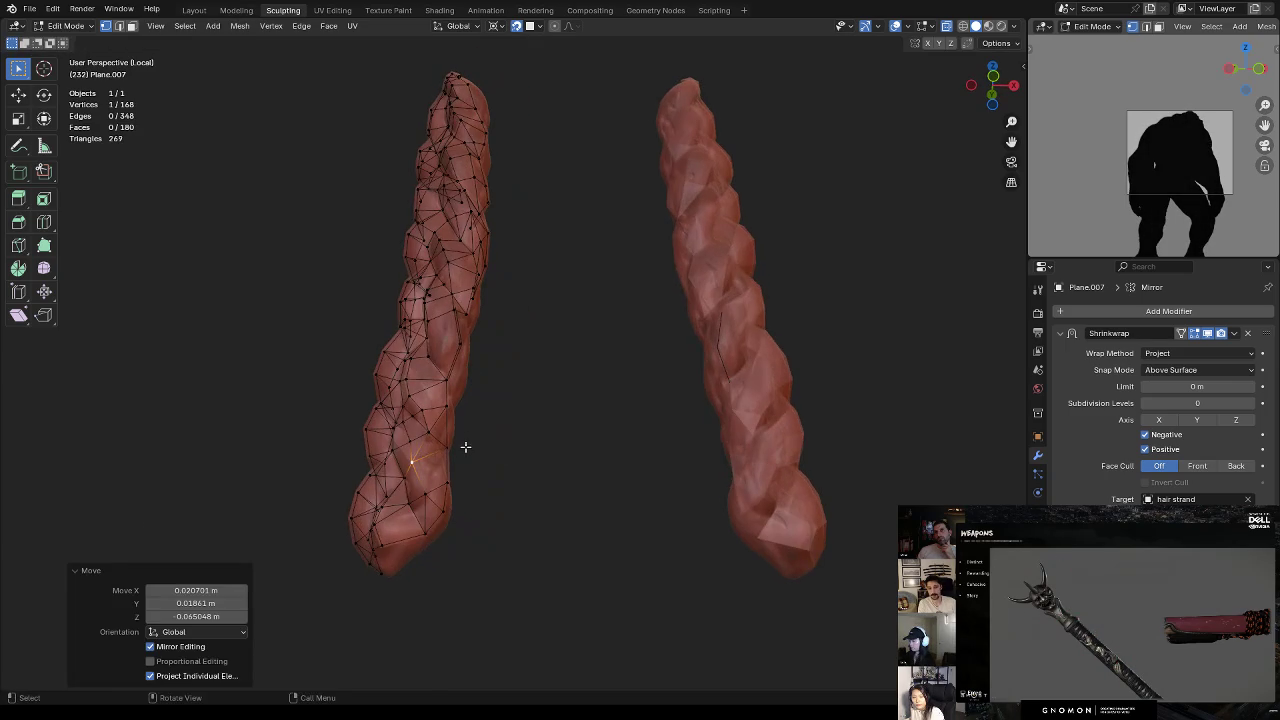
scroll(508, 427, up, 1)
mouse_move(453, 496)
middle_down()
mouse_move(424, 469)
mouse_move(497, 397)
mouse_move(480, 395)
mouse_move(510, 380)
mouse_move(491, 386)
mouse_move(471, 400)
mouse_move(549, 371)
mouse_move(553, 354)
mouse_move(574, 409)
mouse_move(526, 400)
mouse_move(461, 452)
mouse_move(443, 429)
mouse_move(523, 460)
mouse_move(560, 385)
mouse_move(606, 380)
mouse_move(637, 358)
mouse_move(645, 385)
middle_up()
scroll(497, 397, up, 2)
scroll(497, 397, up, 2)
click(428, 413)
key(g)
click(488, 392)
key(g)
click(464, 400)
Step: With X-ray on, move a hidden vertex, then join two vertices with an edge
key(alt+z)
key(g)
click(420, 413)
key(alt+z)
key(alt+a)
key(1)
key(j)
key(2)
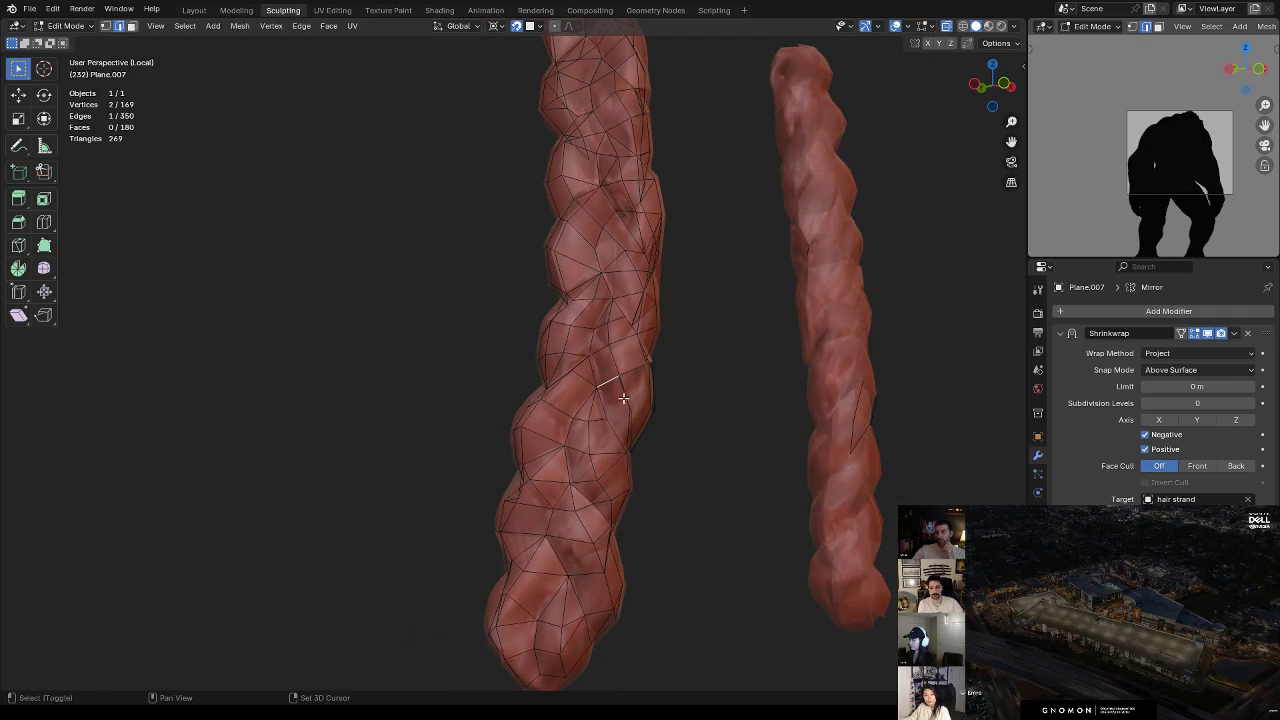
Step: Fill three faces across the strand's gaps, then inspect the faces toward the strand's tip
click(631, 395)
key(f)
middle_drag(659, 360, 618, 368)
key(f)
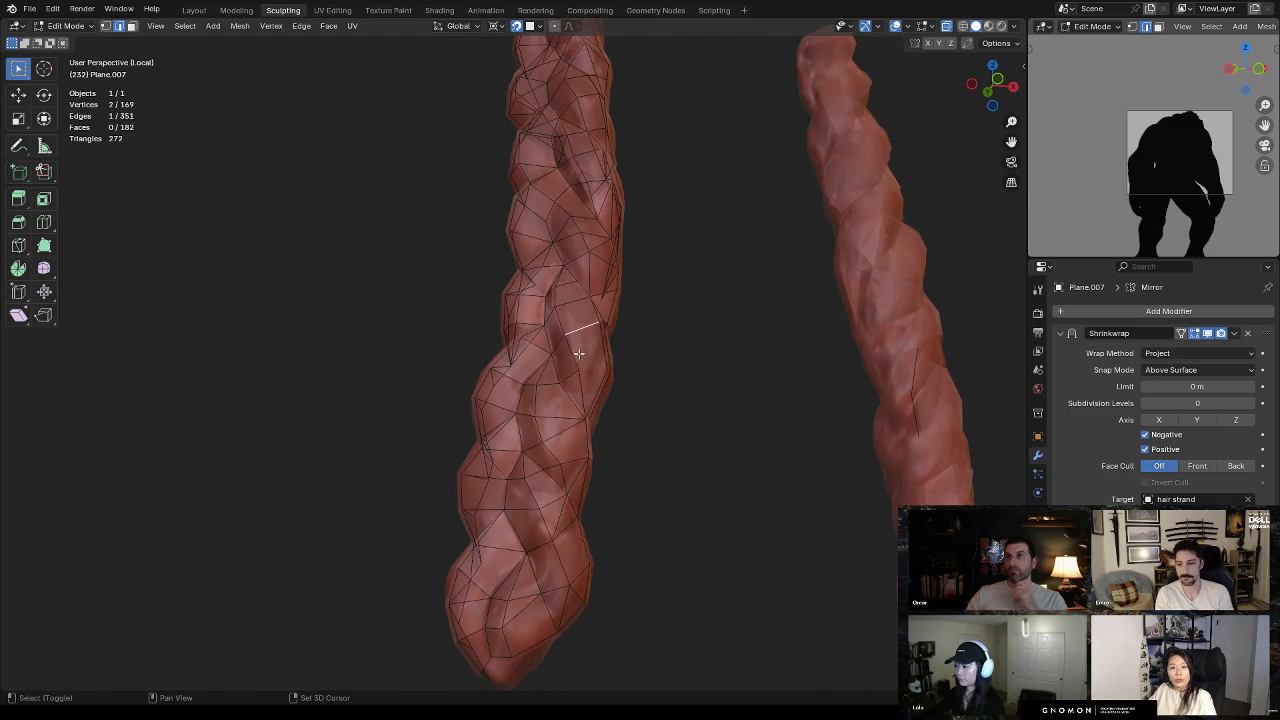
key(f)
mouse_move(622, 371)
middle_down()
mouse_move(637, 403)
mouse_move(666, 374)
mouse_move(608, 409)
mouse_move(557, 366)
middle_up()
key(3)
mouse_move(566, 314)
middle_down()
mouse_move(622, 327)
mouse_move(600, 390)
mouse_move(509, 457)
mouse_move(523, 477)
mouse_move(680, 451)
mouse_move(777, 386)
mouse_move(664, 404)
mouse_move(774, 289)
mouse_move(674, 354)
mouse_move(649, 297)
mouse_move(610, 376)
mouse_move(700, 357)
middle_up()
mouse_move(583, 363)
middle_down()
mouse_move(531, 394)
mouse_move(629, 400)
mouse_move(560, 397)
mouse_move(513, 469)
mouse_move(591, 449)
mouse_move(586, 494)
mouse_move(578, 480)
mouse_move(617, 426)
mouse_move(554, 471)
mouse_move(761, 383)
mouse_move(677, 426)
mouse_move(654, 374)
mouse_move(683, 393)
mouse_move(690, 430)
mouse_move(662, 466)
mouse_move(606, 366)
mouse_move(629, 400)
mouse_move(660, 391)
mouse_move(591, 409)
mouse_move(551, 543)
mouse_move(589, 403)
mouse_move(591, 526)
mouse_move(586, 400)
mouse_move(606, 349)
mouse_move(573, 309)
mouse_move(533, 315)
middle_up()
Step: Extrude a new vertex at the braid's tip and reposition vertices along its edge
click(545, 341)
ctrl+right_click(559, 303)
middle_drag(543, 383, 523, 364)
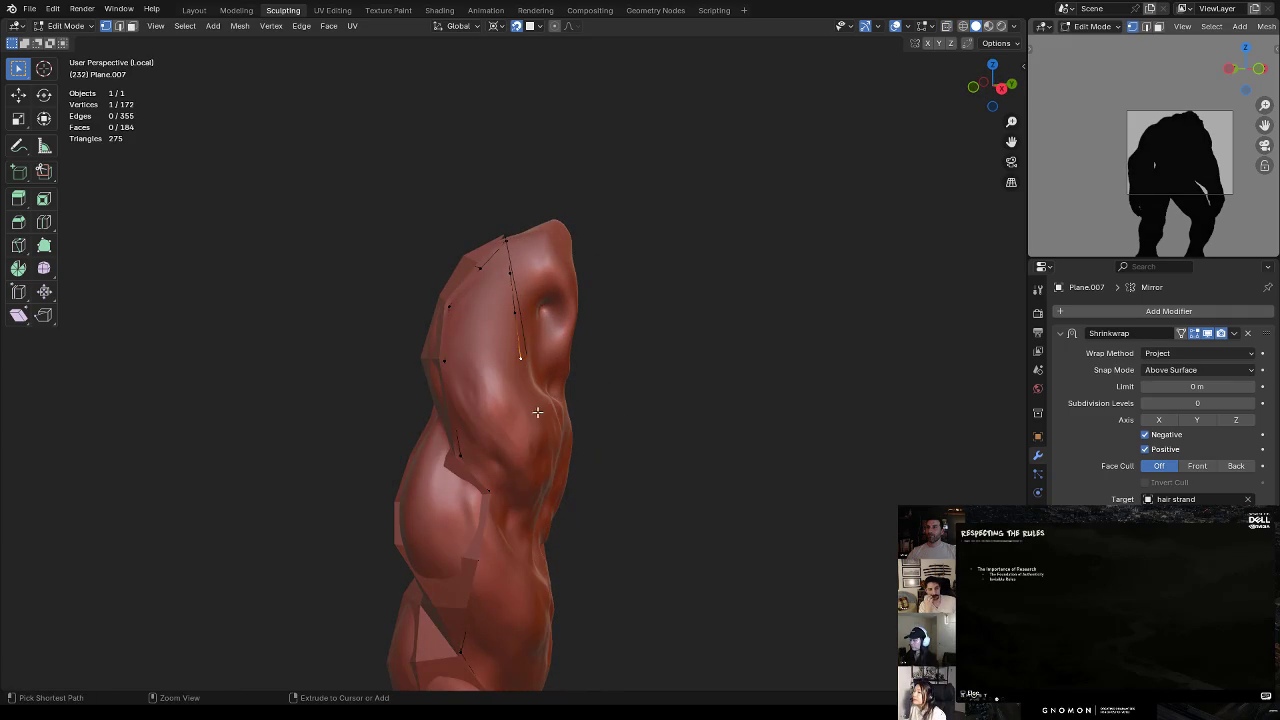
mouse_move(551, 487)
middle_down()
mouse_move(530, 515)
mouse_move(527, 464)
middle_up()
key(g)
click(533, 463)
shift+click(474, 476)
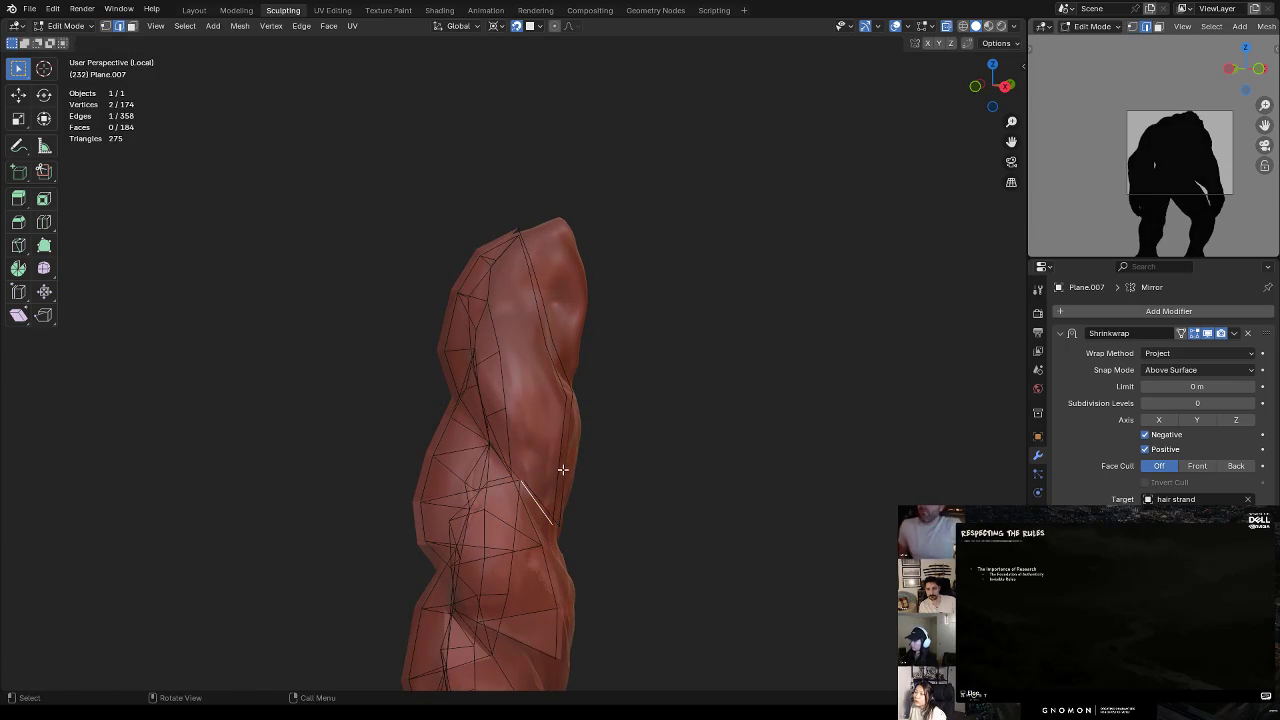
right_click(560, 459)
click(562, 462)
key(alt+a)
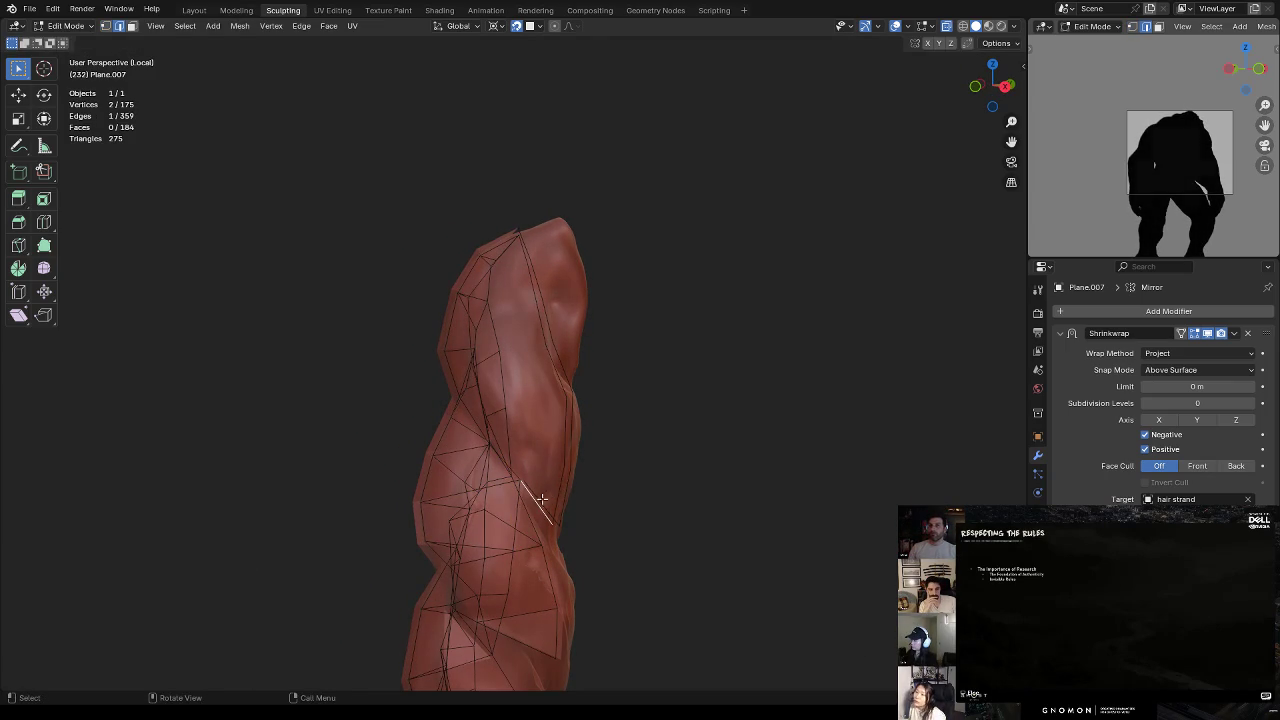
click(569, 453)
Step: Fill new triangle faces at the tip and dissolve a redundant edge
mouse_move(569, 453)
middle_down()
mouse_move(611, 449)
mouse_move(556, 435)
mouse_move(574, 434)
mouse_move(575, 384)
mouse_move(603, 331)
middle_up()
key(f)
key(f)
key(f)
key(f)
key(1)
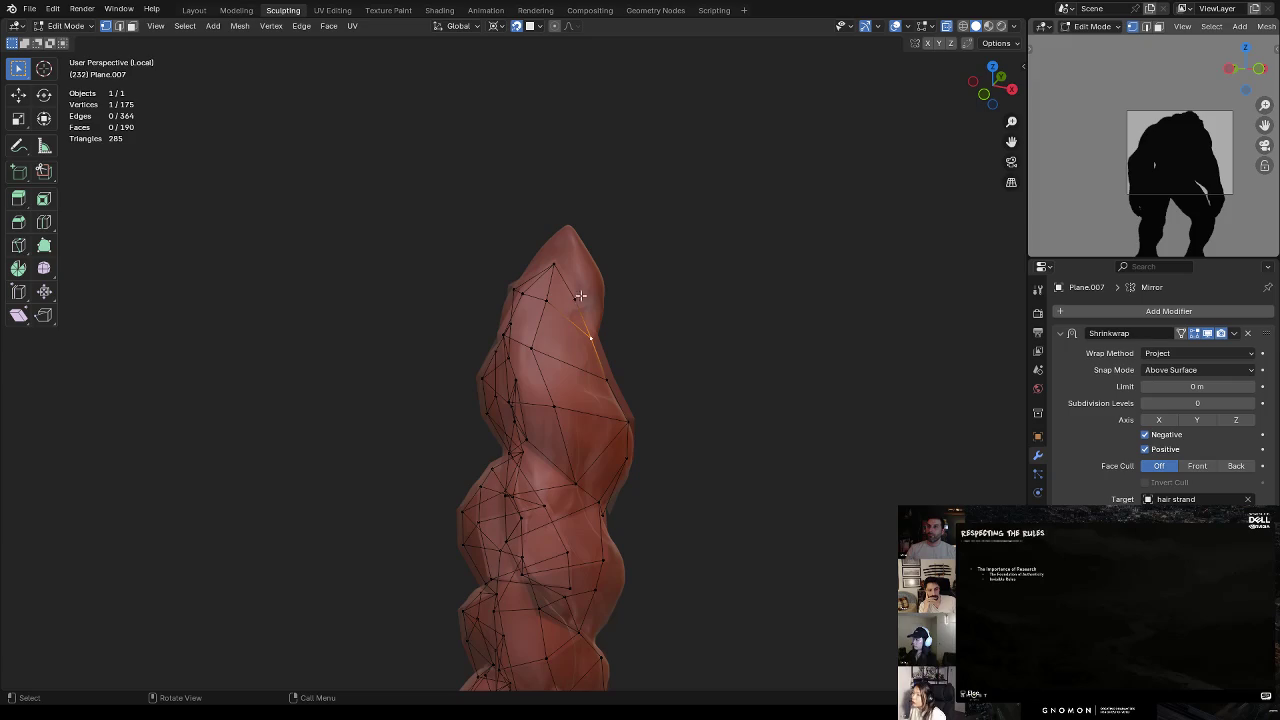
shift+click(574, 298)
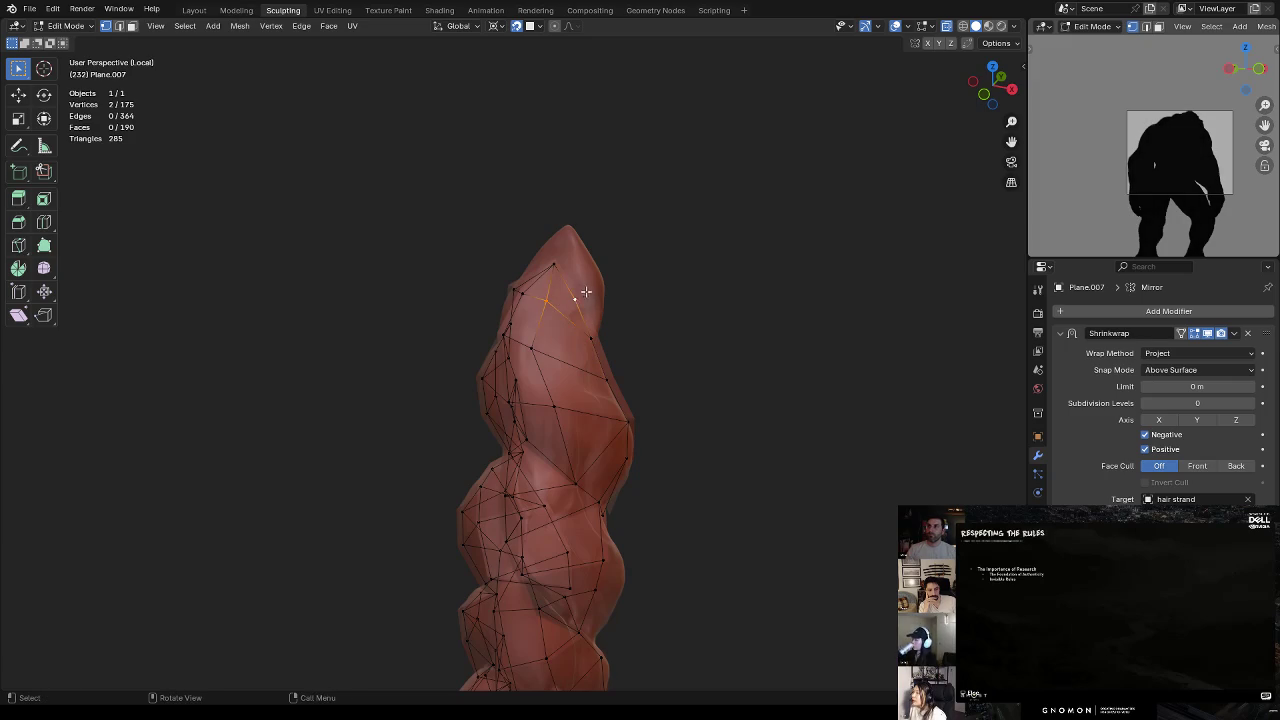
key(f)
key(2)
key(x)
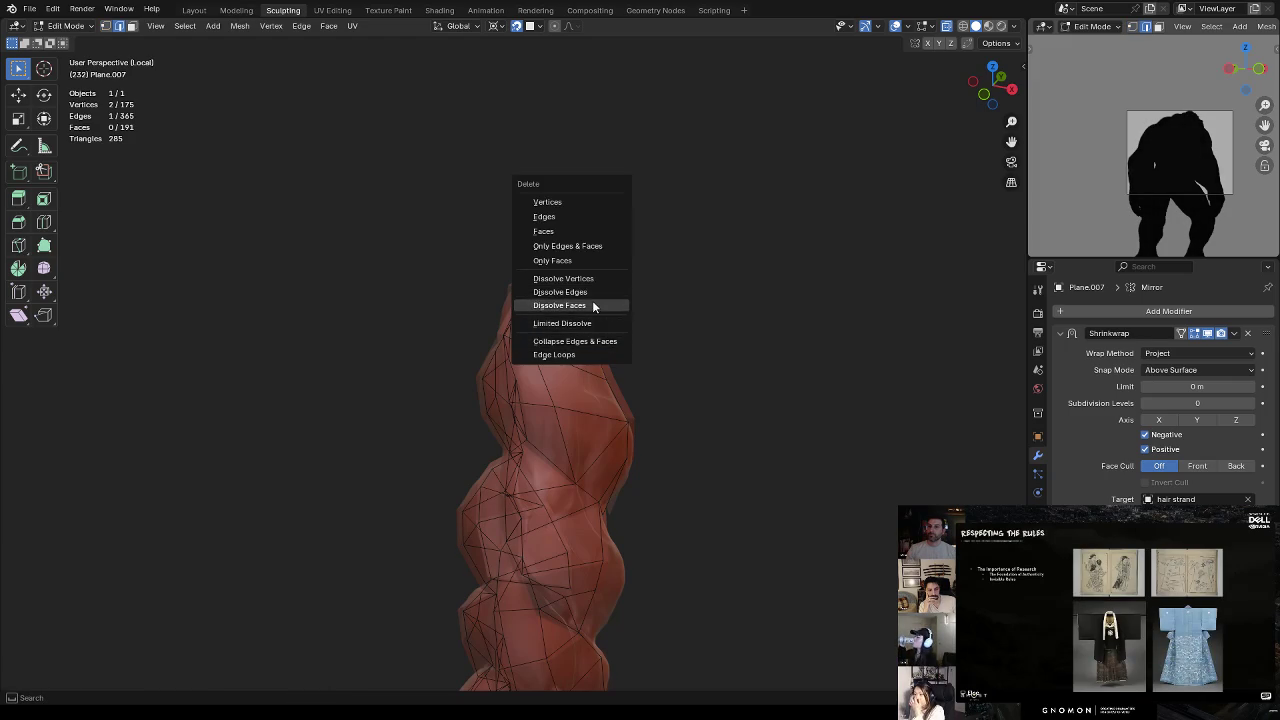
click(612, 291)
key(1)
Step: Subdivide an edge near the tip and move the new vertex into place
middle_drag(615, 323, 603, 329)
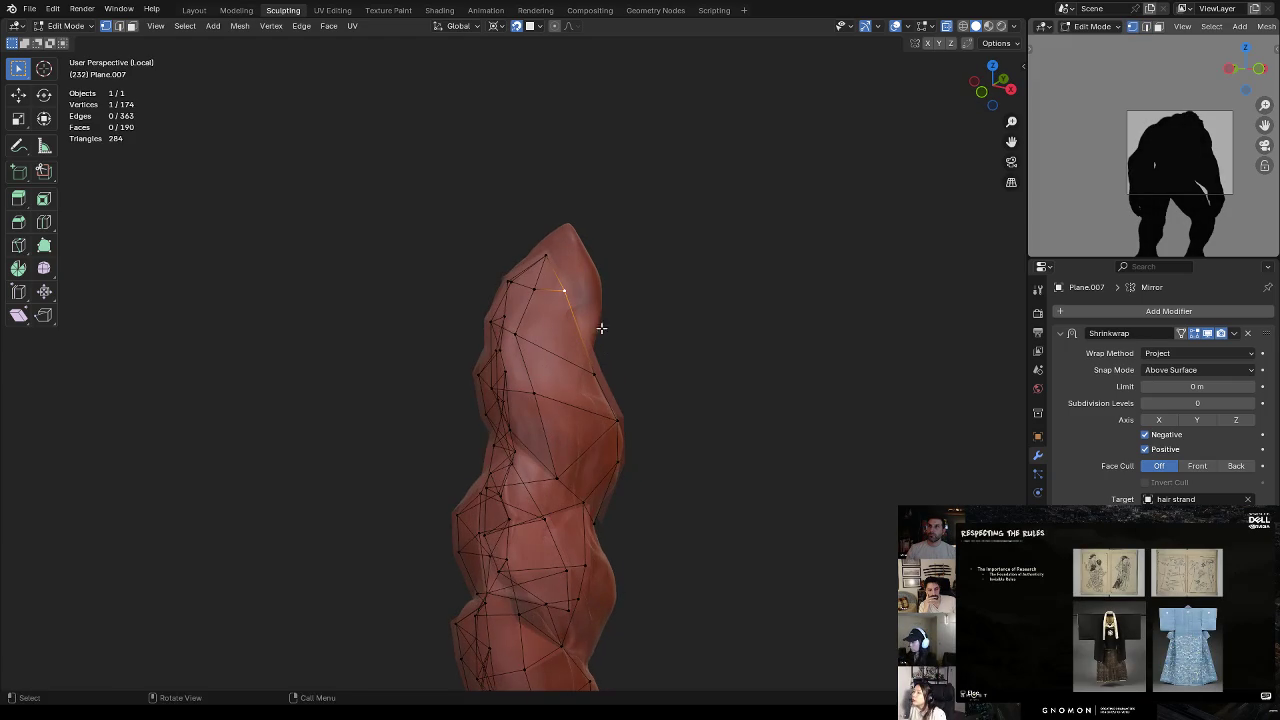
key(2)
click(588, 322)
key(ctrl+e)
click(615, 304)
key(1)
key(g)
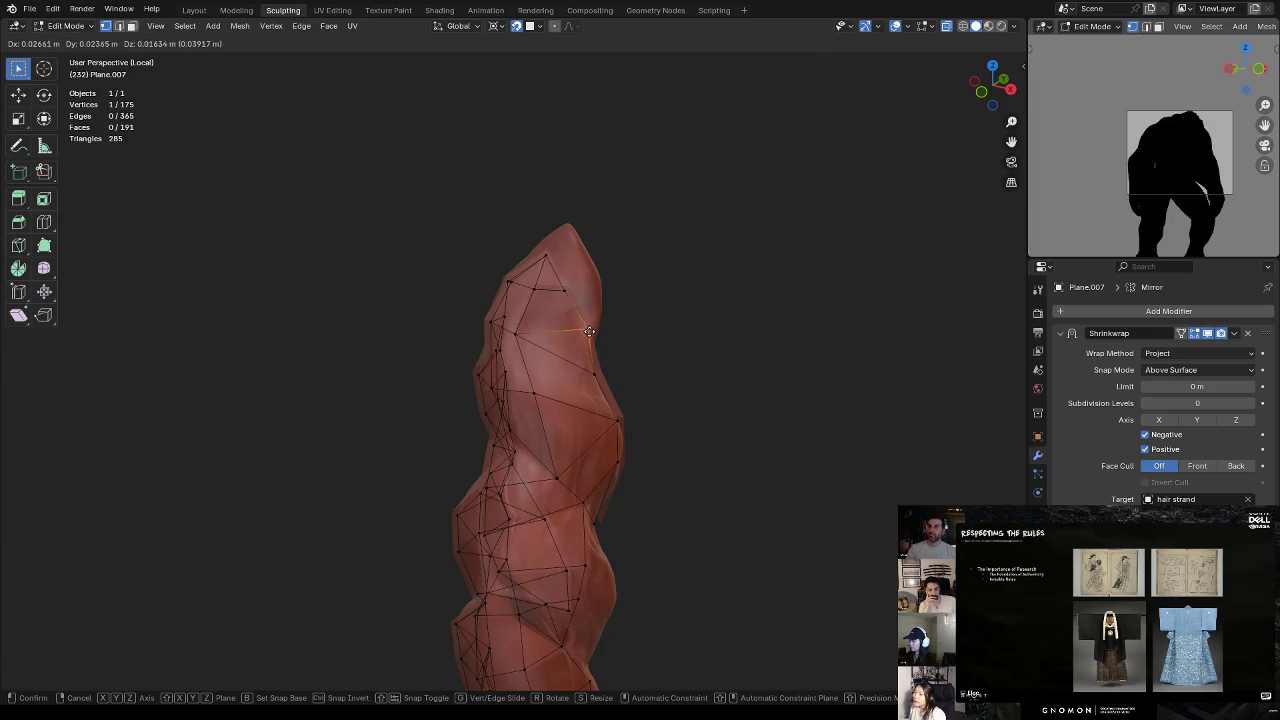
click(592, 332)
Step: Move two more tip vertices onto the sculpted braid surface
mouse_move(600, 332)
middle_down()
mouse_move(540, 370)
mouse_move(580, 349)
mouse_move(580, 366)
mouse_move(601, 335)
mouse_move(703, 400)
middle_up()
key(g)
click(561, 377)
key(g)
click(533, 369)
key(ctrl+Tab)
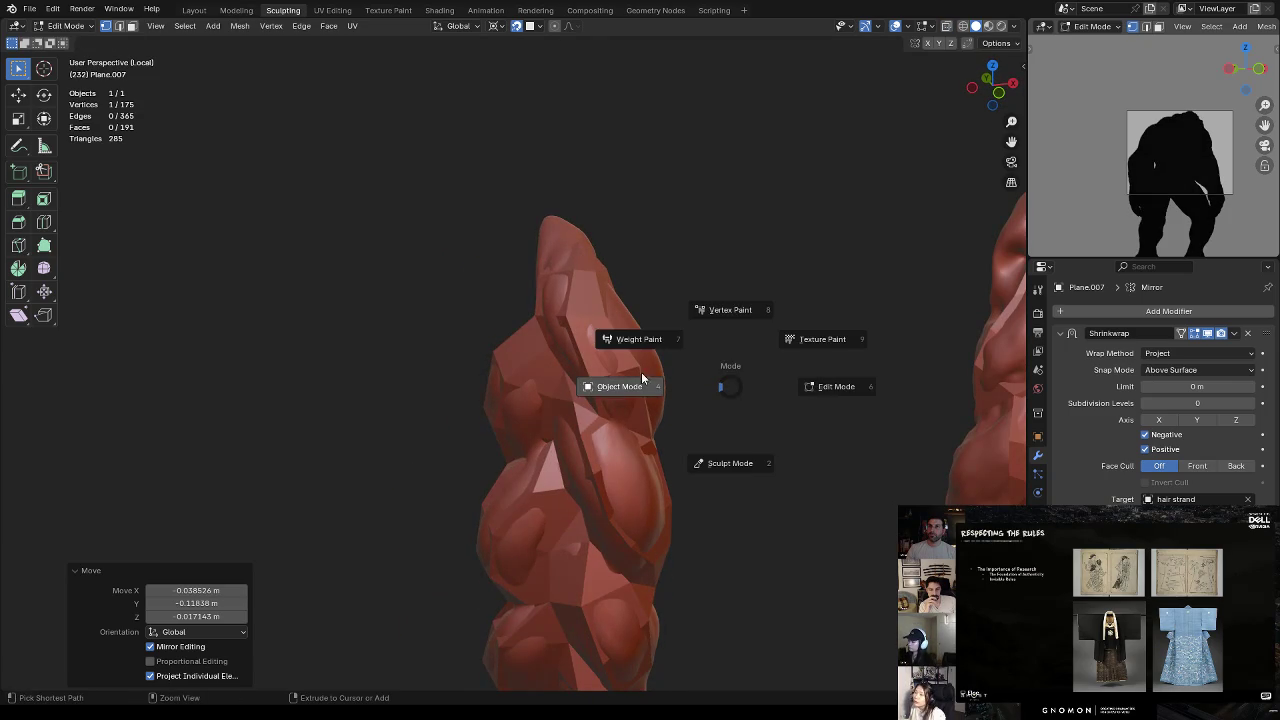
Step: Return from Edit Mode to Object Mode
click(600, 393)
key(Tab)
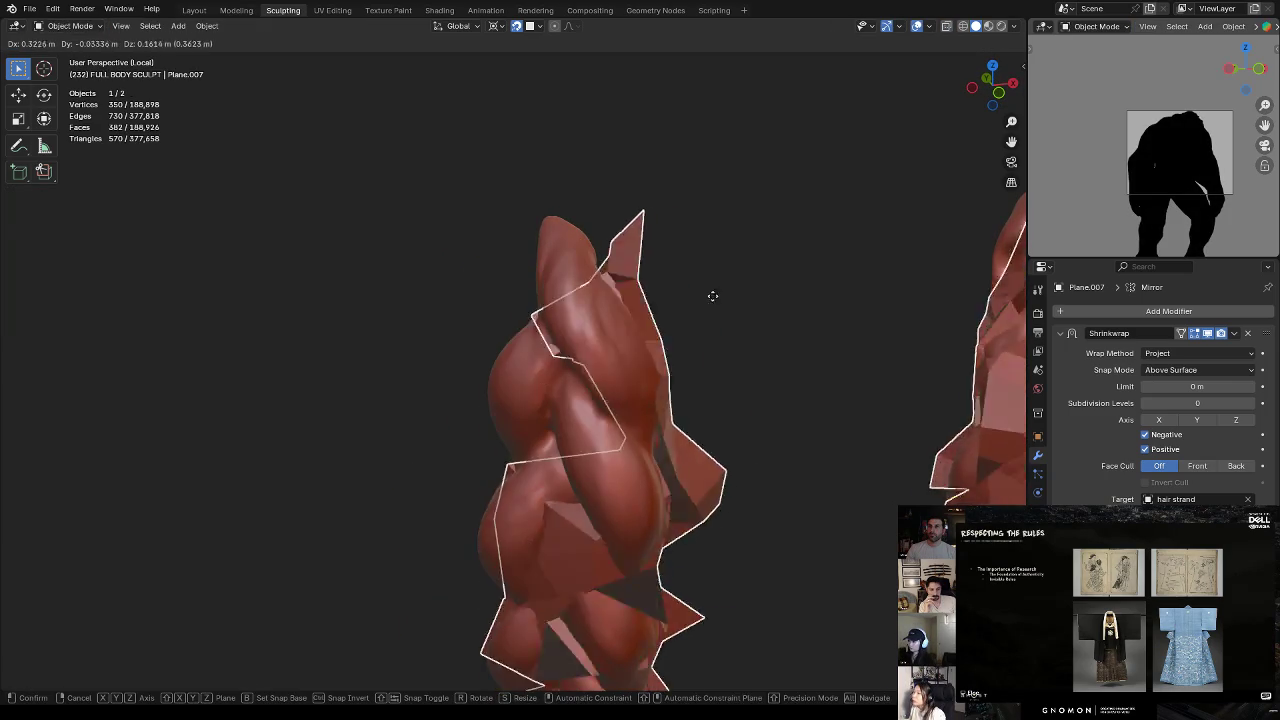
key(Tab)
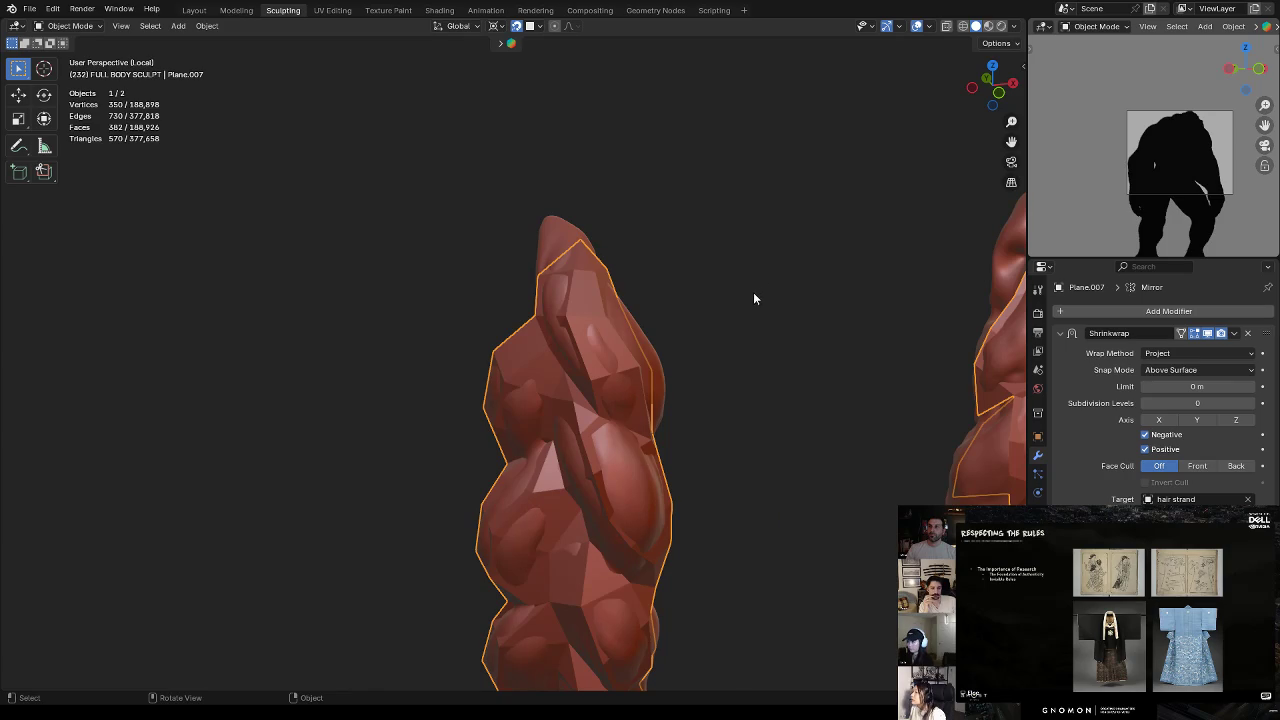
Step: Isolate the two hair braids in local view and apply Shade Smooth
key(KP_Divide)
key(KP_Divide)
mouse_move(662, 306)
middle_down()
mouse_move(613, 284)
mouse_move(636, 265)
mouse_move(588, 291)
mouse_move(614, 311)
middle_up()
right_click(614, 311)
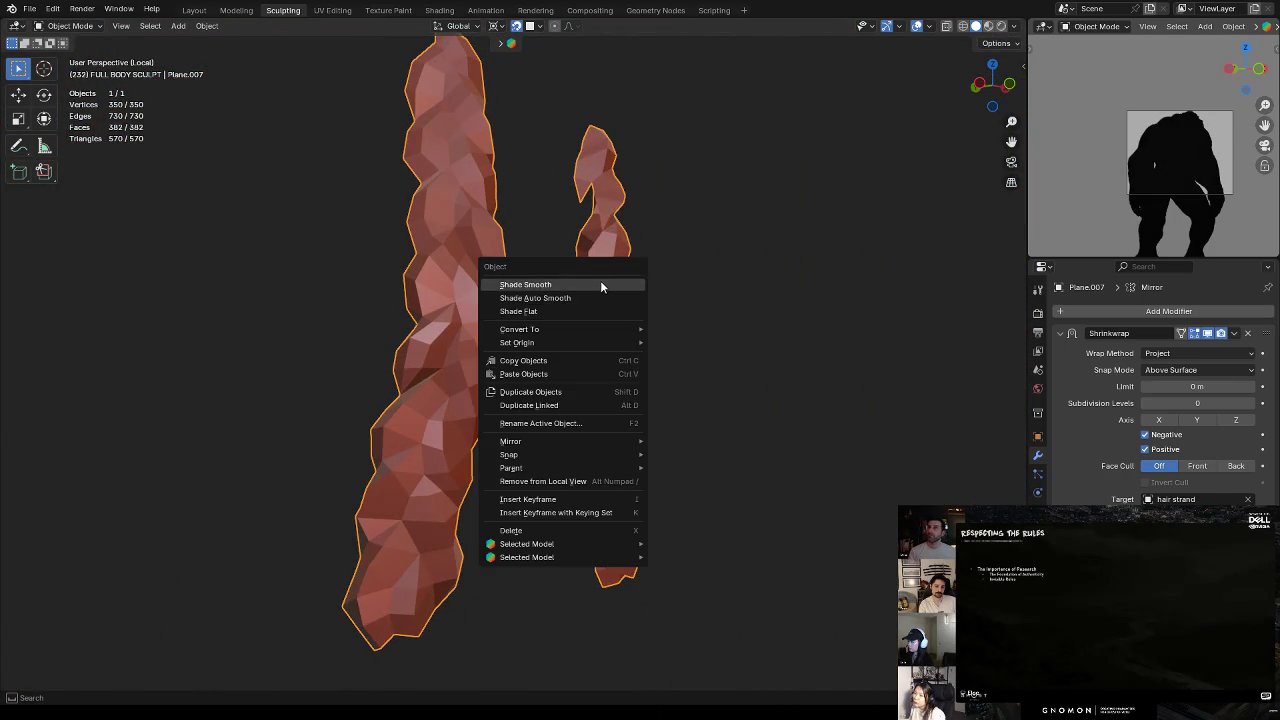
click(601, 285)
click(704, 235)
mouse_move(701, 235)
middle_down()
mouse_move(573, 285)
mouse_move(580, 345)
mouse_move(534, 337)
mouse_move(608, 371)
mouse_move(683, 374)
mouse_move(597, 383)
mouse_move(789, 369)
mouse_move(685, 359)
mouse_move(538, 400)
mouse_move(617, 409)
mouse_move(566, 432)
mouse_move(611, 414)
mouse_move(714, 424)
middle_up()
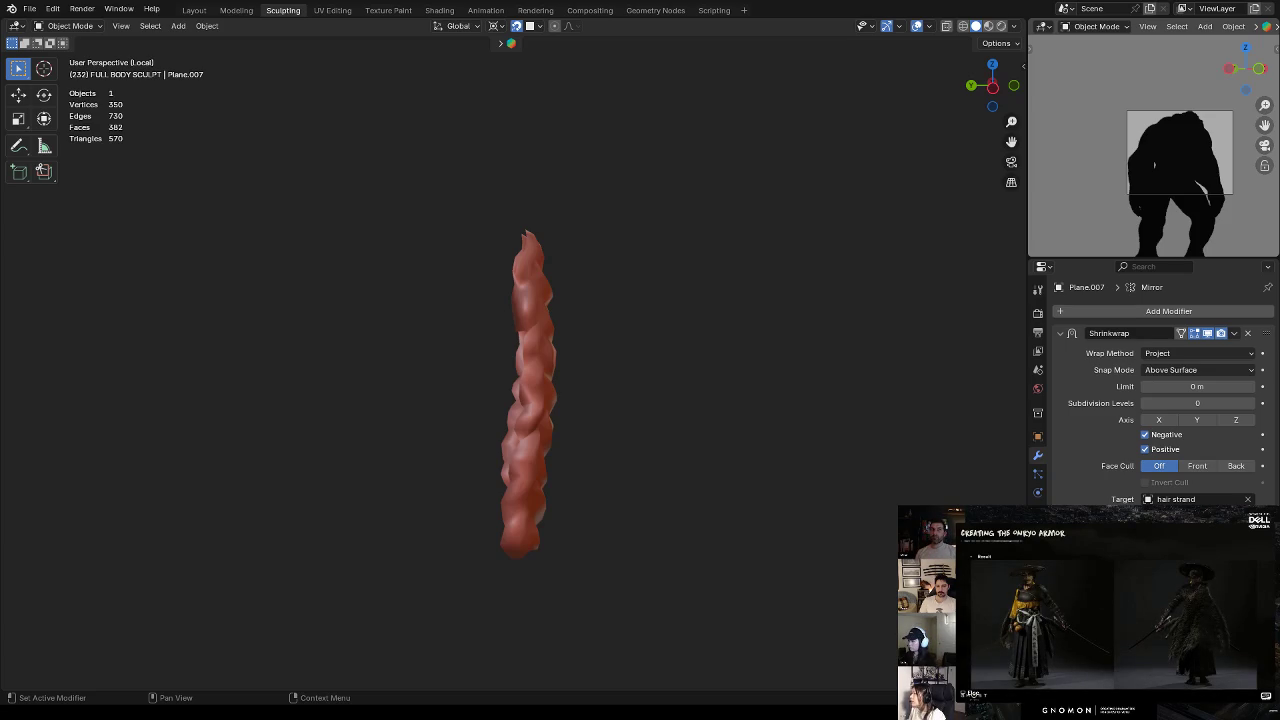
mouse_move(1088, 612)
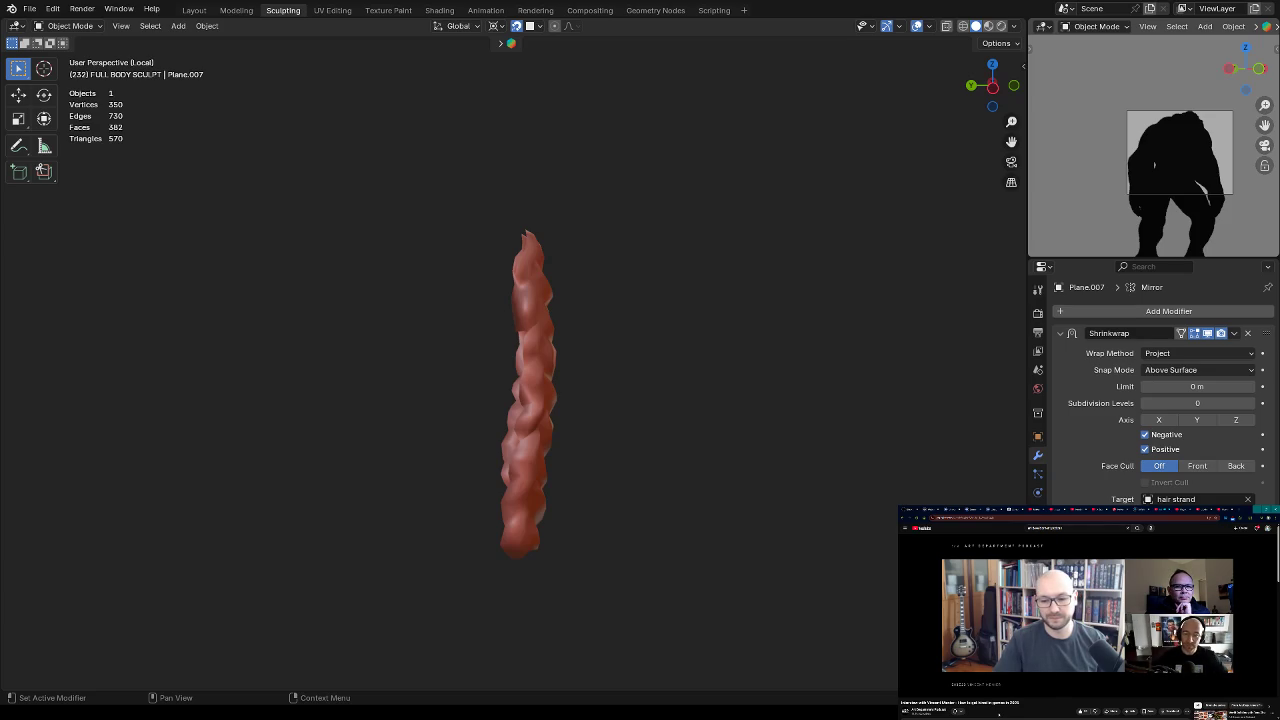
Step: Begin moving the strand mesh sideways with Shift+D
key(shift+d)
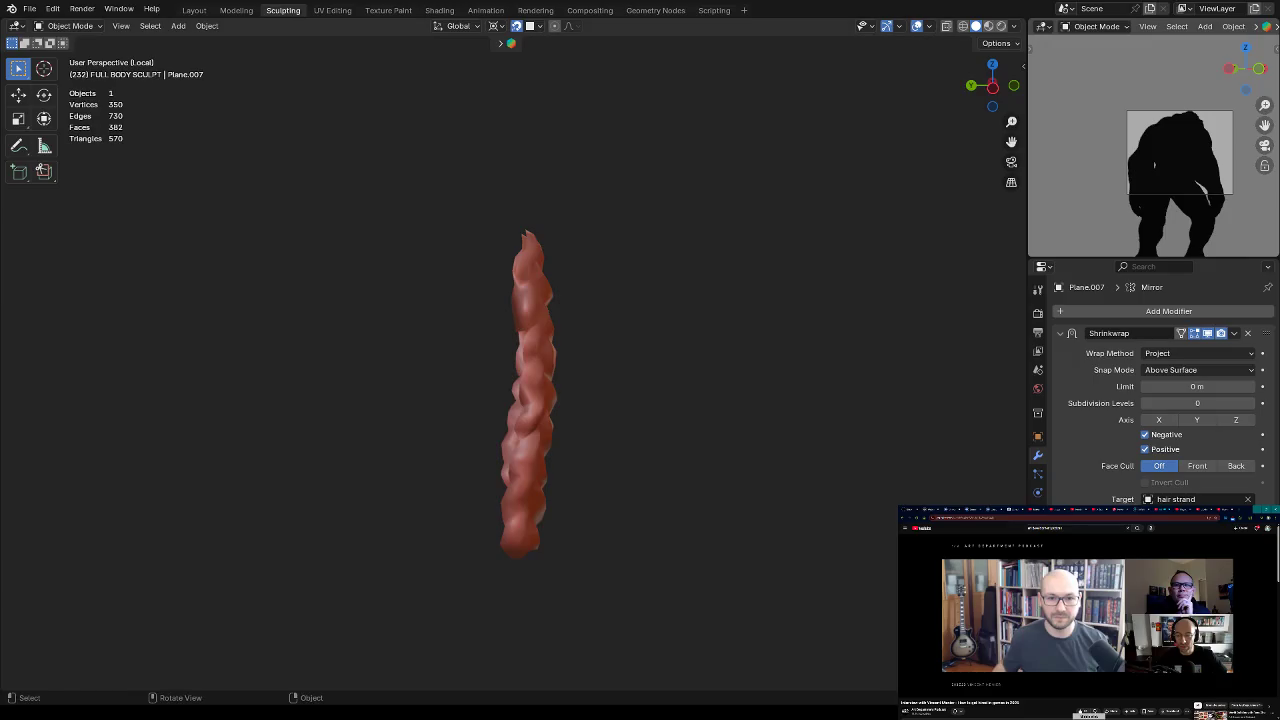
Step: Place the strand, leave local view, and isolate it together with hair strand
click(615, 328)
mouse_move(623, 364)
middle_down()
mouse_move(572, 350)
mouse_move(530, 393)
middle_up()
click(483, 388)
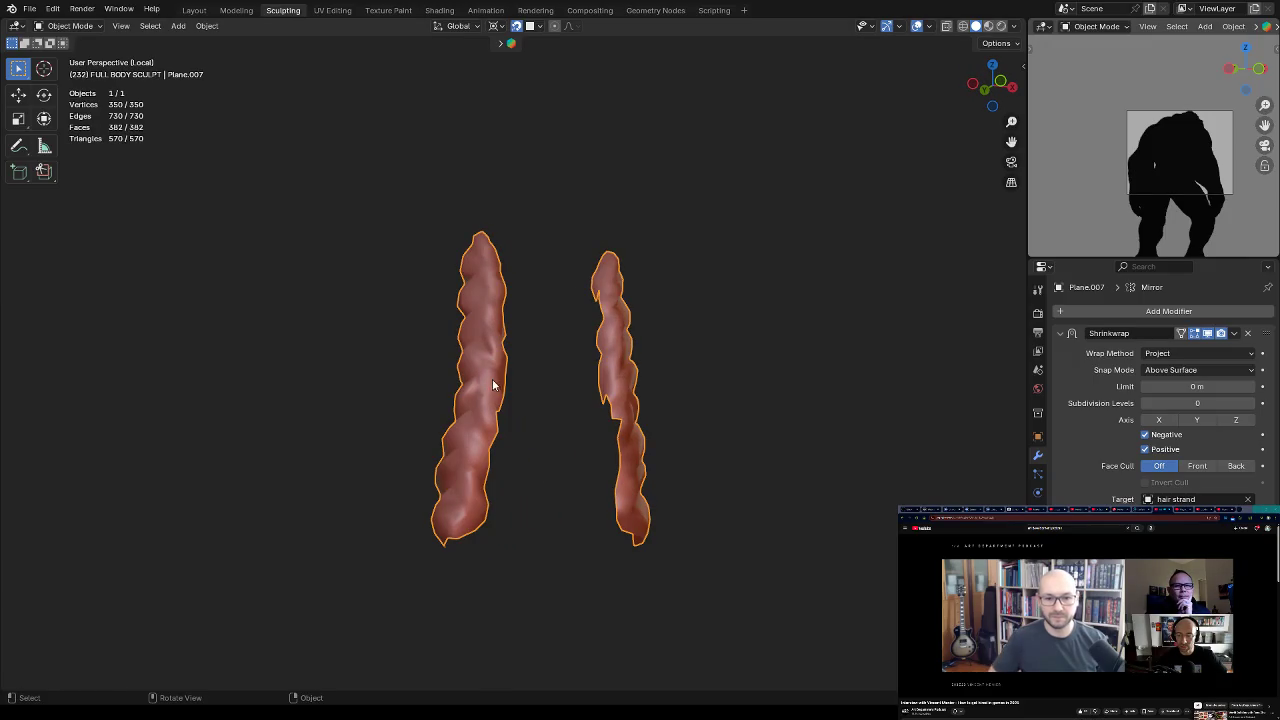
key(KP_Divide)
mouse_move(483, 598)
middle_down()
mouse_move(508, 478)
mouse_move(461, 483)
mouse_move(629, 451)
mouse_move(602, 329)
middle_up()
shift+click(606, 320)
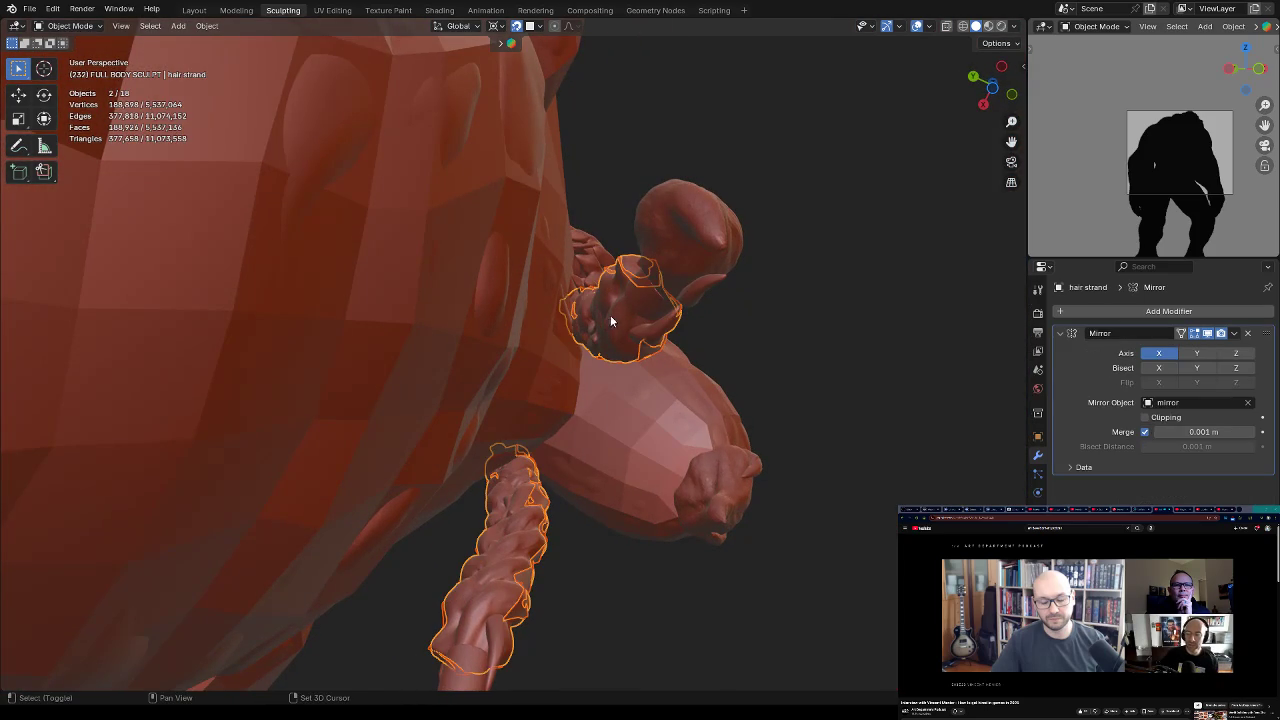
key(KP_Divide)
Step: Make Plane.007 active, enter Edit Mode, and extrude a new vertex along the braid
click(660, 345)
middle_drag(666, 363, 530, 436)
key(a)
mouse_move(444, 361)
middle_down()
mouse_move(511, 320)
mouse_move(523, 374)
mouse_move(583, 340)
mouse_move(543, 360)
mouse_move(564, 338)
middle_up()
click(518, 332)
key(Tab)
scroll(564, 338, up, 2)
mouse_move(620, 300)
middle_down()
mouse_move(559, 355)
mouse_move(554, 380)
mouse_move(513, 393)
mouse_move(560, 406)
mouse_move(491, 340)
mouse_move(491, 314)
mouse_move(411, 329)
middle_up()
ctrl+right_click(440, 347)
mouse_move(414, 314)
middle_down()
mouse_move(433, 277)
mouse_move(447, 311)
middle_up()
middle_drag(415, 239, 385, 339)
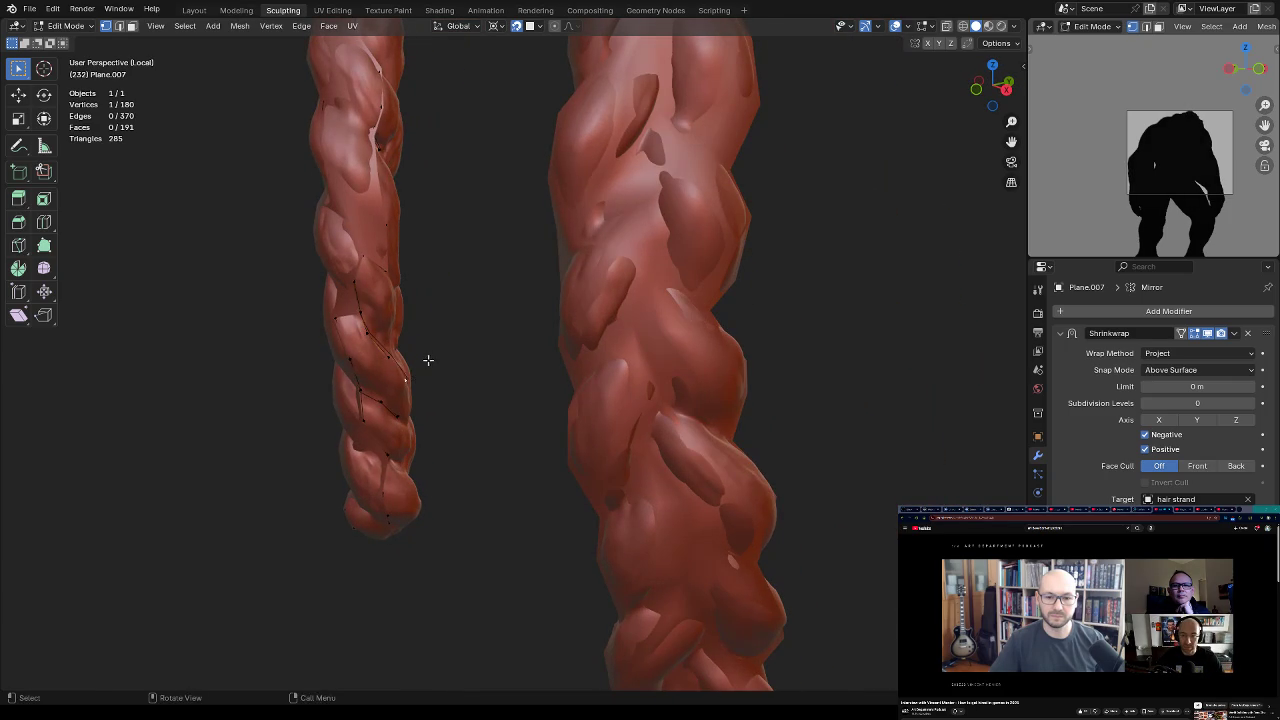
Step: Slide a vertex on the middle of the strand into a new position
middle_drag(428, 360, 423, 314)
middle_drag(408, 360, 355, 297)
ctrl+click(354, 363)
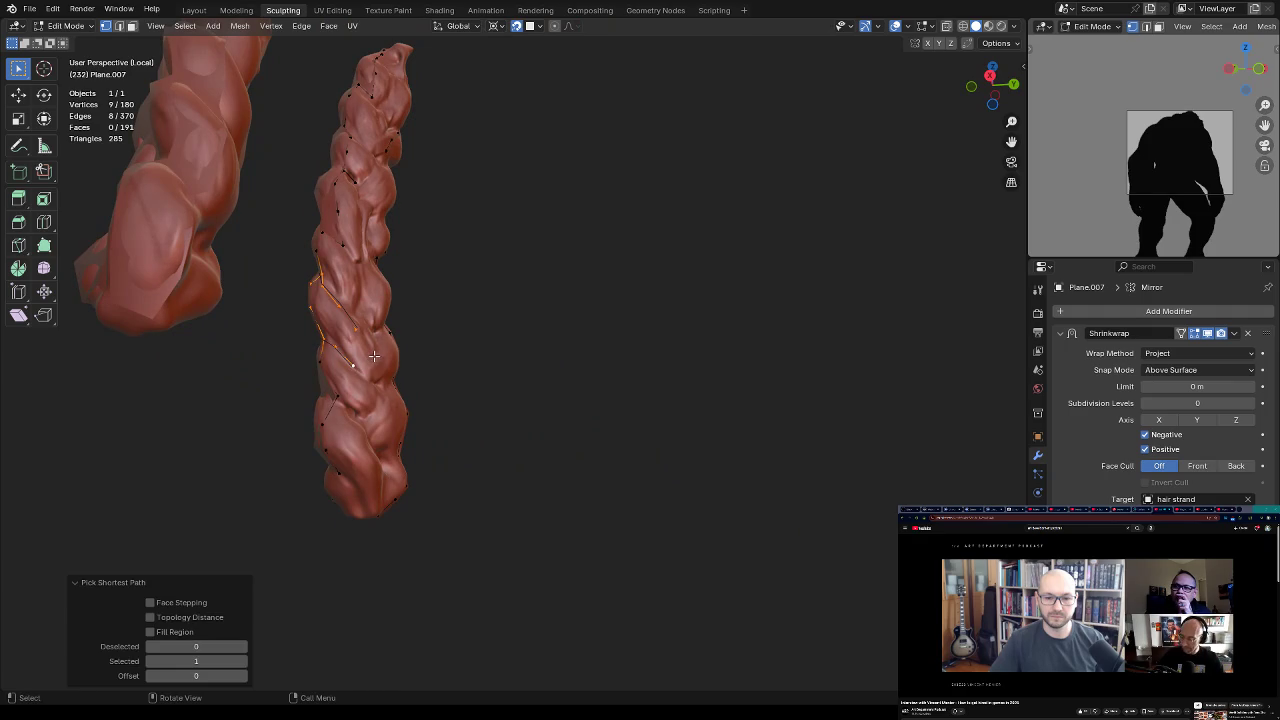
click(355, 363)
key(g)
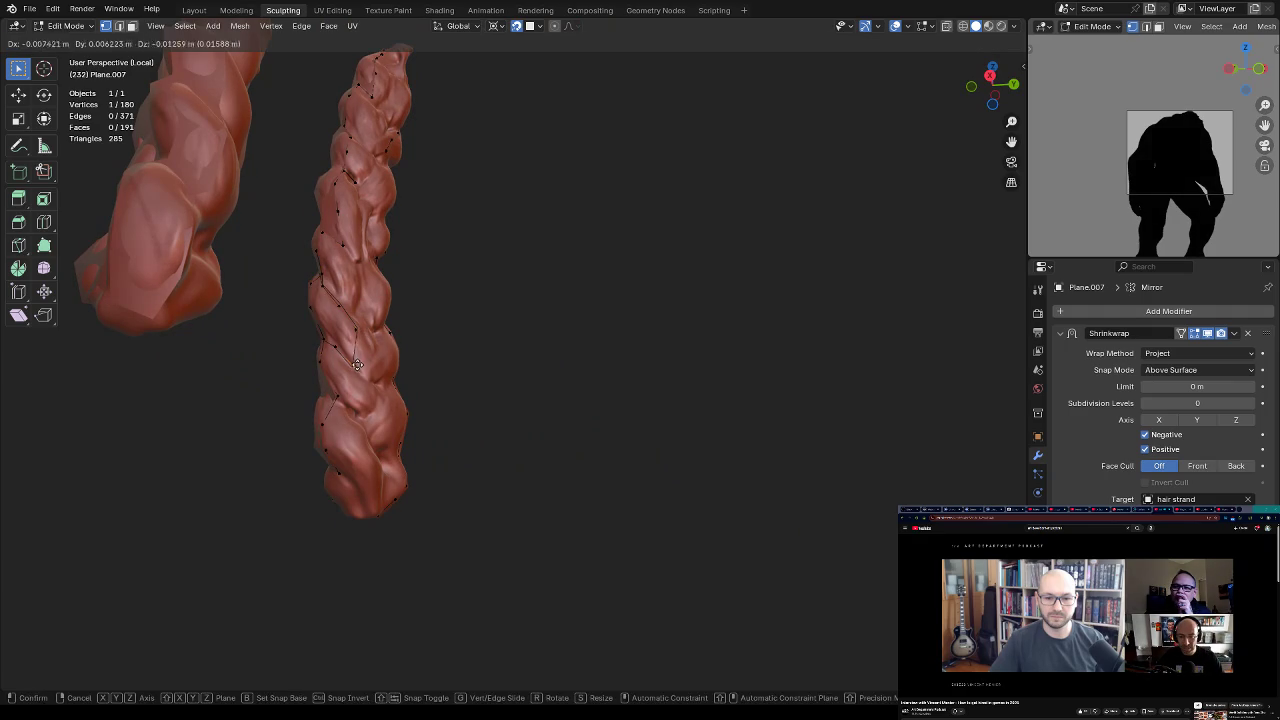
click(370, 374)
scroll(414, 360, up, 3)
scroll(437, 340, up, 2)
middle_drag(437, 340, 435, 338)
Step: Frame an edge in X-ray view, fill a quad, and move vertices onto the strand
key(2)
click(396, 305)
key(KP_Decimal)
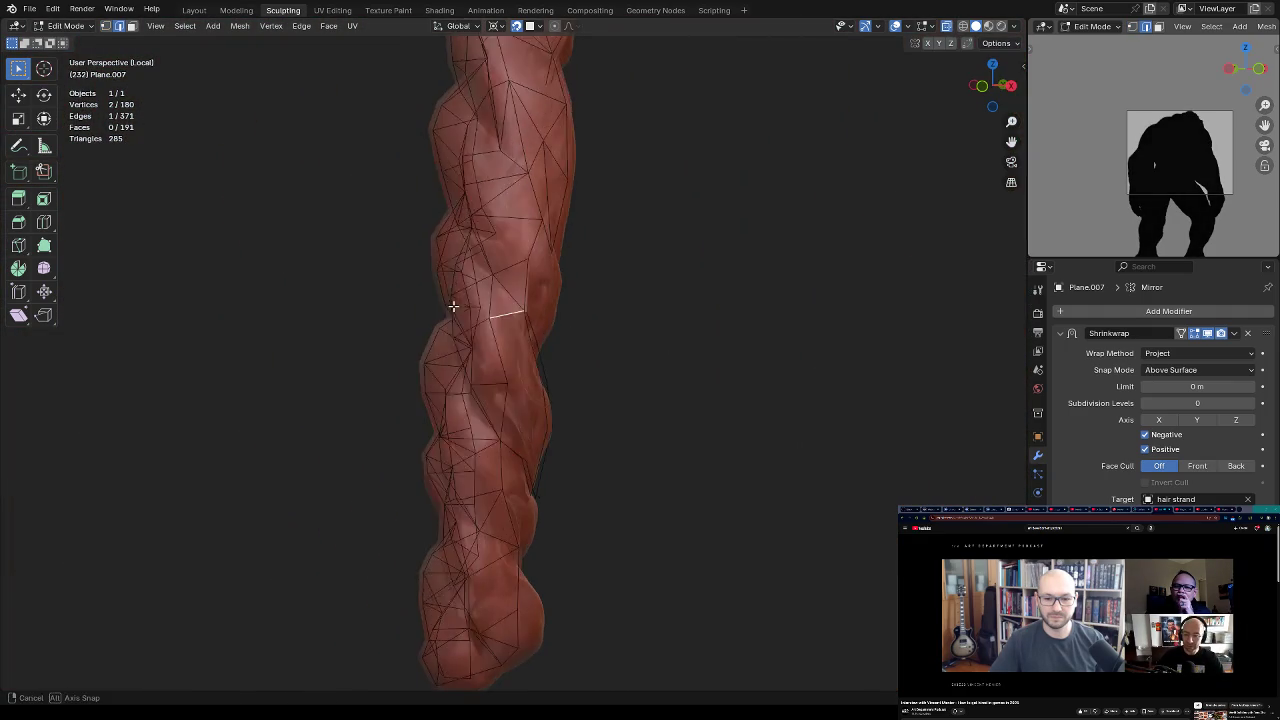
middle_drag(557, 295, 529, 274)
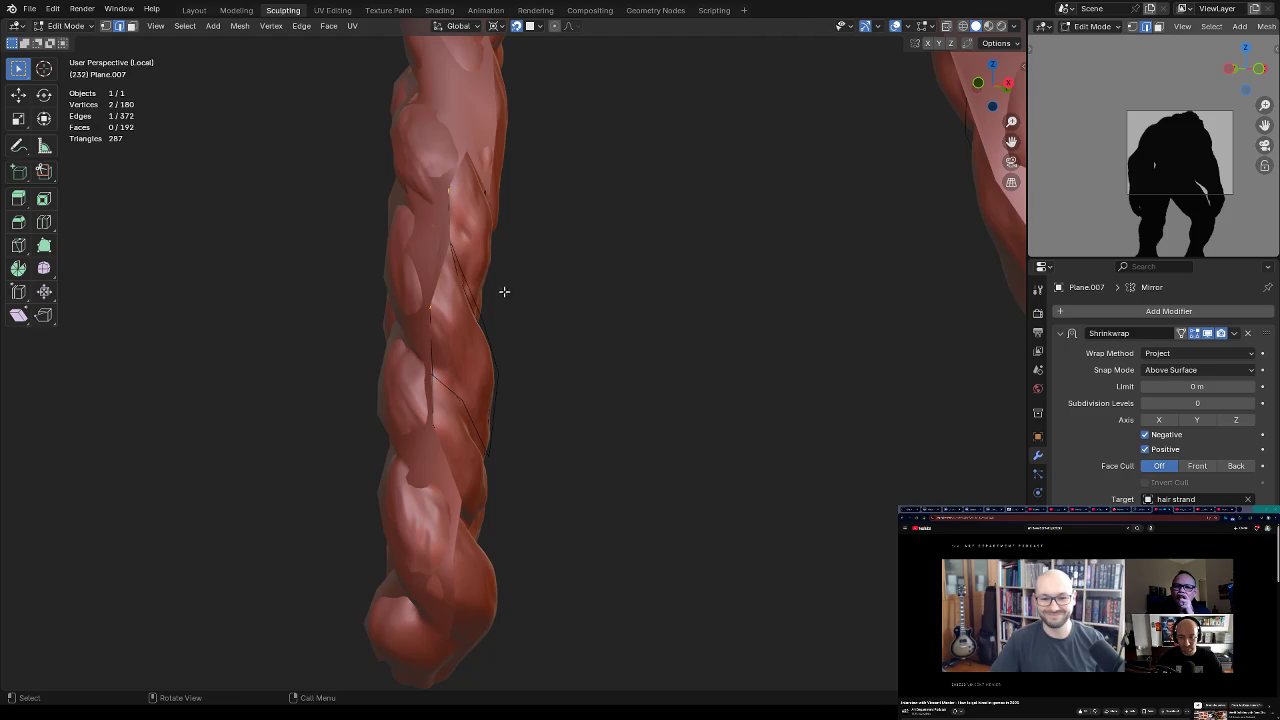
key(alt+z)
middle_drag(489, 315, 503, 325)
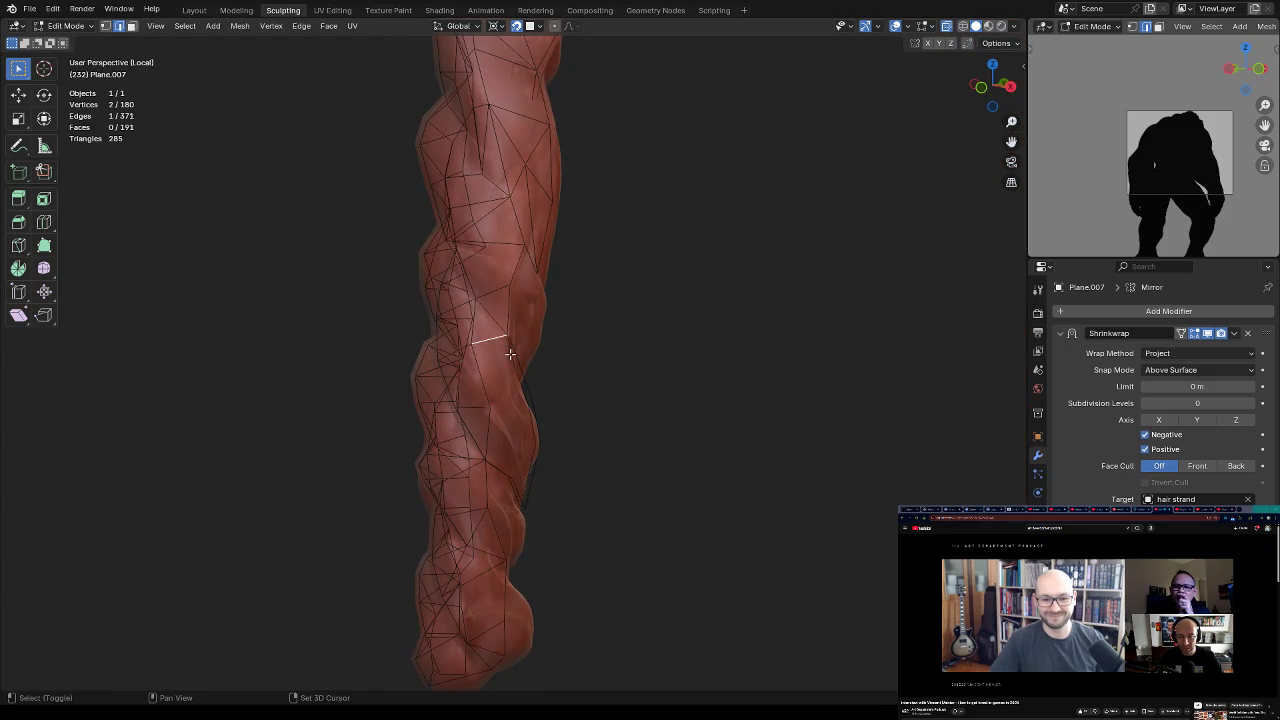
key(f)
mouse_move(516, 367)
middle_down()
mouse_move(517, 351)
mouse_move(486, 340)
middle_up()
drag(489, 343, 488, 346)
mouse_move(488, 346)
middle_down()
mouse_move(486, 323)
mouse_move(529, 285)
mouse_move(488, 292)
middle_up()
click(486, 349)
Step: Fill new triangular faces, undoing and redoing one bad fill
key(f)
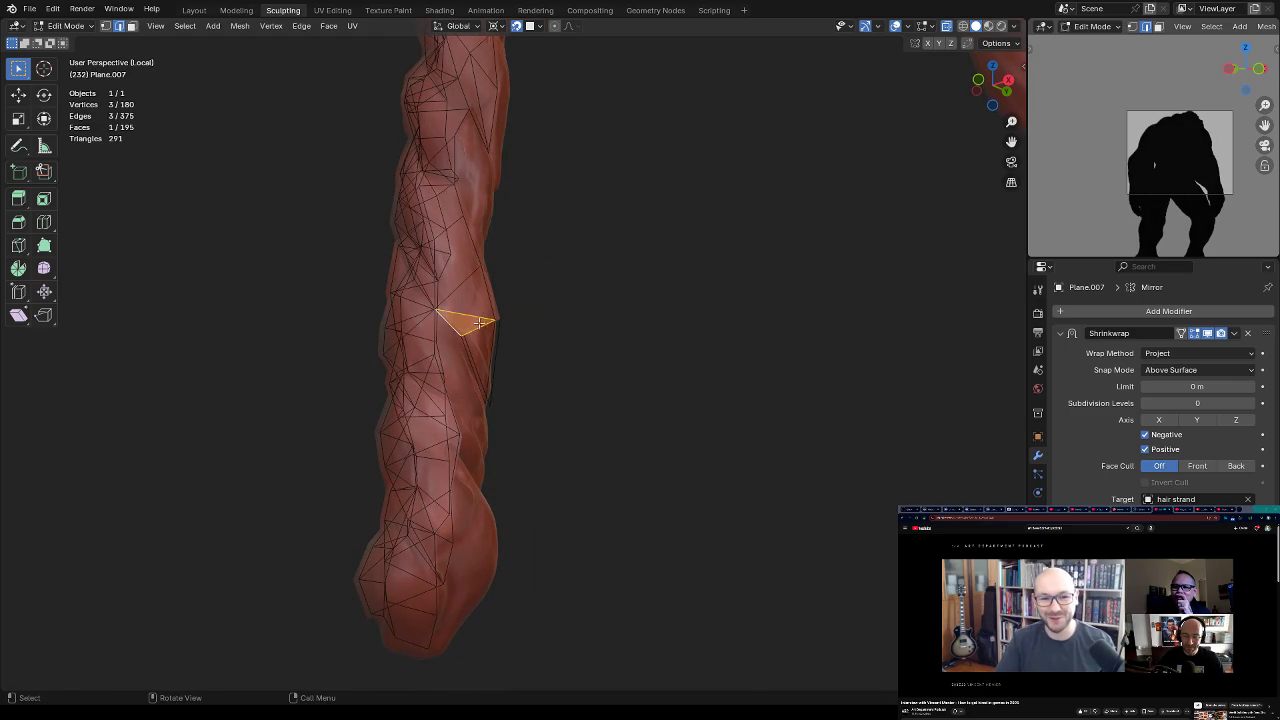
mouse_move(514, 331)
middle_down()
mouse_move(514, 314)
mouse_move(468, 321)
mouse_move(486, 321)
middle_up()
key(ctrl+z)
key(f)
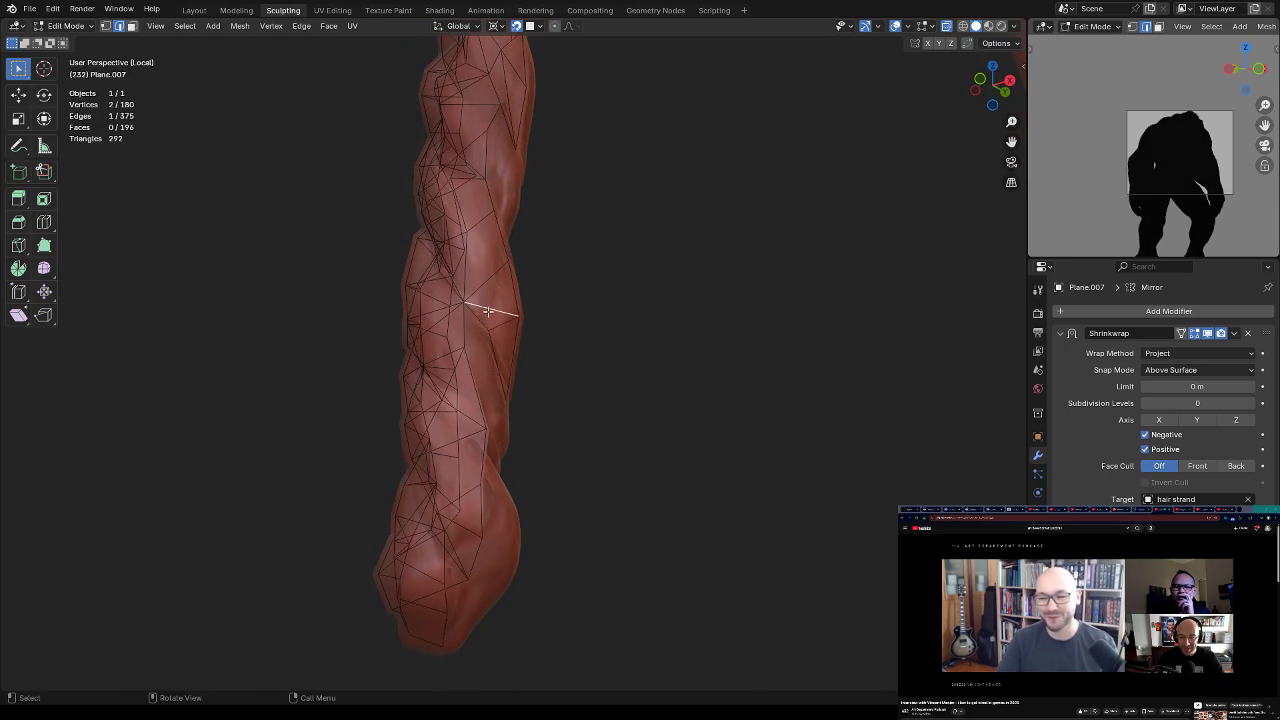
shift+click(486, 334)
key(f)
key(f)
middle_drag(484, 330, 483, 313)
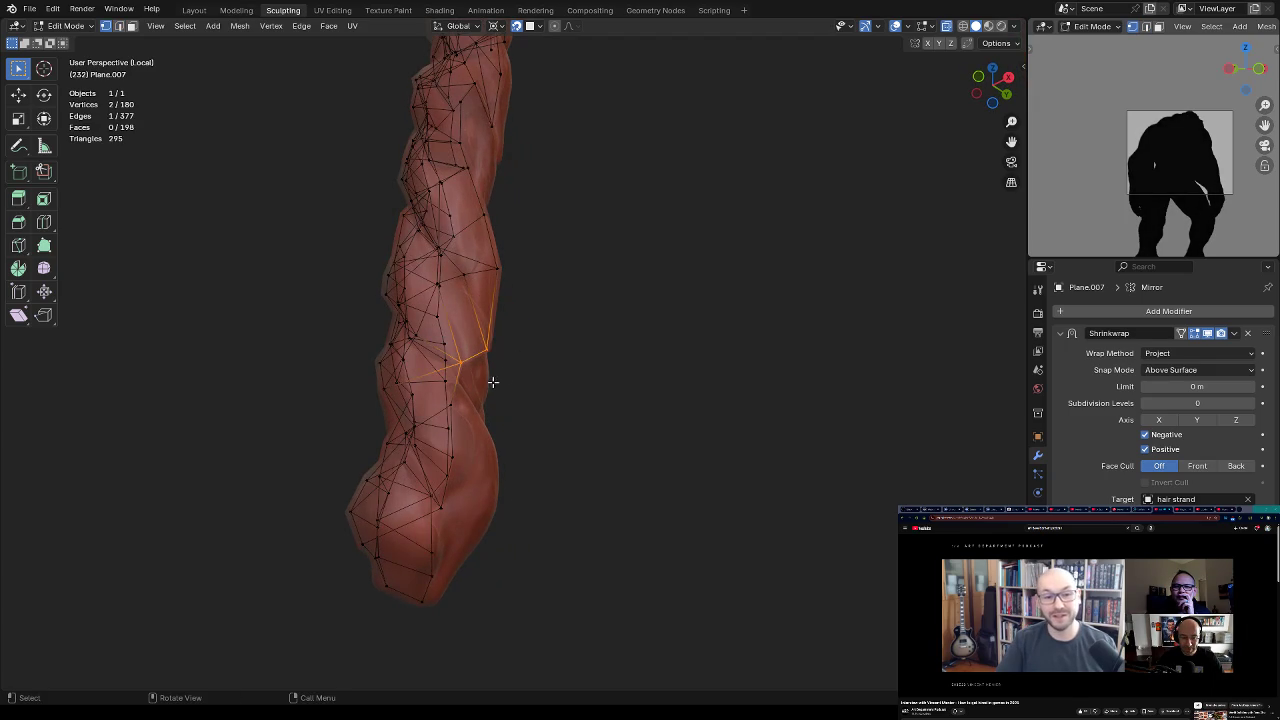
middle_drag(493, 381, 482, 380)
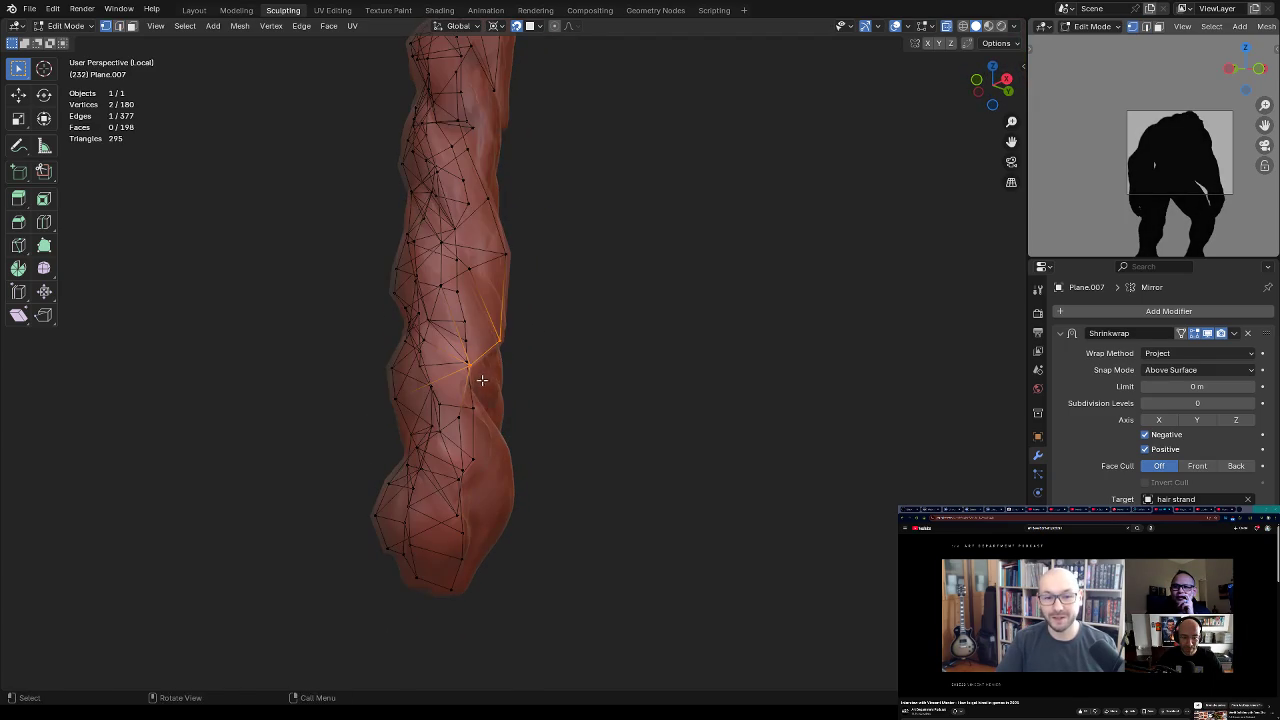
Step: Reposition a vertex, then extrude a chain of five vertices down the strand's lower end
click(470, 369)
mouse_move(470, 369)
middle_down()
mouse_move(458, 376)
mouse_move(383, 340)
middle_up()
key(g)
click(449, 377)
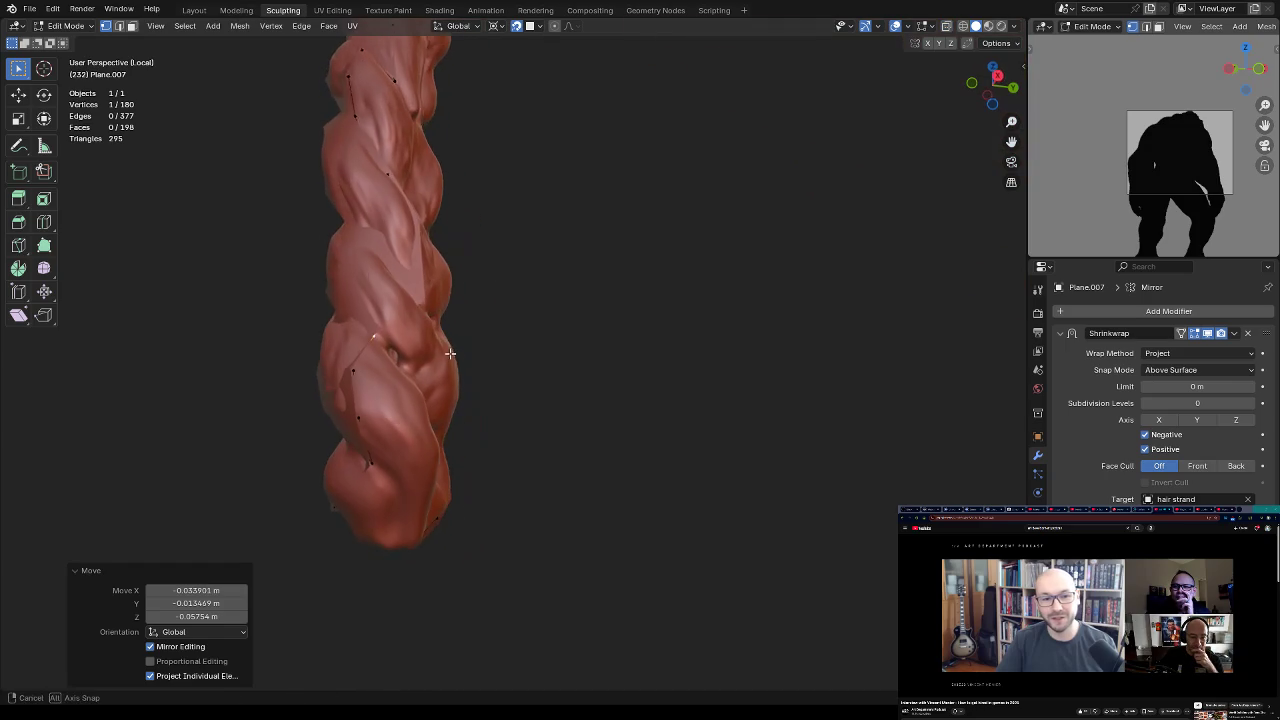
ctrl+right_click(384, 354)
ctrl+right_click(407, 383)
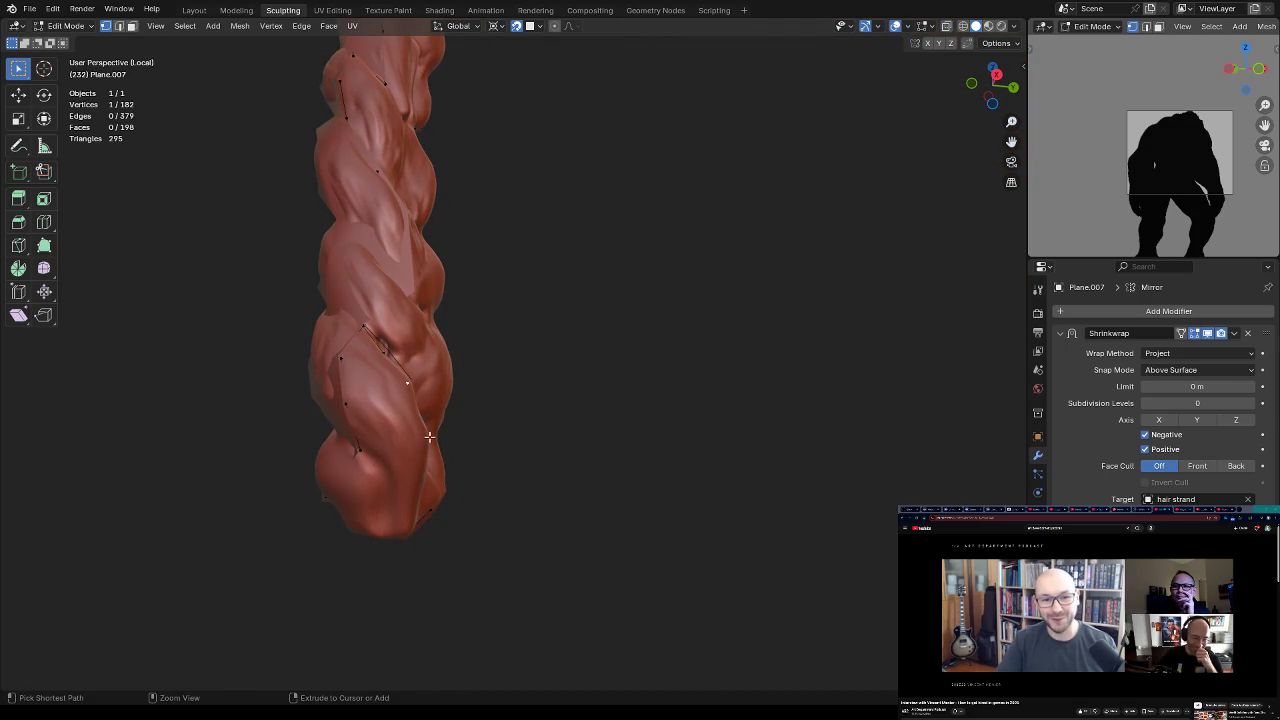
ctrl+right_click(427, 450)
middle_drag(414, 517, 445, 465)
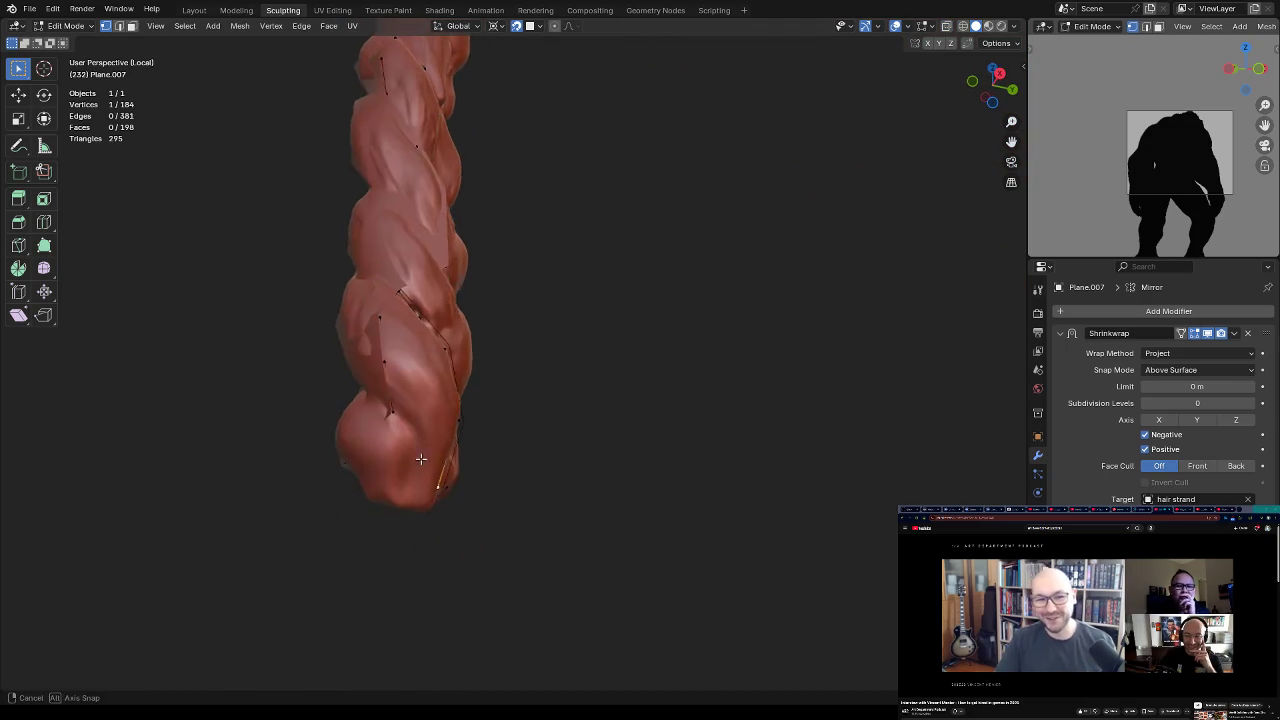
ctrl+right_click(454, 462)
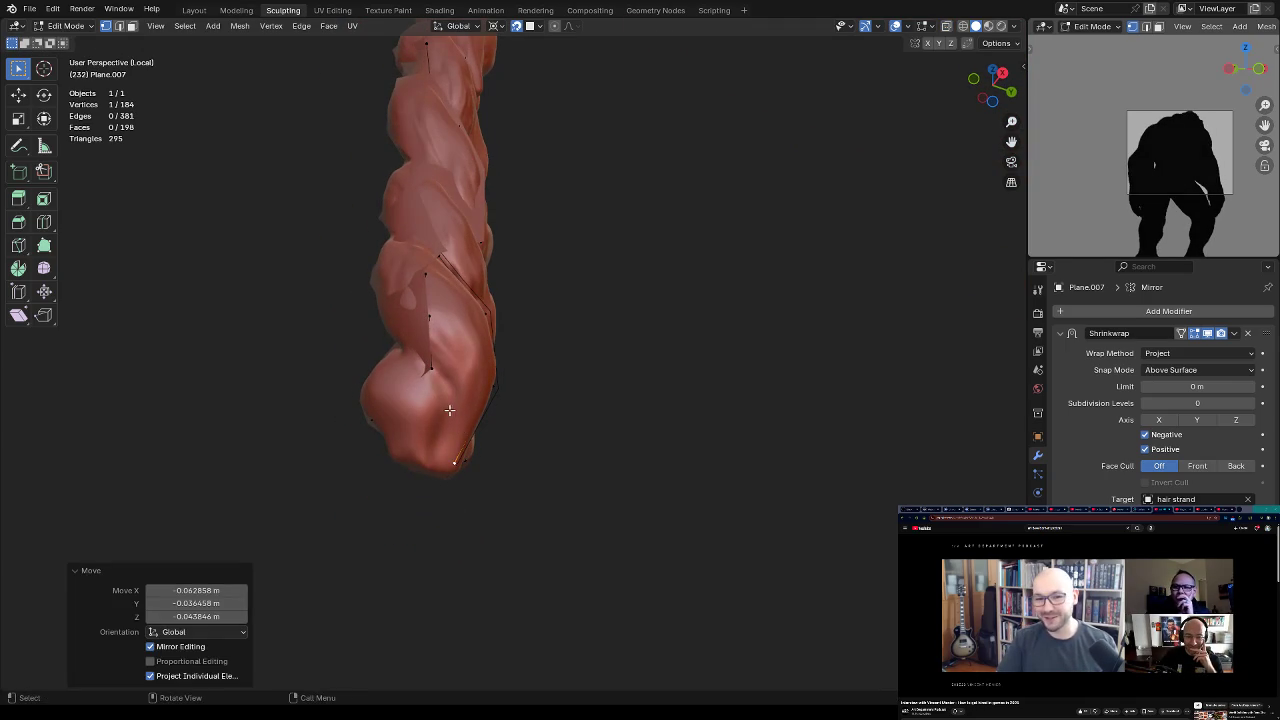
ctrl+right_click(451, 415)
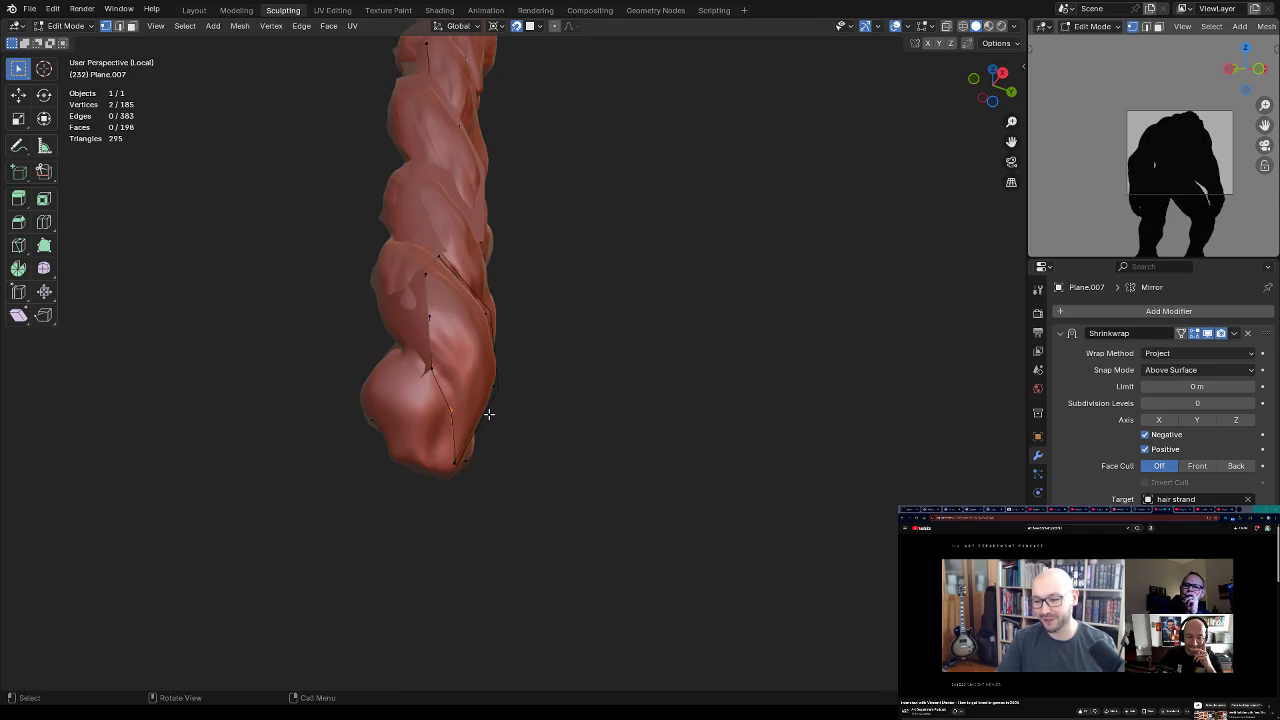
Step: Fill faces across the lower-end gap, undoing one bad fill
mouse_move(473, 396)
middle_down()
mouse_move(474, 380)
mouse_move(514, 420)
mouse_move(534, 389)
mouse_move(470, 461)
mouse_move(492, 483)
mouse_move(578, 437)
mouse_move(503, 354)
mouse_move(543, 429)
middle_up()
key(f)
key(f)
key(ctrl+z)
shift+click(492, 497)
alt+click(491, 500)
shift+click(573, 440)
key(f)
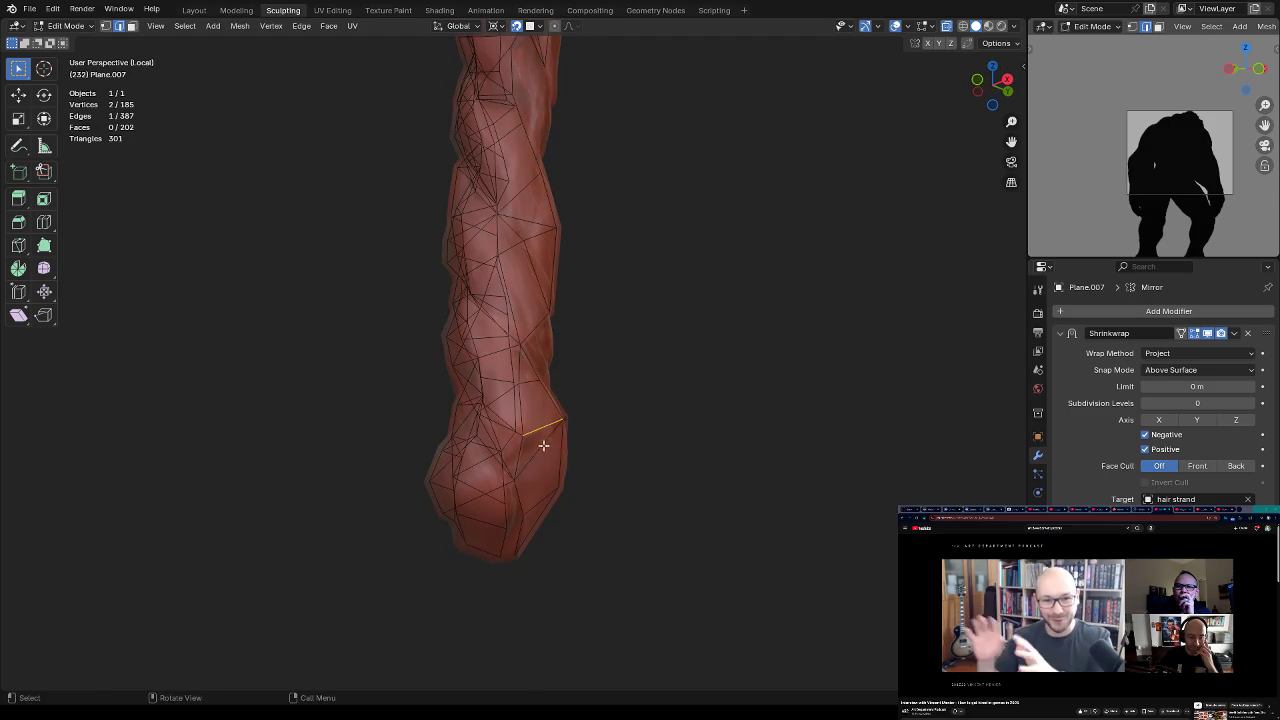
Step: Select and delete the badly shaped face at the strand's lower right
key(3)
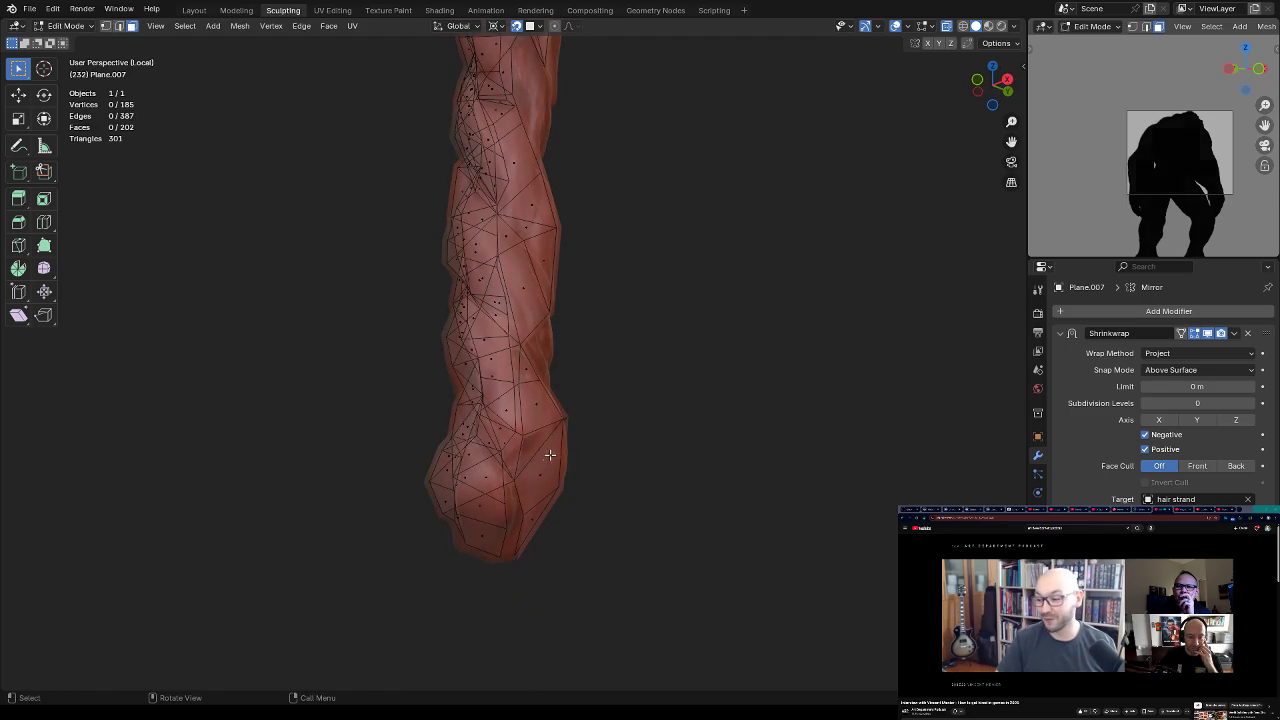
click(540, 474)
key(x)
key(Escape)
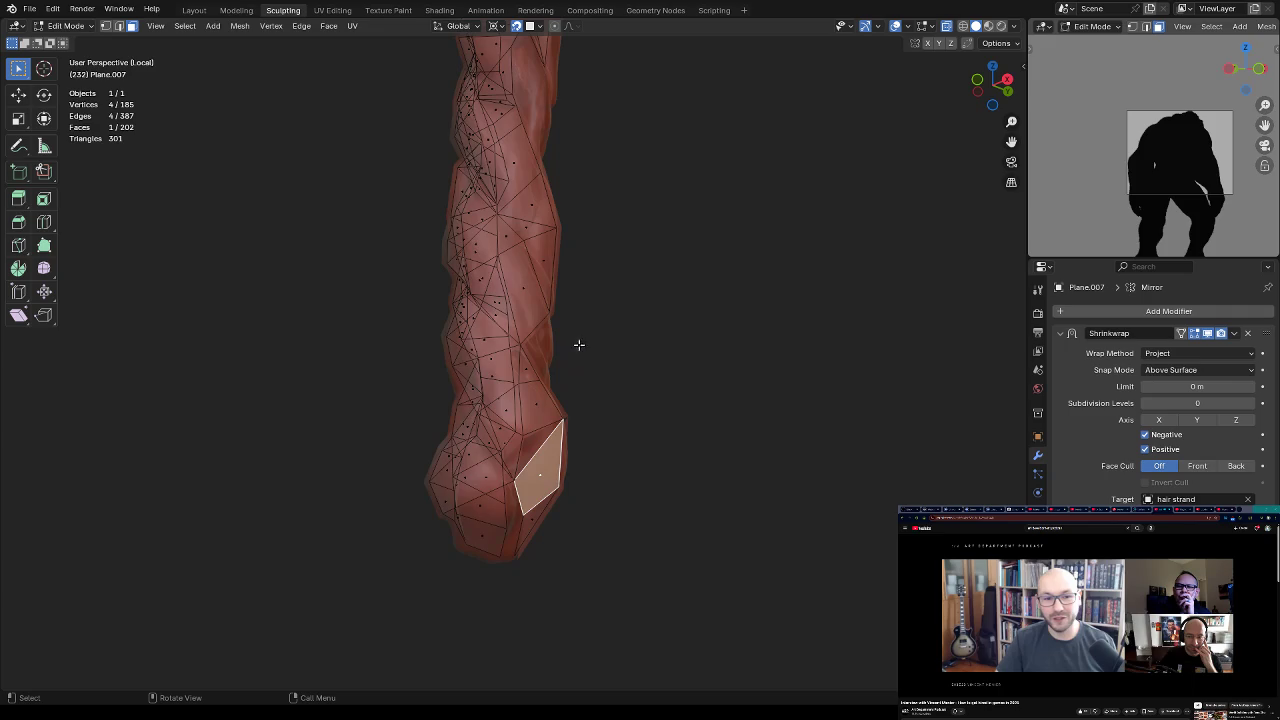
key(2)
key(x)
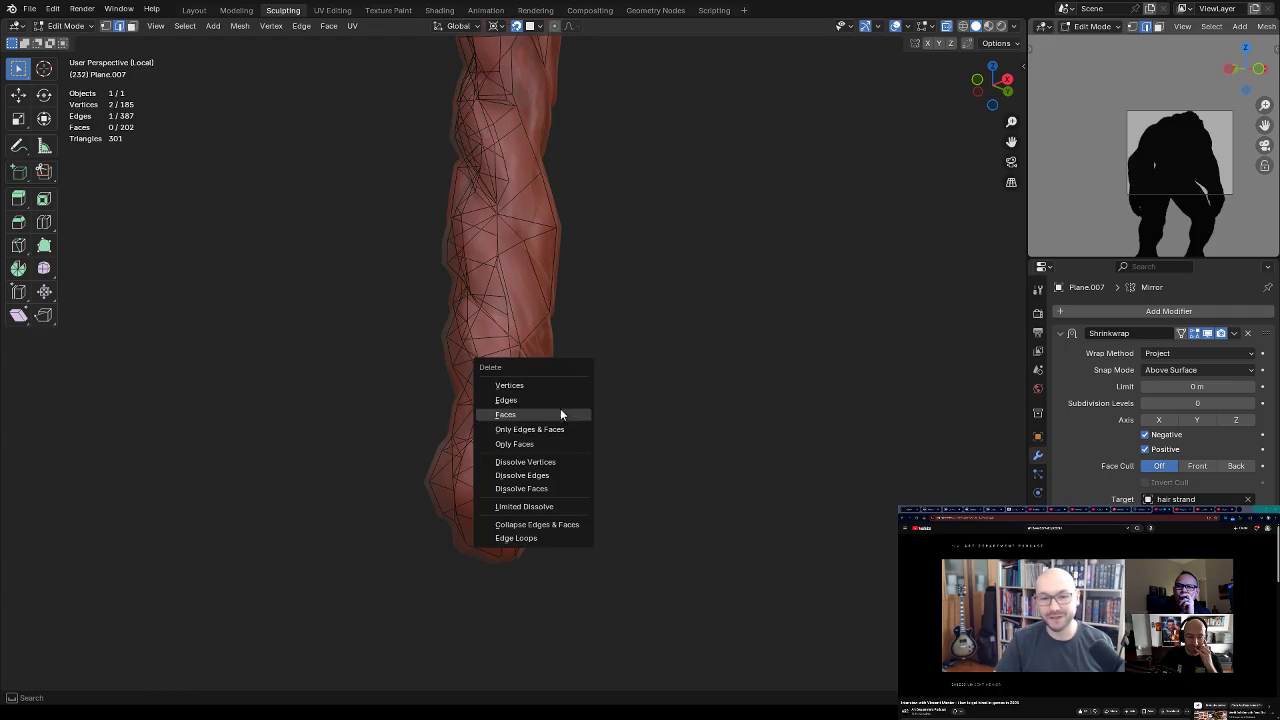
click(546, 394)
Step: Refill the deleted area with triangular faces
key(1)
shift+click(557, 421)
middle_drag(563, 437, 566, 423)
key(f)
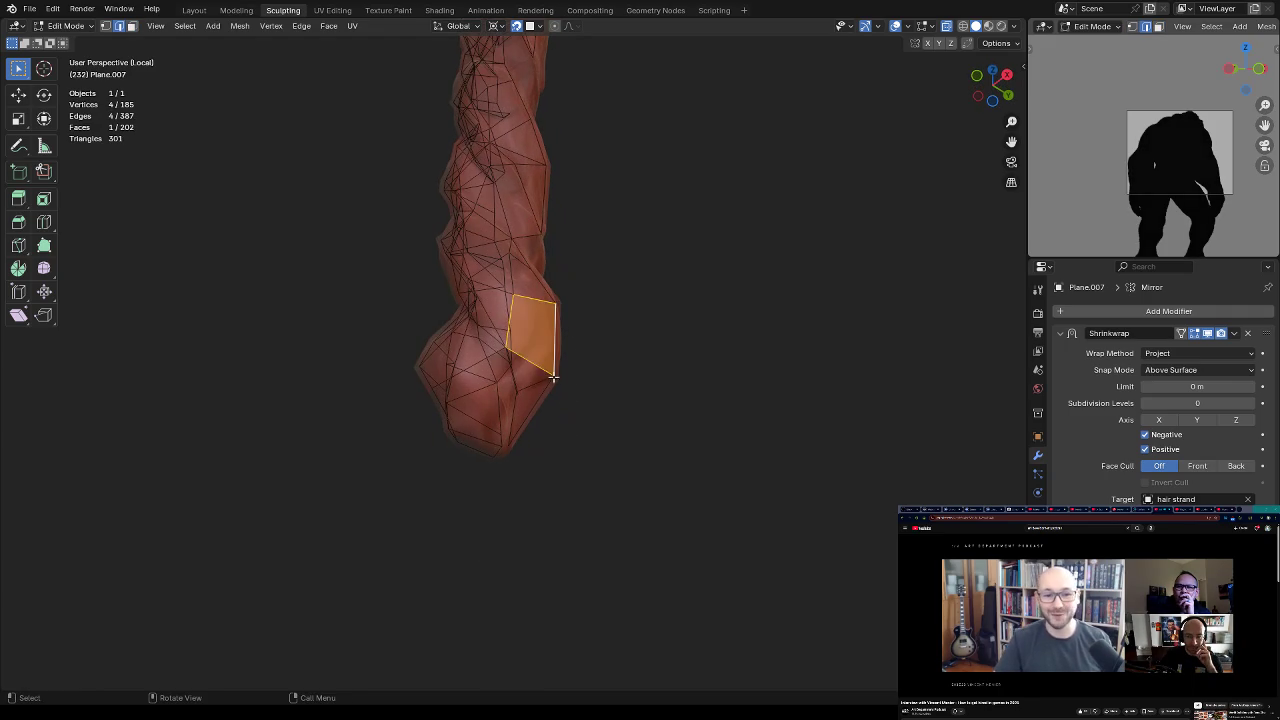
alt+click(530, 370)
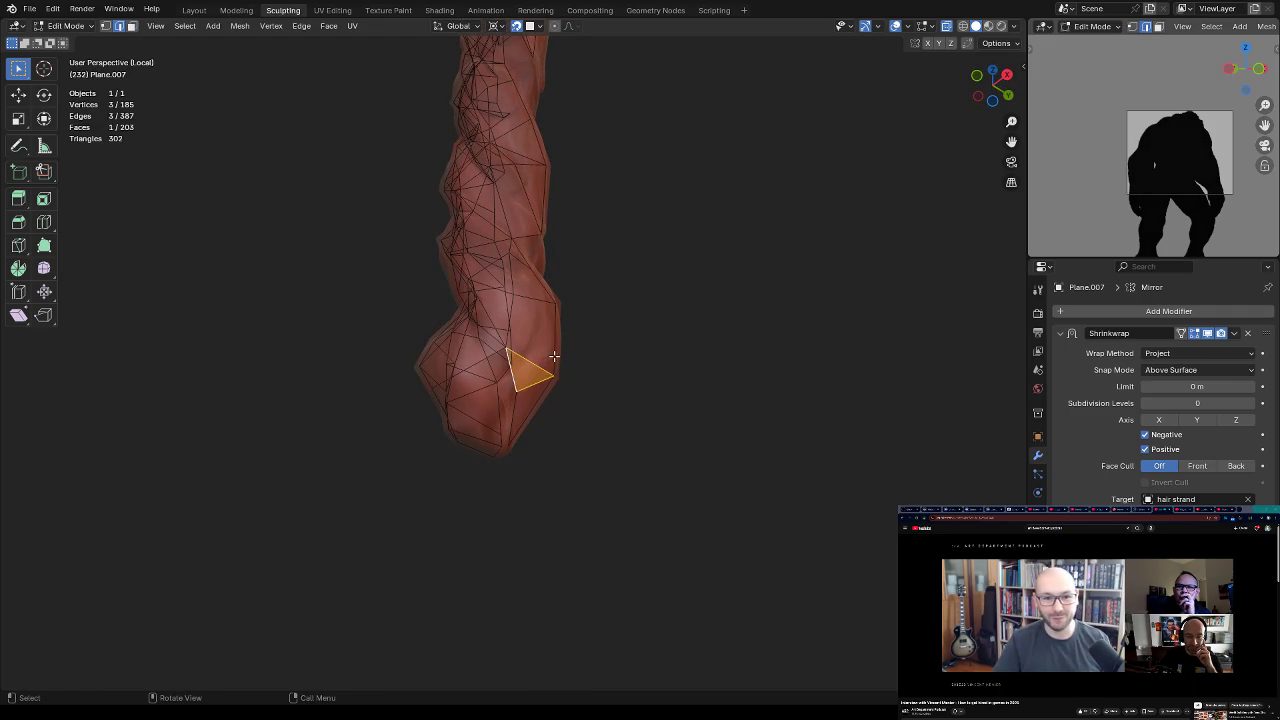
key(3)
click(554, 362)
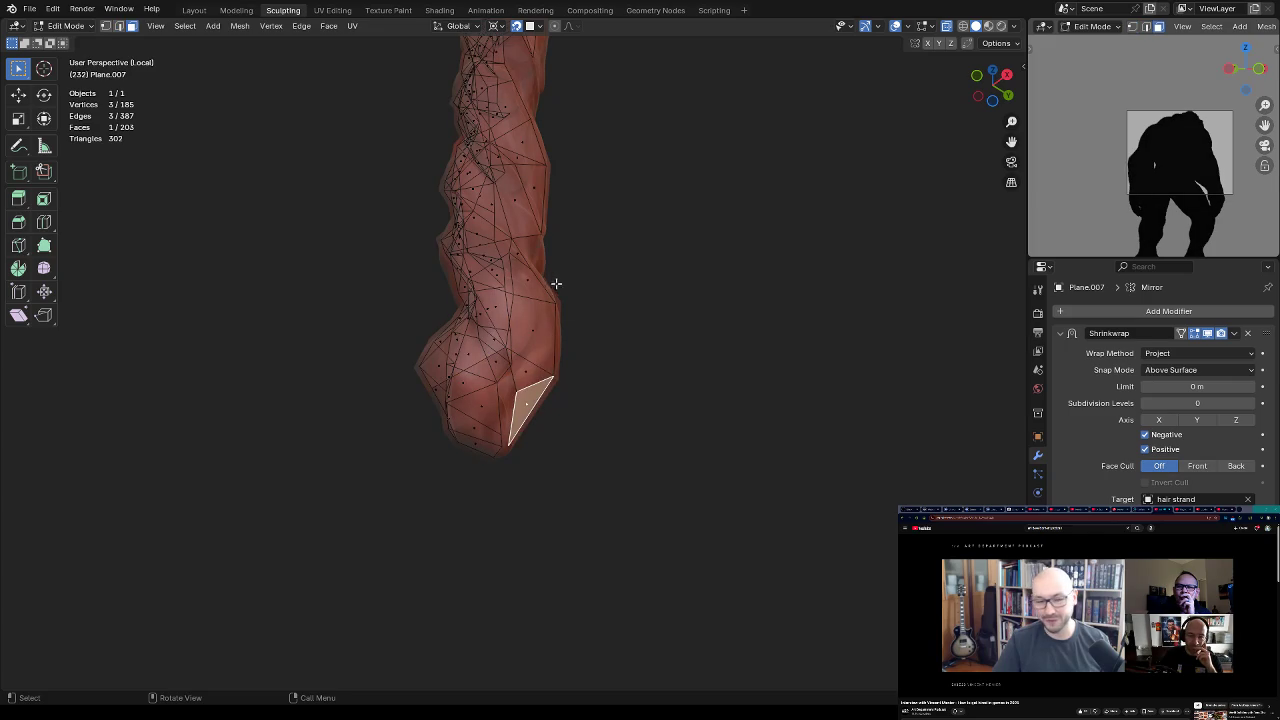
middle_drag(567, 315, 680, 361)
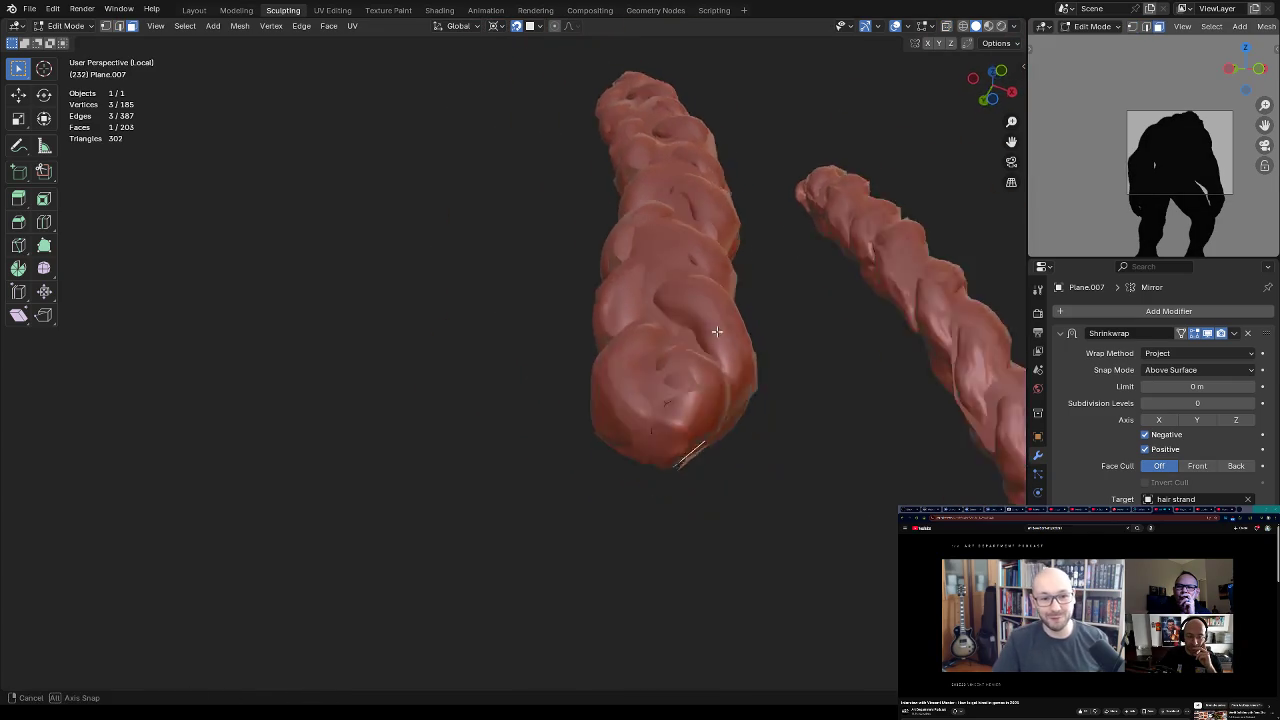
mouse_move(680, 361)
middle_down()
mouse_move(628, 323)
mouse_move(673, 389)
mouse_move(651, 370)
mouse_move(608, 377)
mouse_move(687, 380)
middle_up()
key(1)
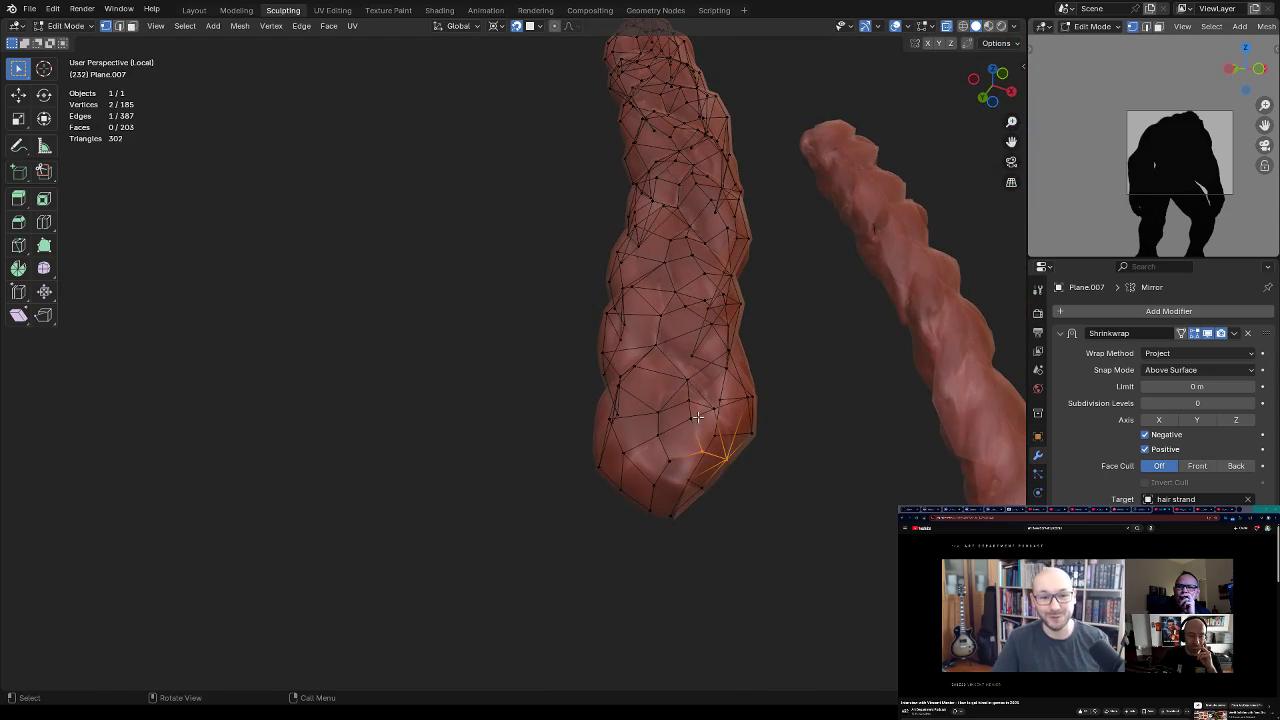
Step: Extrude two new vertices around the strand's bottom tip
mouse_move(673, 458)
middle_down()
mouse_move(737, 449)
mouse_move(657, 471)
mouse_move(631, 438)
middle_up()
mouse_move(609, 370)
middle_down()
mouse_move(659, 411)
mouse_move(640, 386)
middle_up()
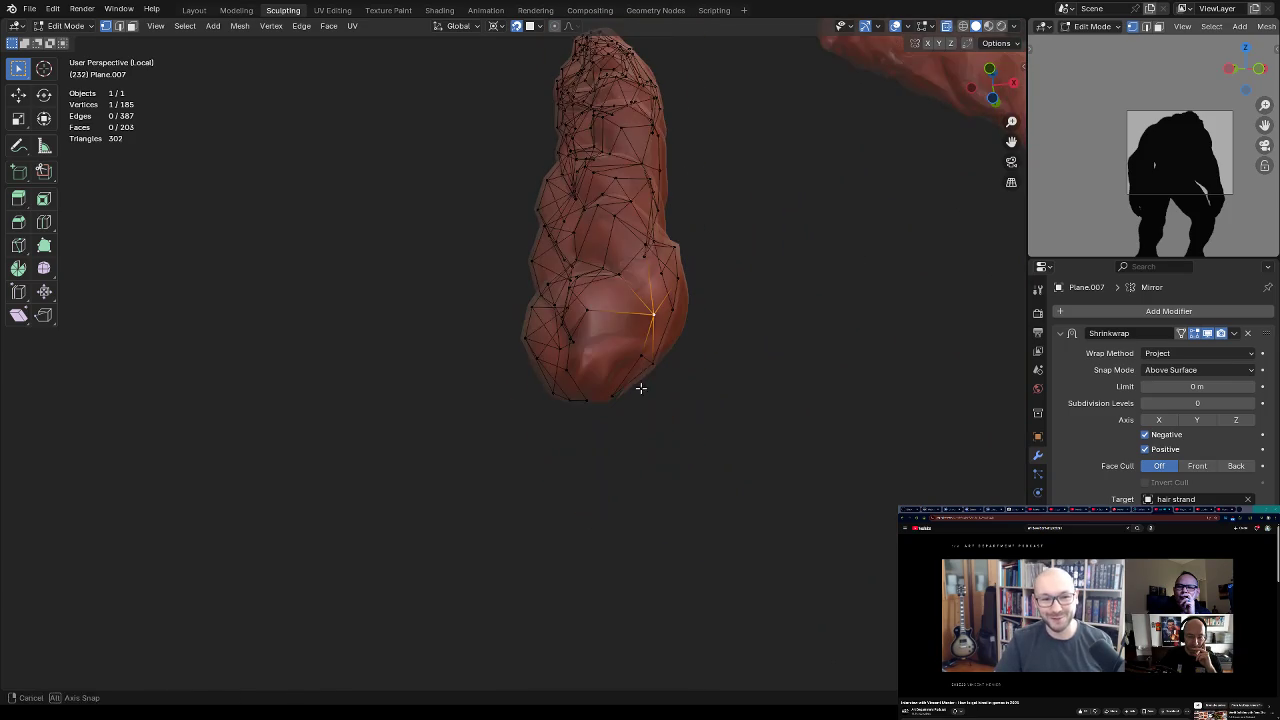
ctrl+right_click(616, 330)
mouse_move(616, 330)
middle_down()
mouse_move(661, 451)
mouse_move(675, 452)
mouse_move(631, 423)
mouse_move(697, 377)
middle_up()
ctrl+right_click(647, 428)
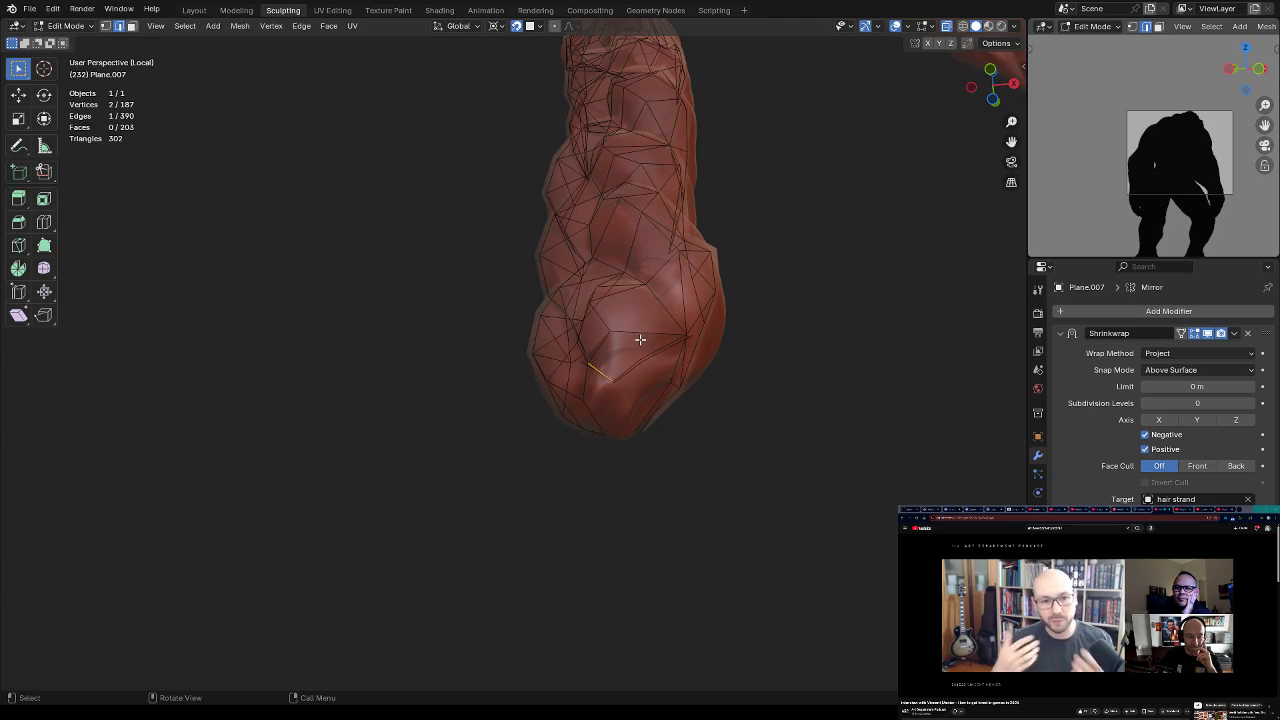
middle_drag(640, 339, 717, 372)
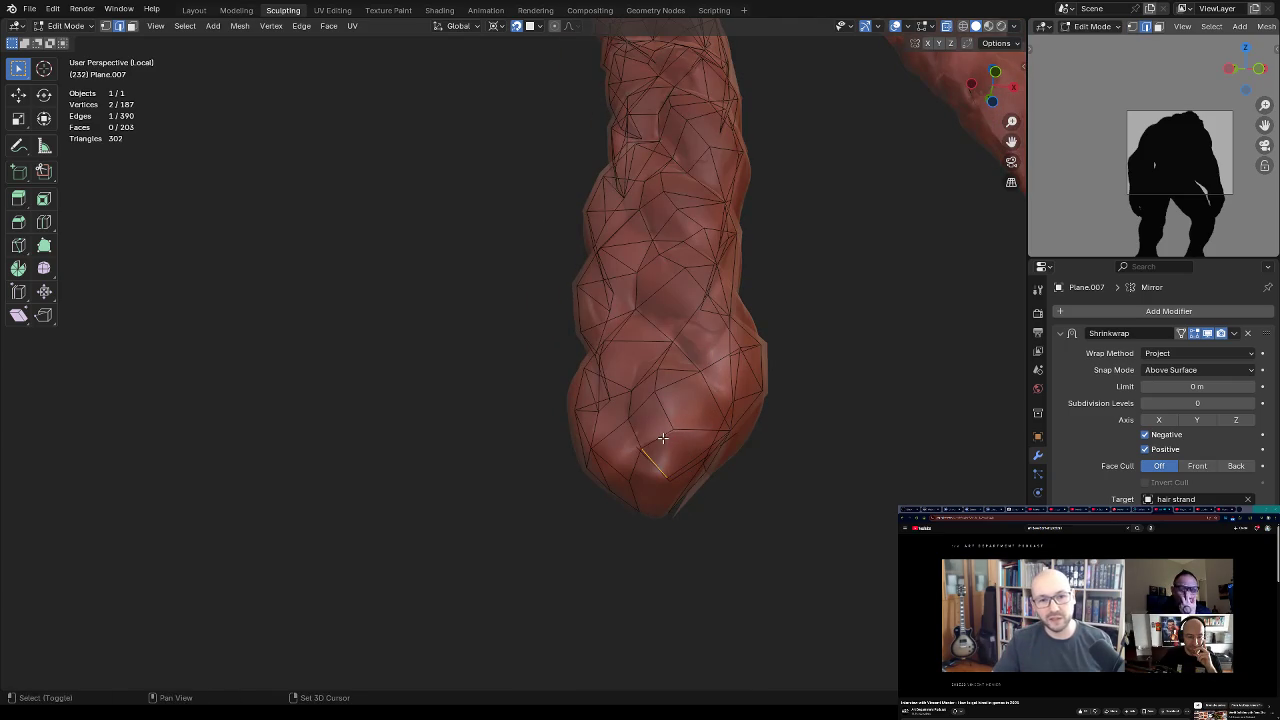
mouse_move(675, 444)
middle_down()
mouse_move(660, 367)
mouse_move(634, 470)
mouse_move(623, 466)
mouse_move(643, 460)
middle_up()
Step: Move a vertex onto the strand and connect it to a second vertex across the face
key(1)
key(g)
click(628, 454)
shift+click(595, 400)
key(j)
middle_drag(692, 386, 660, 386)
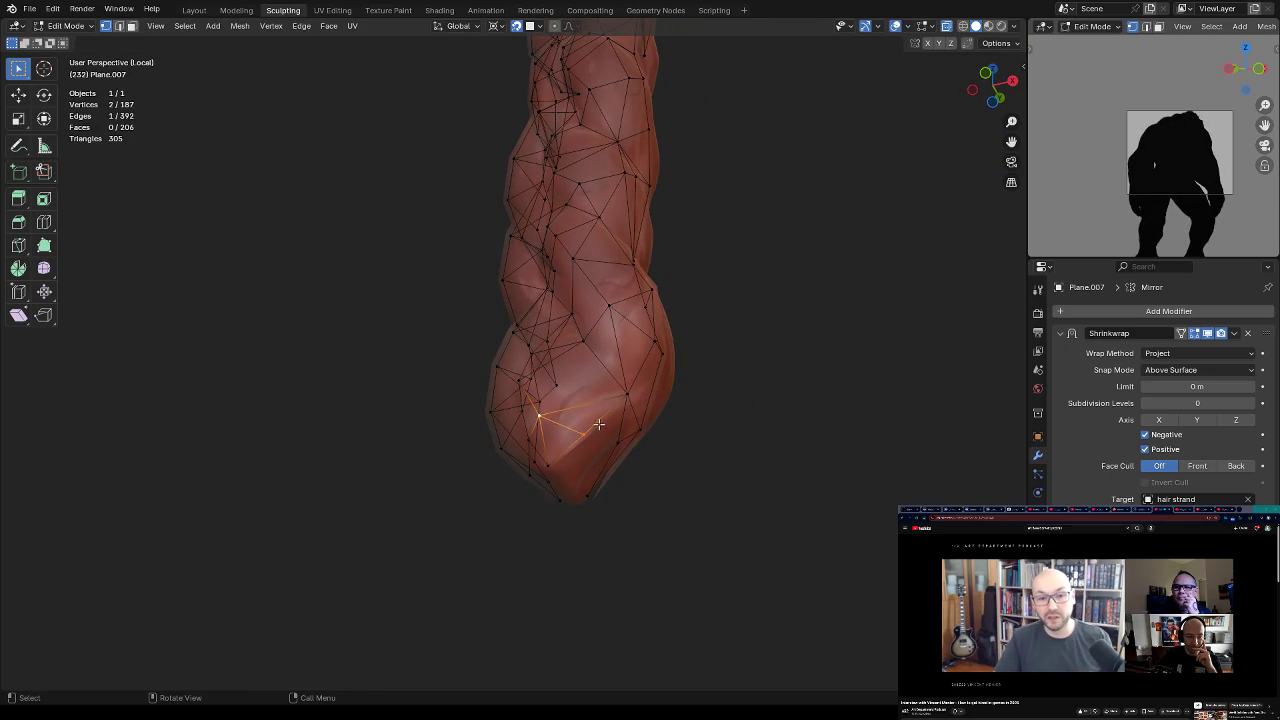
mouse_move(596, 420)
middle_down()
mouse_move(551, 380)
mouse_move(614, 449)
mouse_move(594, 470)
middle_up()
Step: Fill a triangle face and a quad face beside the selected edge
key(2)
key(f)
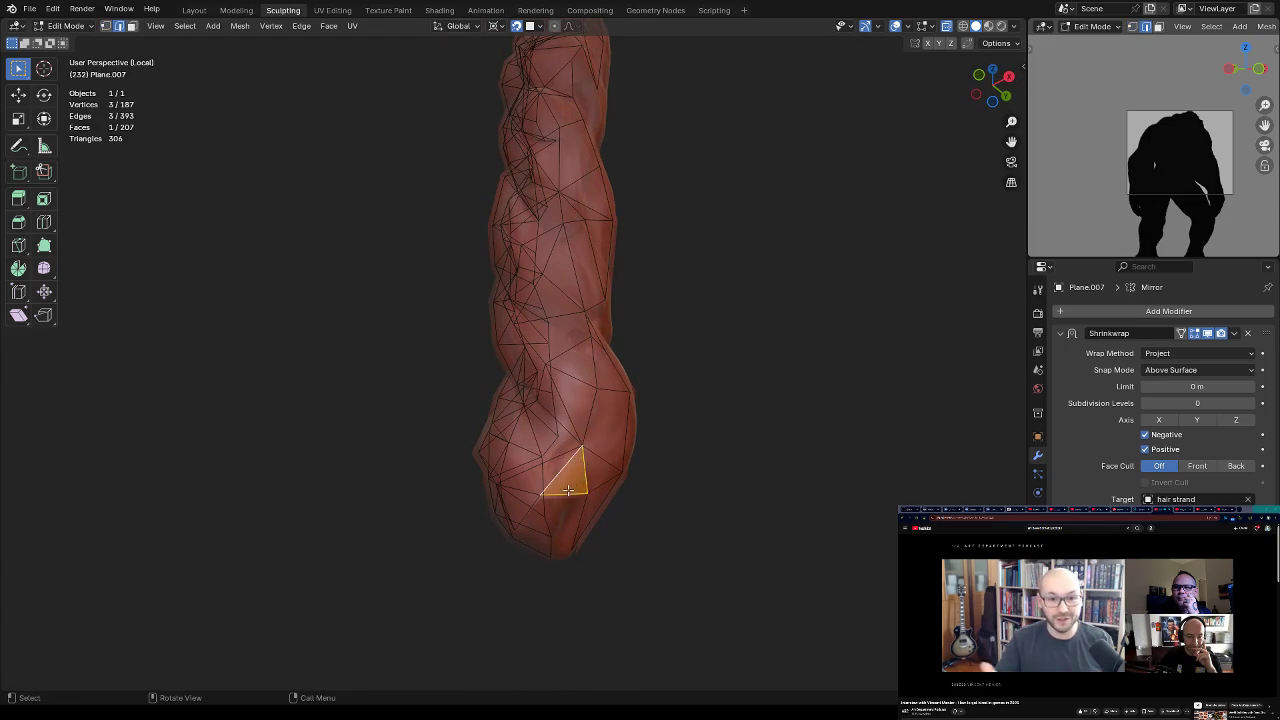
key(f)
mouse_move(646, 426)
middle_down()
mouse_move(666, 400)
mouse_move(716, 392)
mouse_move(623, 427)
middle_up()
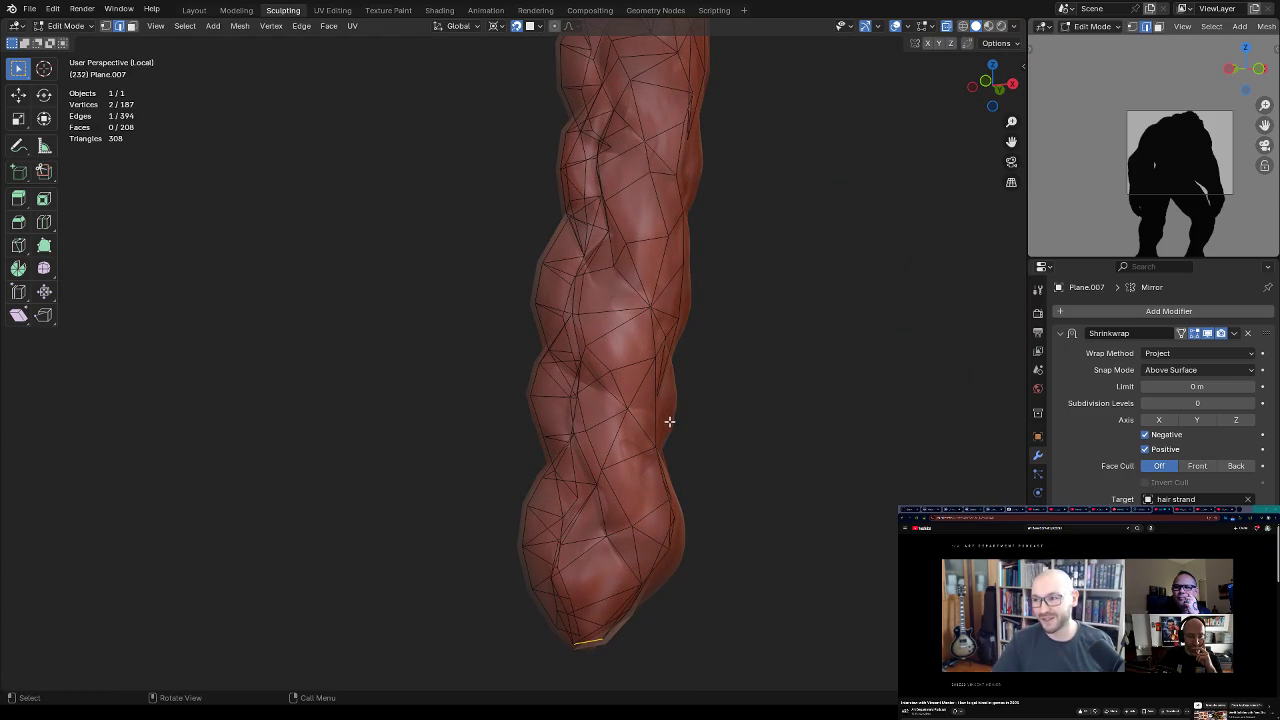
Step: Nudge another vertex onto the braid surface, check both strands, and return to Object Mode
mouse_move(679, 384)
middle_down()
mouse_move(716, 399)
mouse_move(709, 367)
mouse_move(670, 372)
middle_up()
drag(670, 372, 672, 370)
mouse_move(672, 370)
middle_down()
mouse_move(606, 389)
mouse_move(737, 306)
mouse_move(711, 383)
mouse_move(623, 400)
mouse_move(579, 457)
mouse_move(616, 485)
middle_up()
key(Tab)
key(Tab)
key(g)
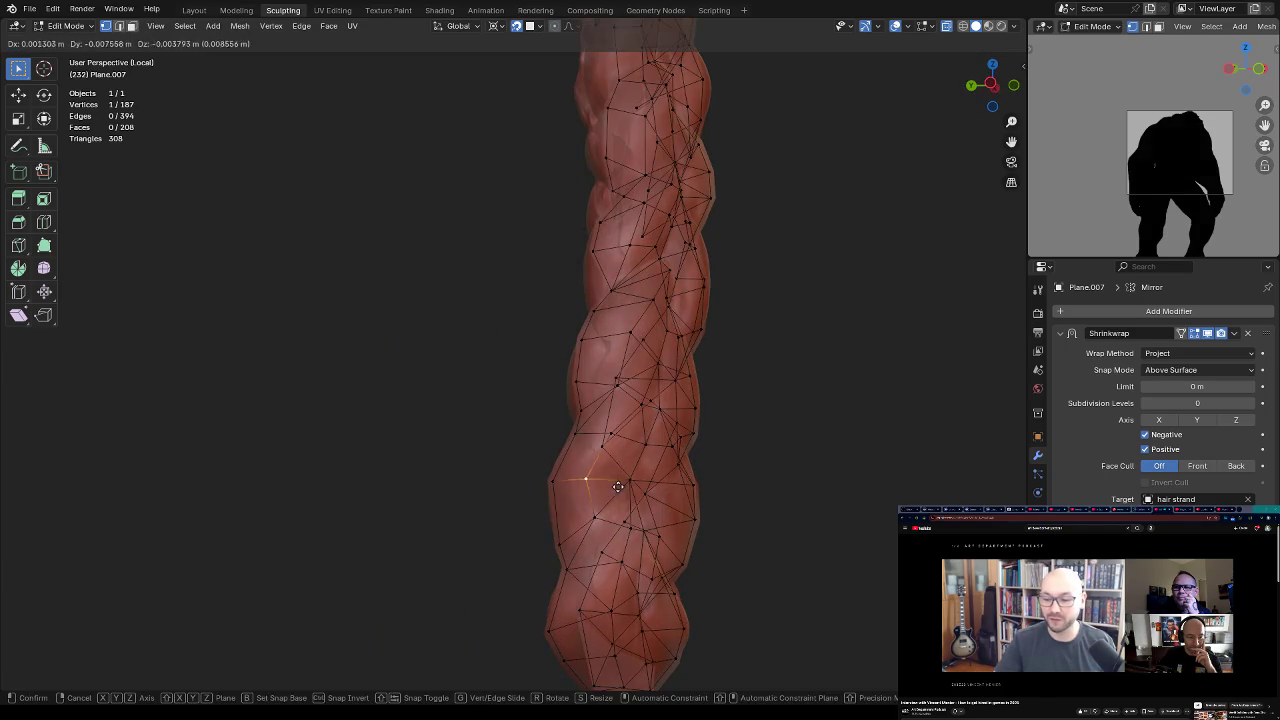
click(622, 485)
mouse_move(613, 432)
middle_down()
mouse_move(663, 437)
mouse_move(614, 537)
mouse_move(621, 479)
middle_up()
mouse_move(640, 300)
middle_down()
mouse_move(711, 277)
mouse_move(569, 314)
mouse_move(634, 477)
mouse_move(720, 400)
mouse_move(669, 517)
mouse_move(491, 492)
mouse_move(603, 443)
mouse_move(611, 380)
mouse_move(703, 371)
mouse_move(634, 371)
mouse_move(623, 340)
mouse_move(686, 357)
middle_up()
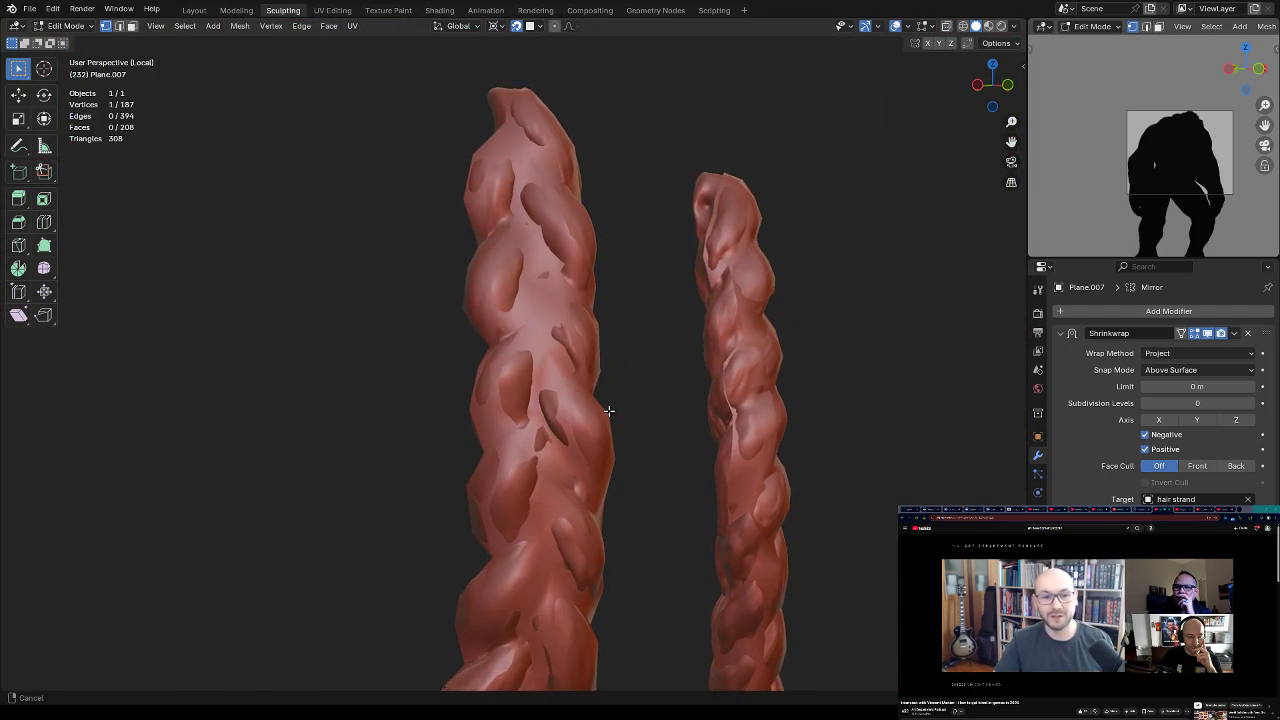
key(Tab)
Step: Compare Shade Smooth and Shade Flat on the strands, settling on flat shading
right_click(645, 288)
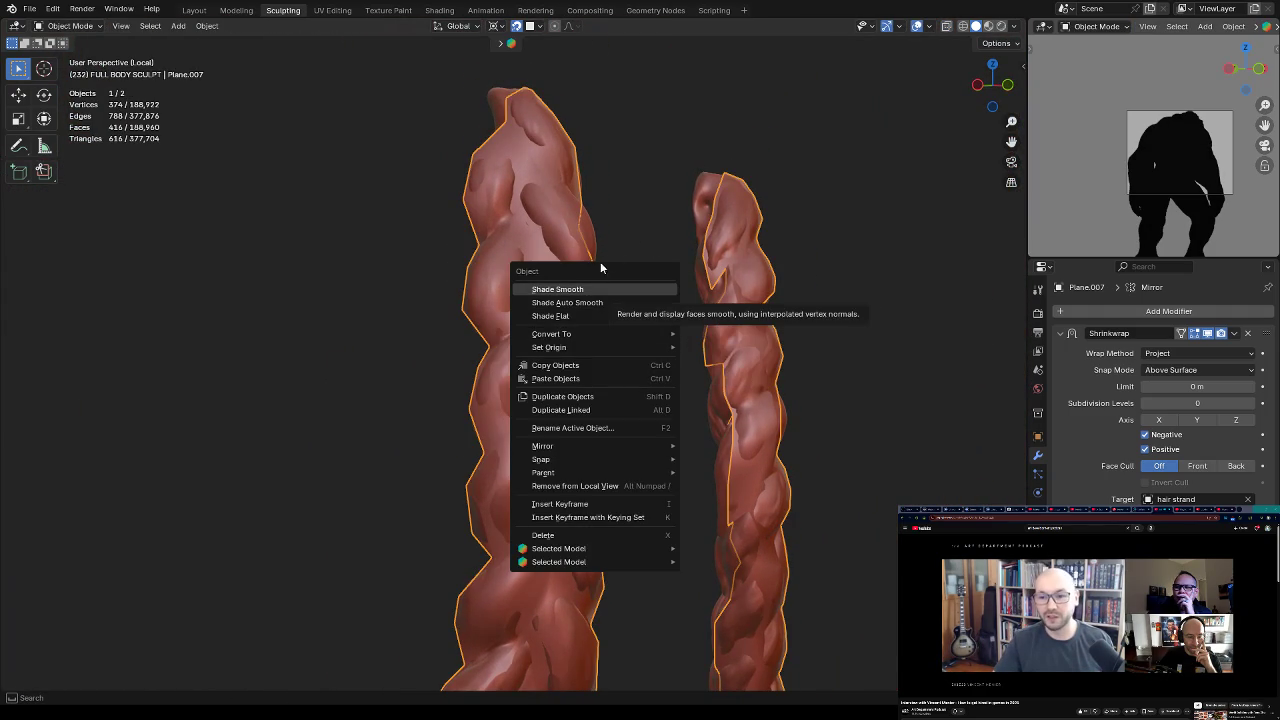
click(596, 289)
right_click(598, 303)
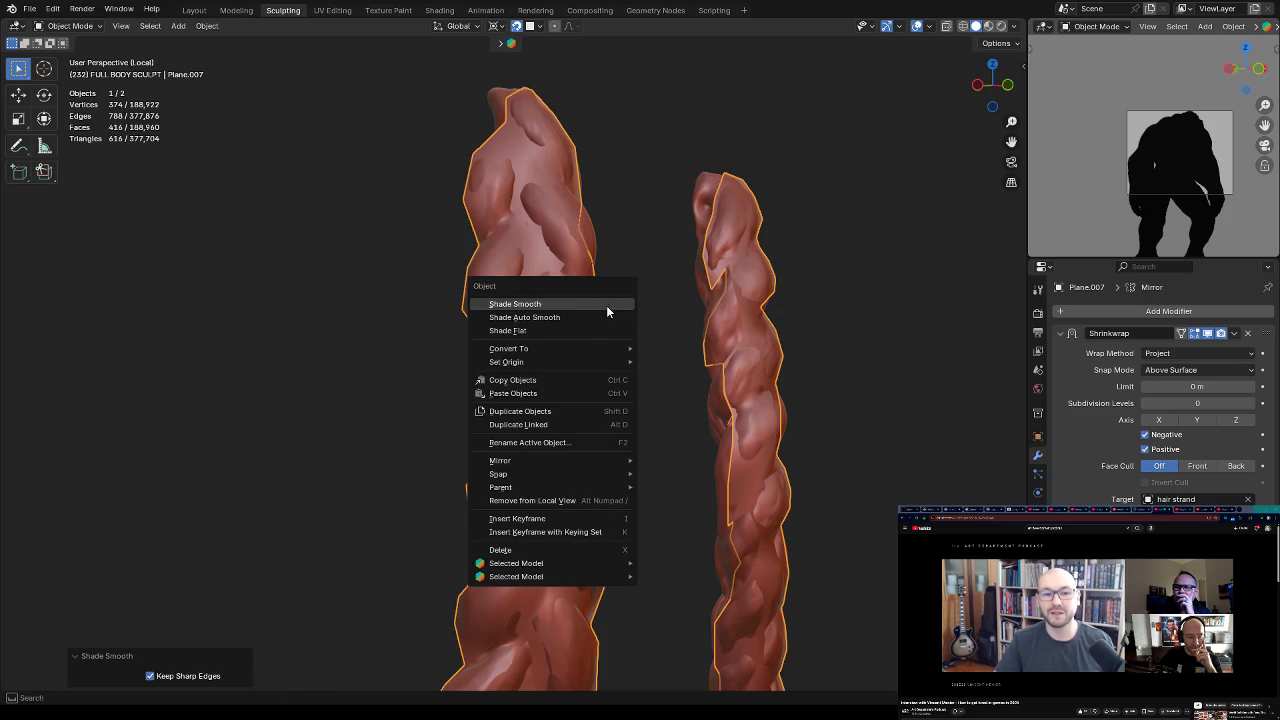
click(585, 335)
key(ctrl+z)
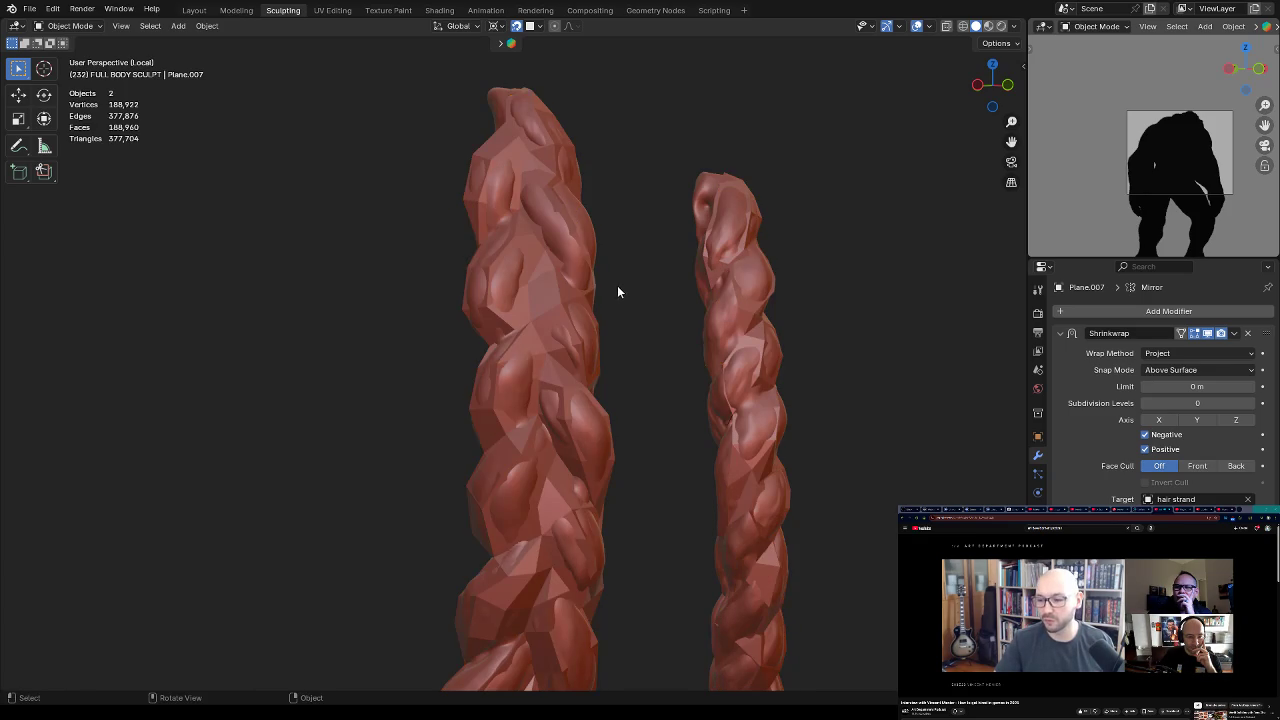
key(ctrl+shift+z)
key(ctrl+z)
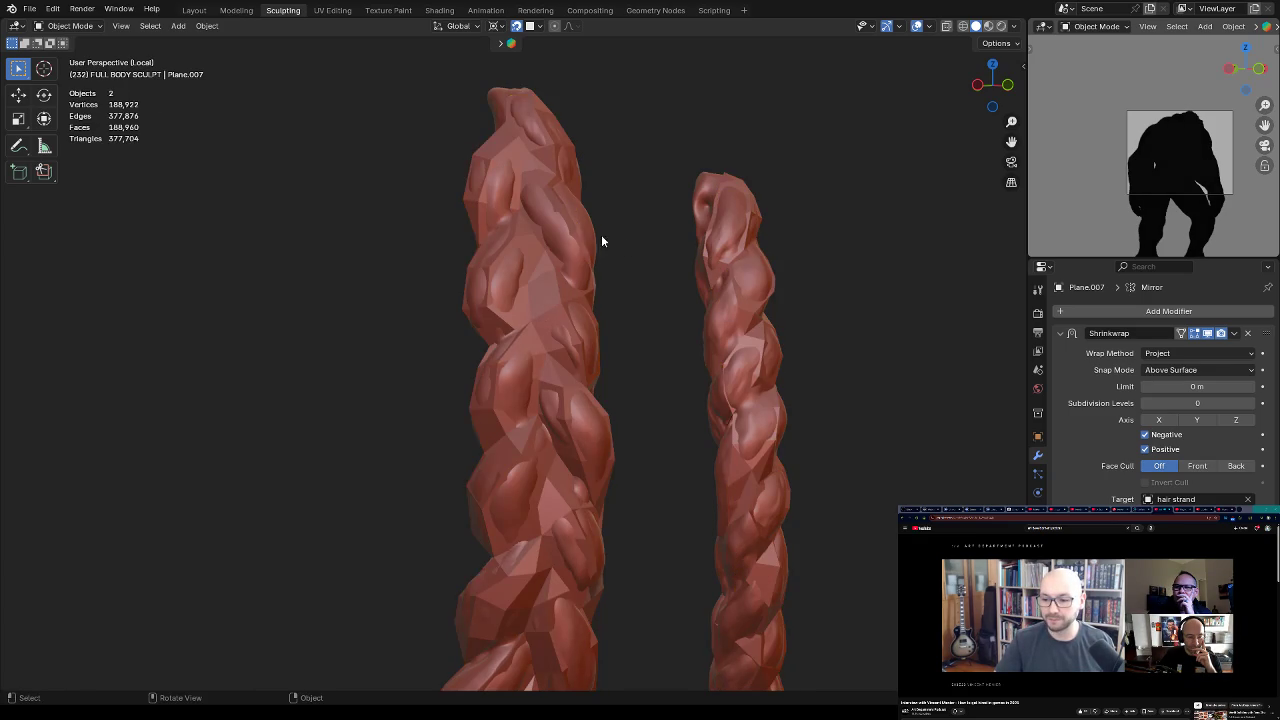
key(ctrl+shift+z)
Step: In Edit Mode, merge two stray vertices At Center and reposition the nearby vertices
key(Tab)
mouse_move(597, 266)
middle_down()
mouse_move(613, 374)
mouse_move(820, 360)
mouse_move(589, 346)
mouse_move(617, 317)
mouse_move(612, 411)
mouse_move(659, 341)
middle_up()
mouse_move(614, 306)
middle_down()
mouse_move(614, 360)
mouse_move(703, 274)
middle_up()
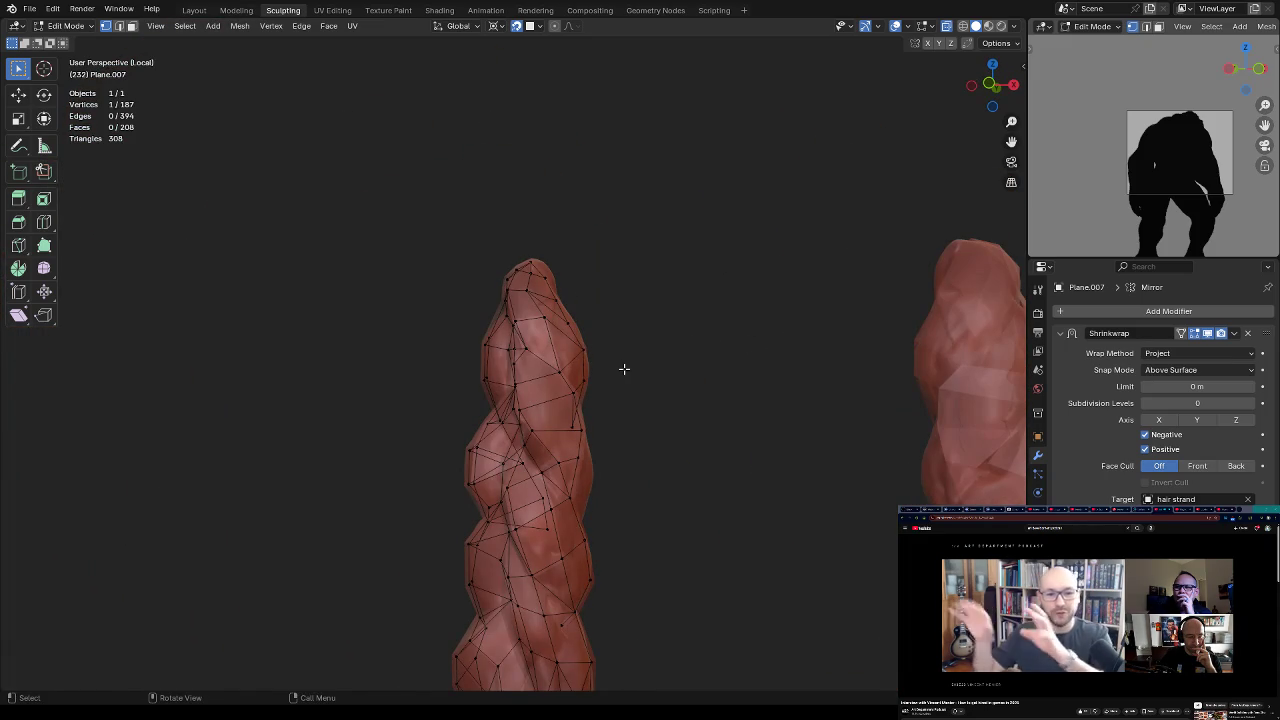
middle_drag(603, 337, 608, 345)
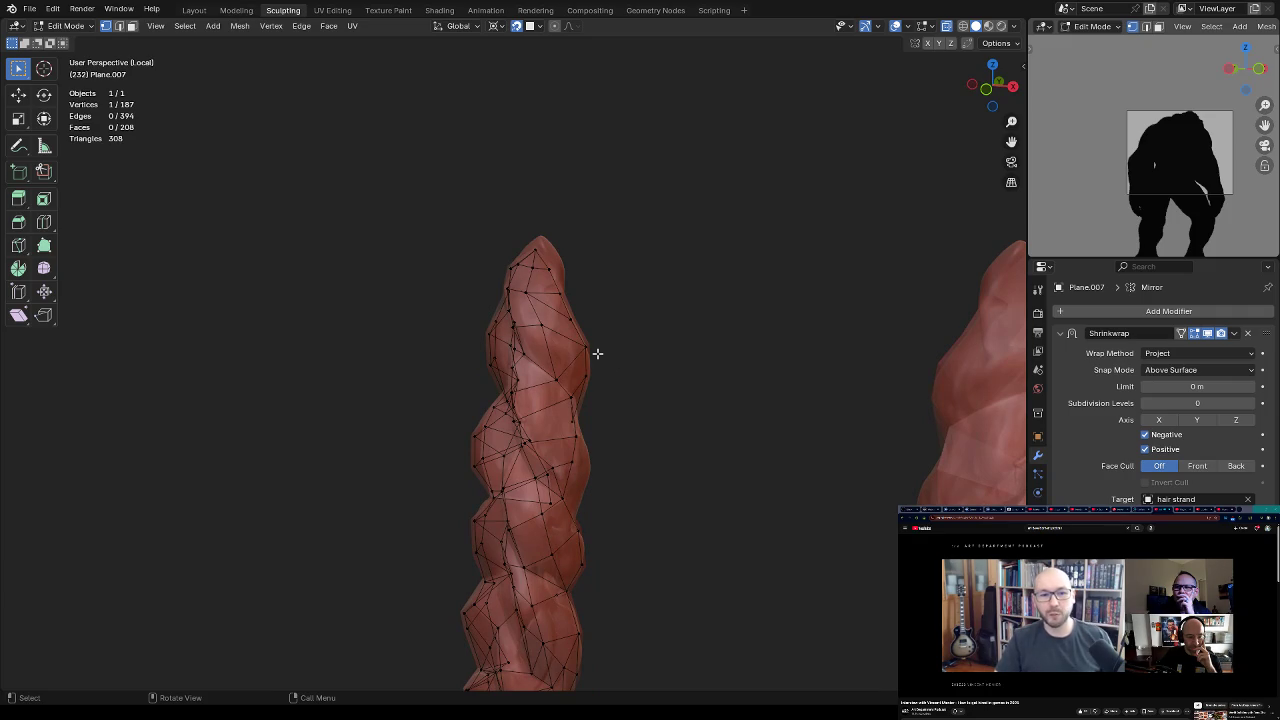
mouse_move(603, 317)
middle_down()
mouse_move(585, 328)
mouse_move(628, 297)
mouse_move(702, 303)
mouse_move(605, 321)
middle_up()
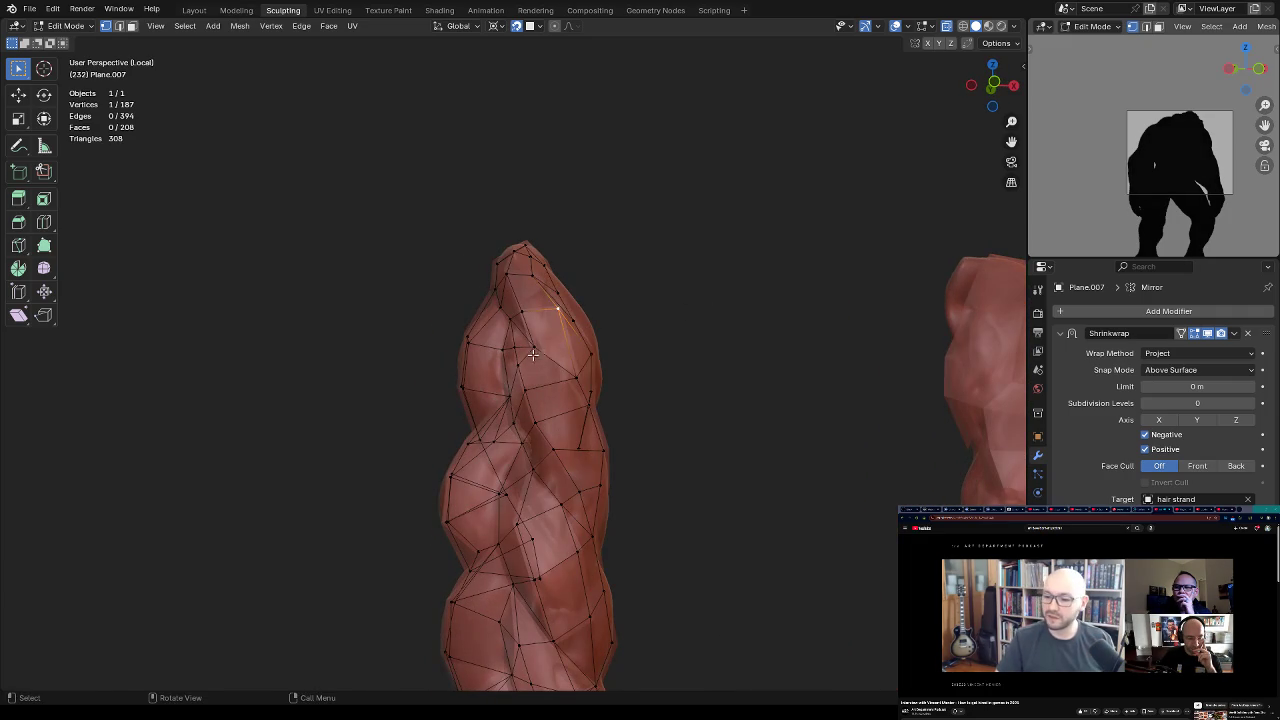
mouse_move(551, 358)
middle_down()
mouse_move(539, 384)
mouse_move(577, 442)
mouse_move(563, 466)
mouse_move(609, 427)
mouse_move(558, 373)
middle_up()
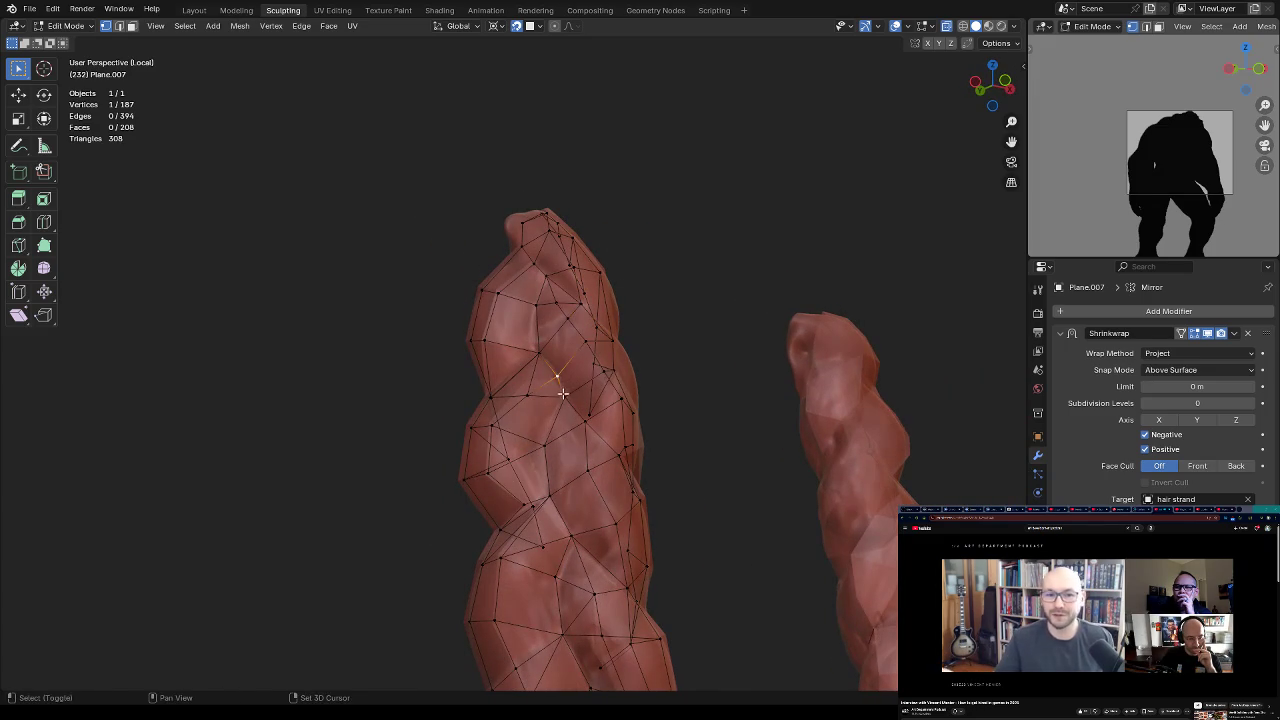
key(m)
click(578, 300)
mouse_move(578, 305)
middle_down()
mouse_move(601, 347)
mouse_move(544, 389)
mouse_move(637, 323)
mouse_move(612, 376)
middle_up()
key(g)
click(537, 370)
key(g)
click(544, 389)
Step: Add an edge loop across the strand and adjust one of its vertices
key(ctrl+r)
click(552, 366)
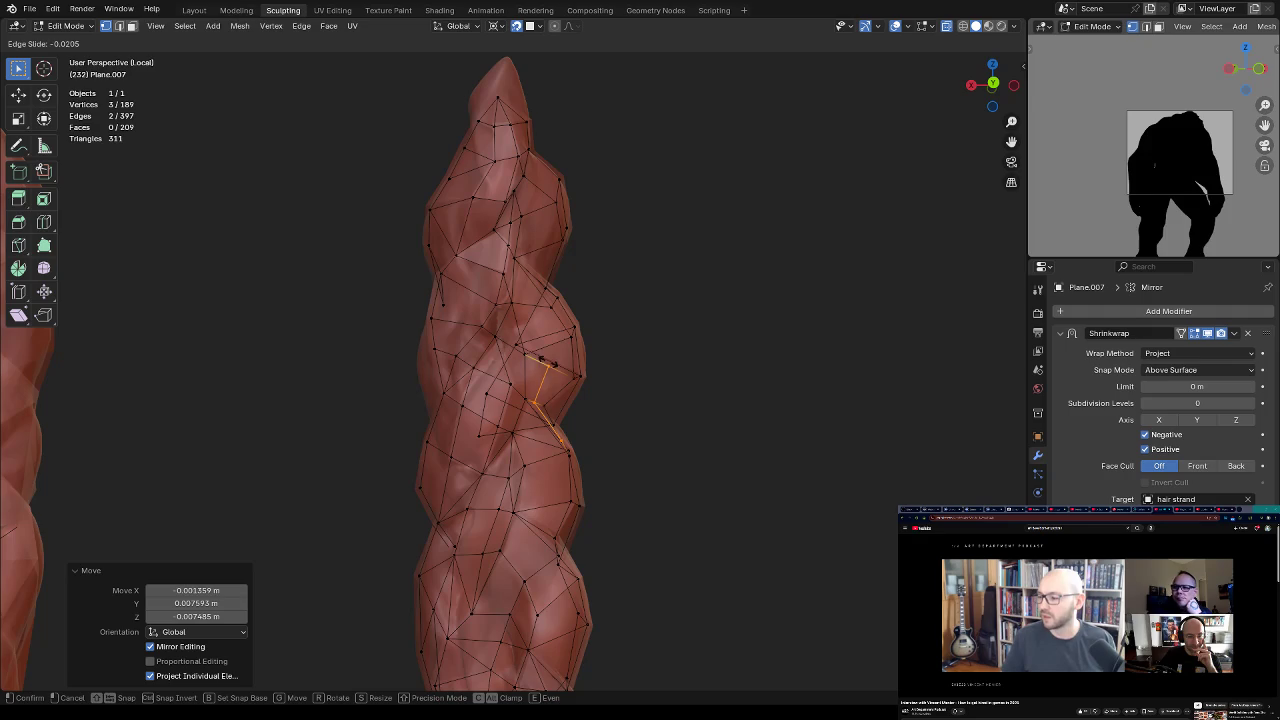
click(544, 361)
key(ctrl+z)
mouse_move(544, 361)
middle_down()
mouse_move(481, 380)
mouse_move(510, 395)
mouse_move(525, 375)
middle_up()
key(ctrl+r)
click(482, 378)
click(487, 376)
click(496, 414)
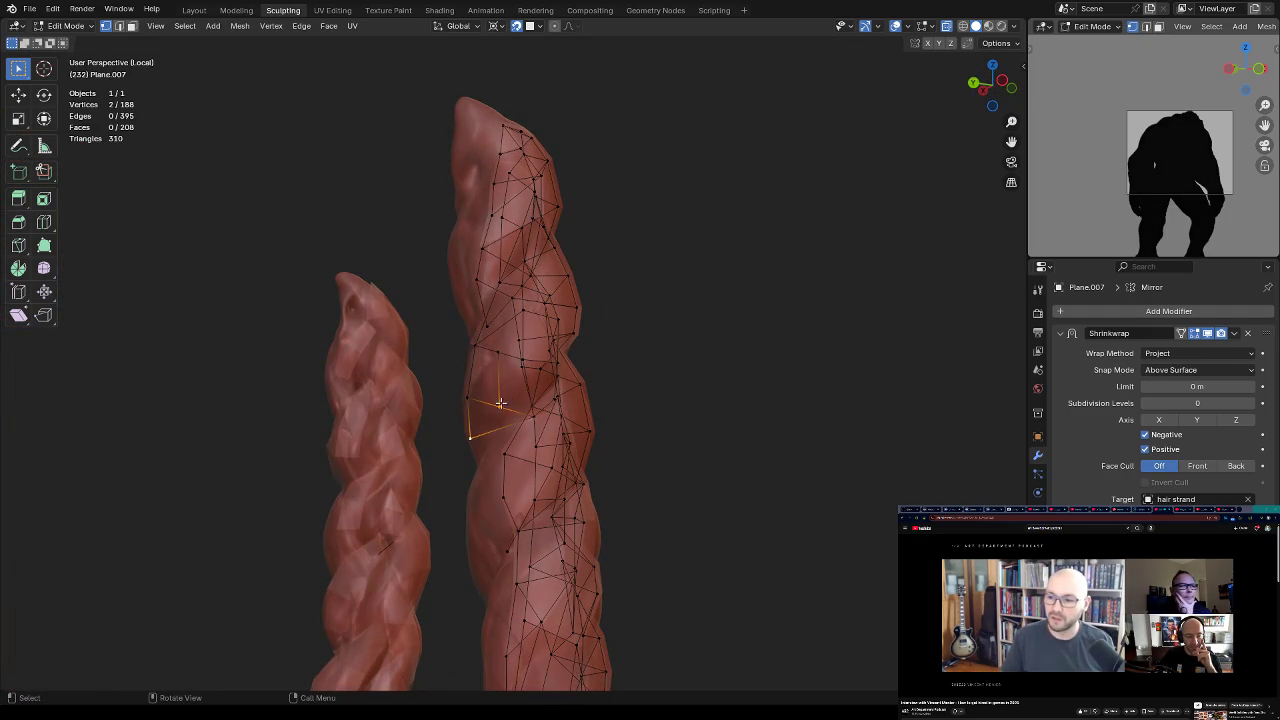
key(g)
click(505, 392)
Step: Merge two more vertices, move the result, and connect two vertices with an edge
middle_drag(505, 392, 531, 398)
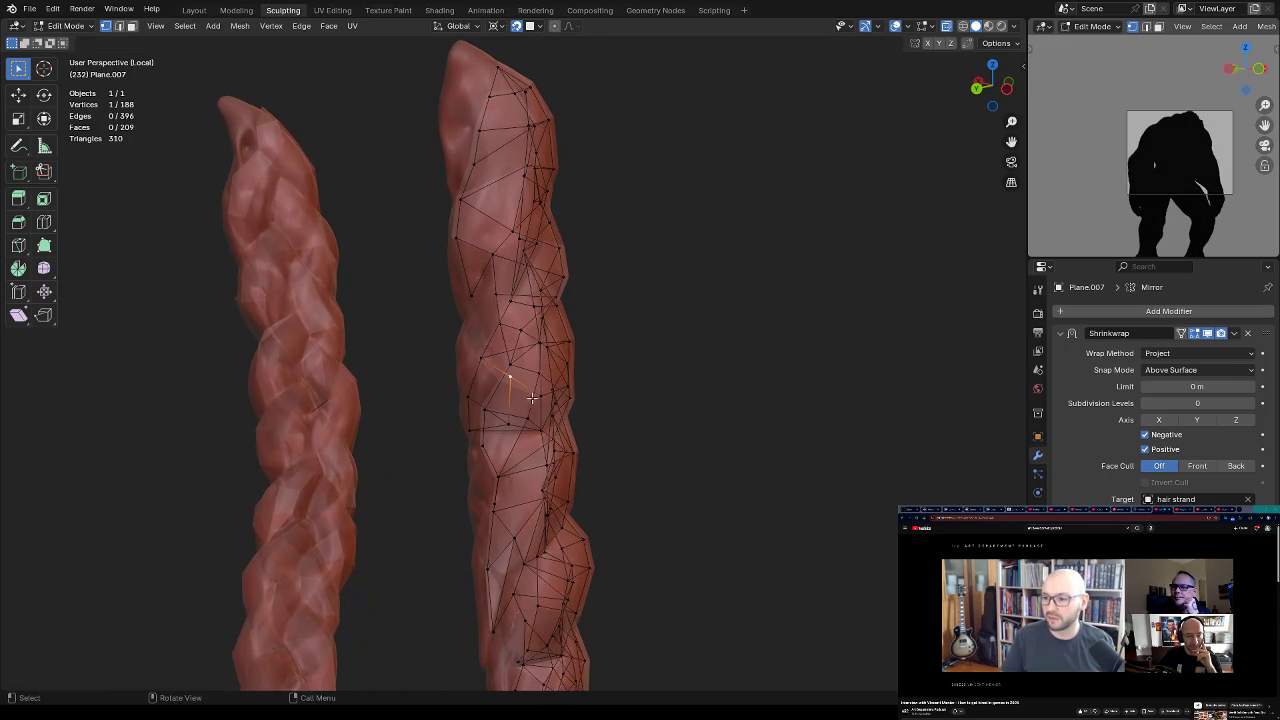
middle_drag(535, 326, 528, 319)
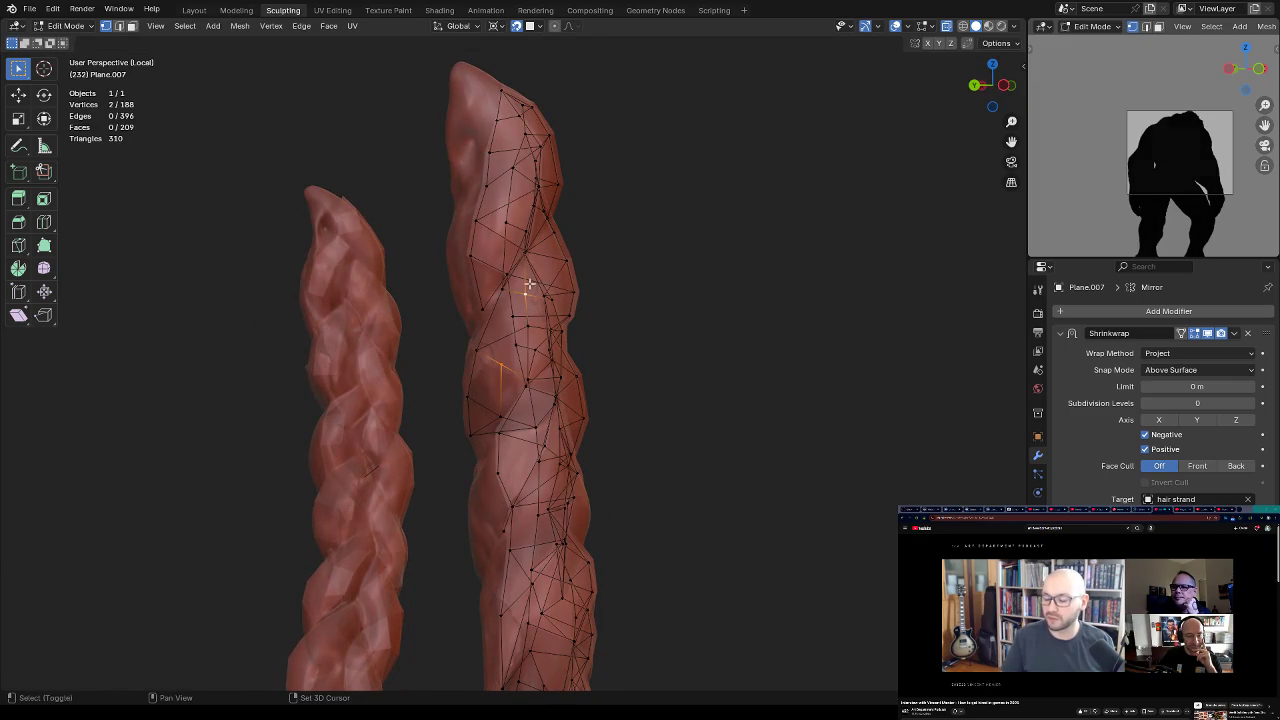
shift+click(524, 296)
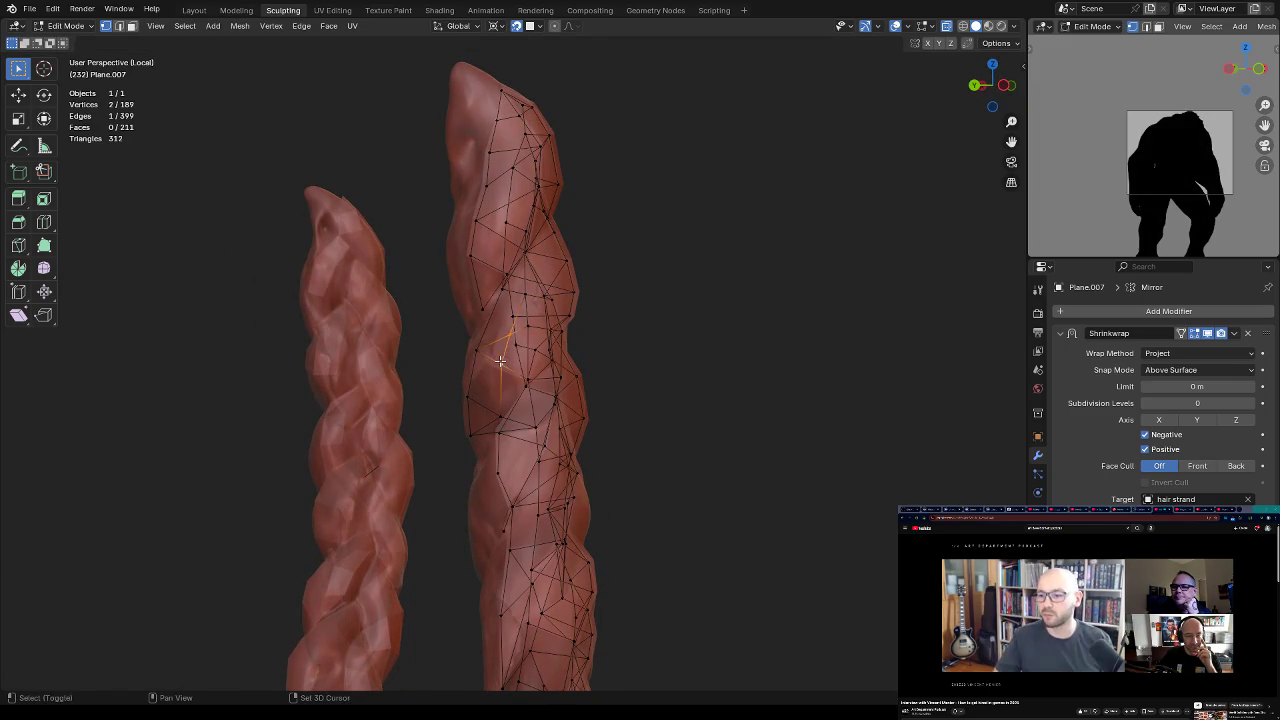
key(m)
click(514, 303)
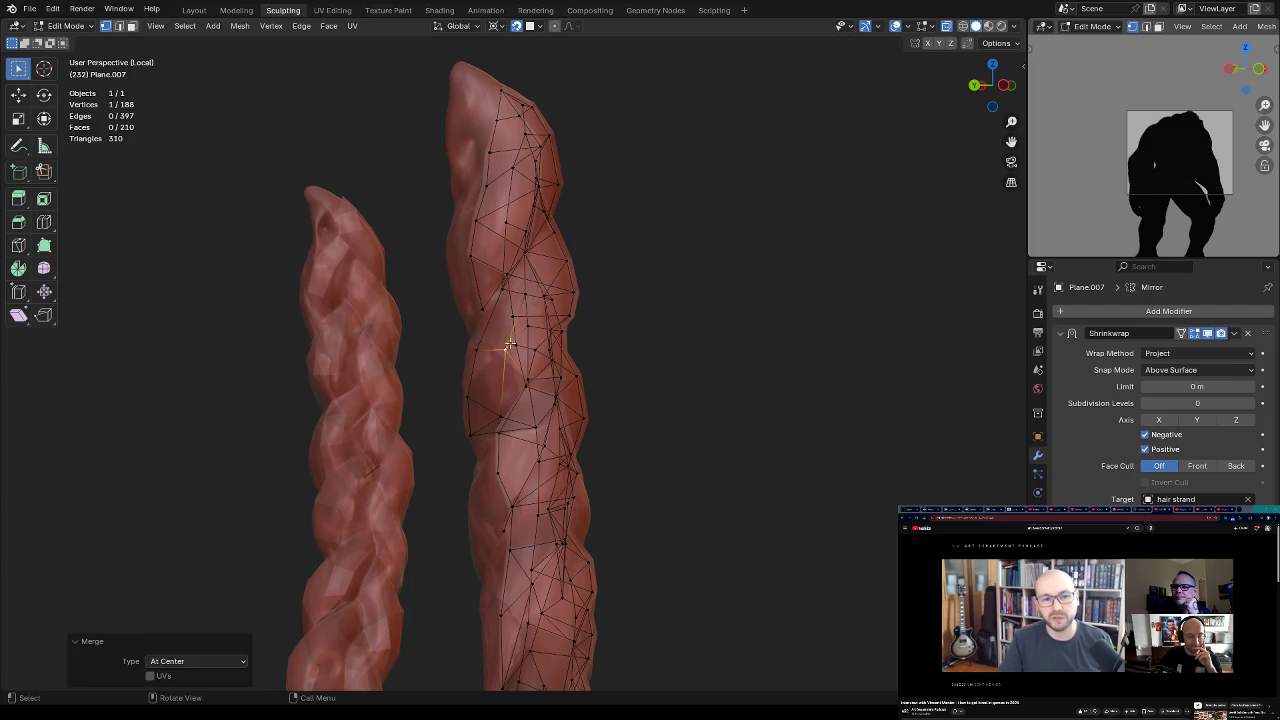
key(g)
click(489, 340)
mouse_move(489, 340)
middle_down()
mouse_move(547, 323)
mouse_move(540, 315)
mouse_move(508, 370)
mouse_move(537, 337)
mouse_move(547, 381)
middle_up()
shift+click(500, 384)
key(j)
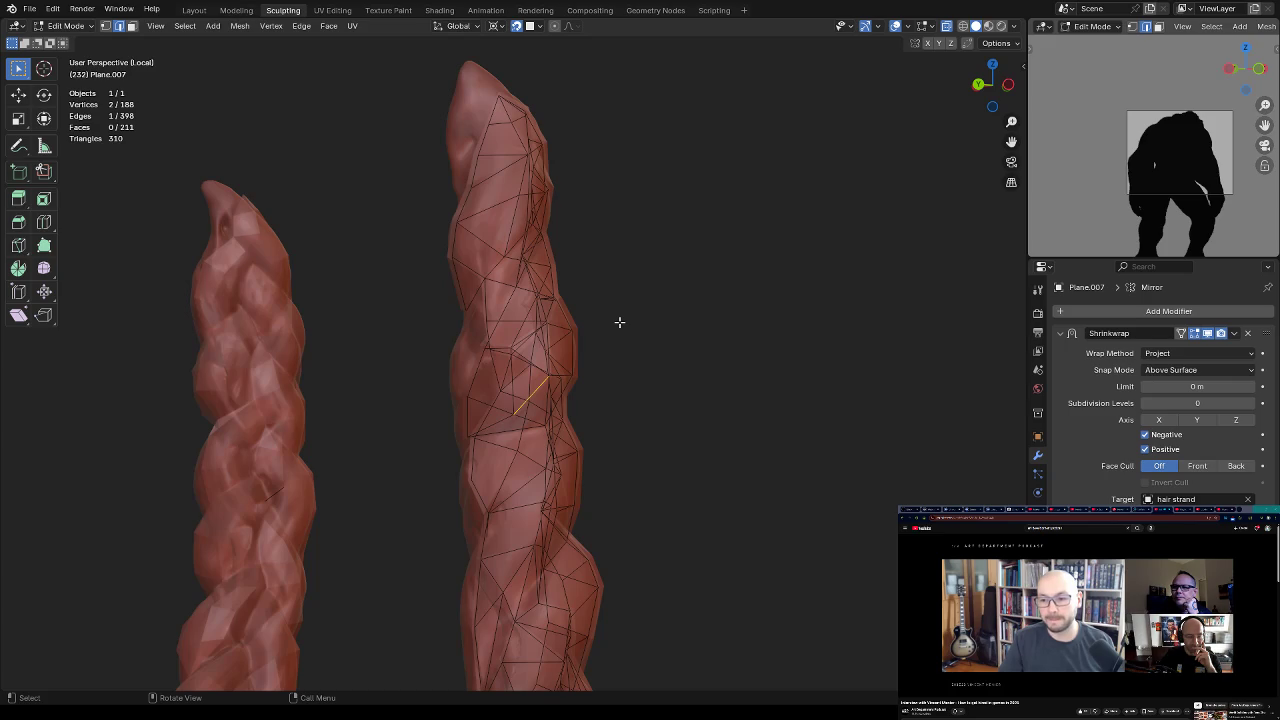
key(ctrl+z)
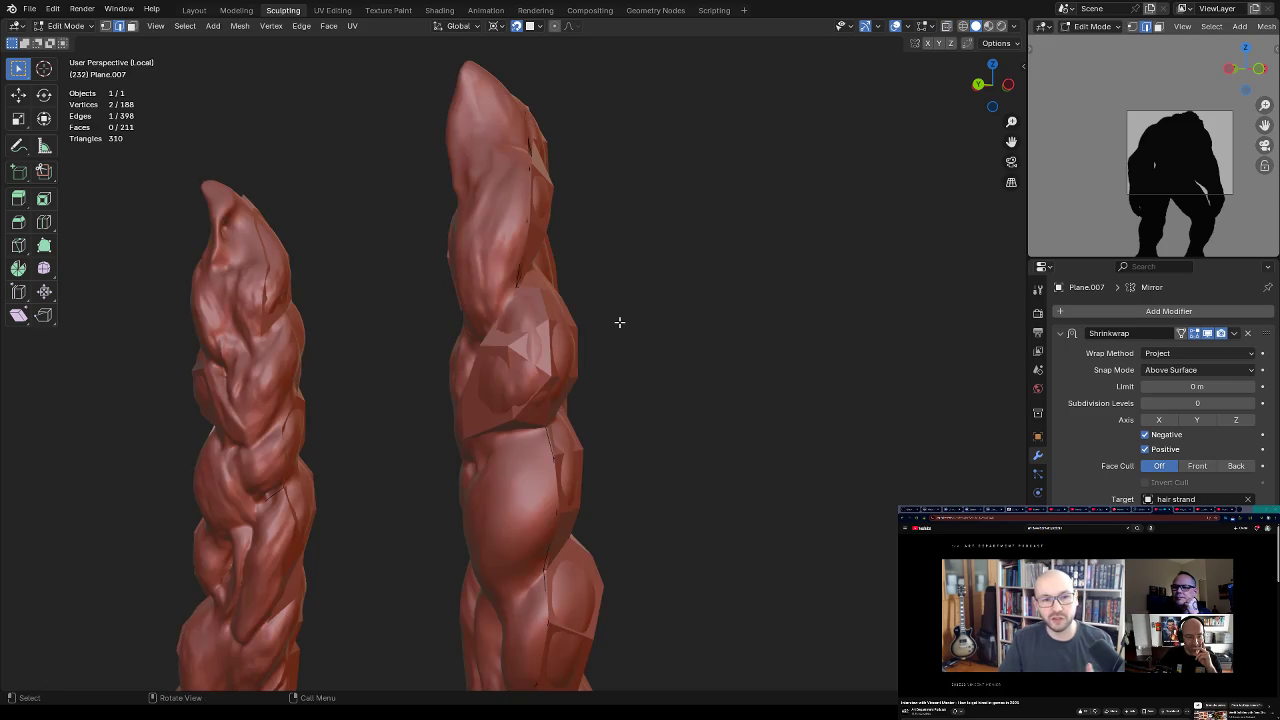
Step: Reposition a vertex along the braid's twist with several small moves
mouse_move(619, 321)
middle_down()
mouse_move(616, 284)
mouse_move(533, 330)
middle_up()
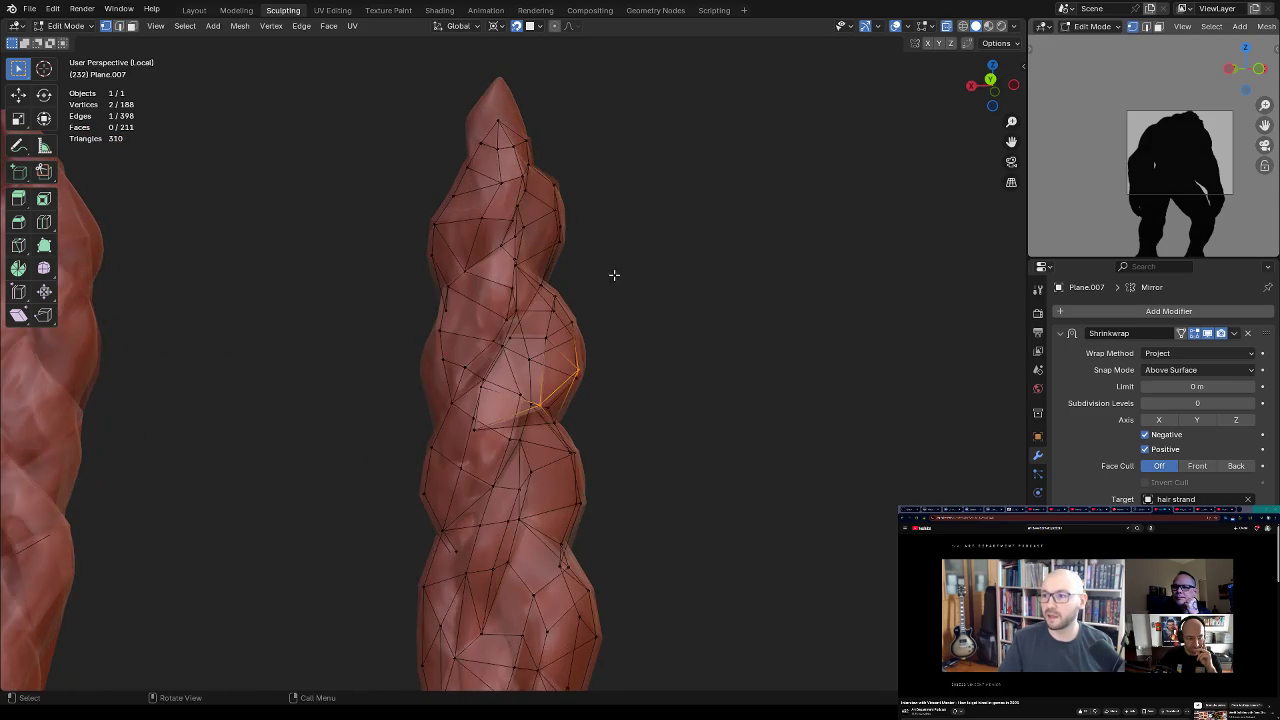
click(574, 300)
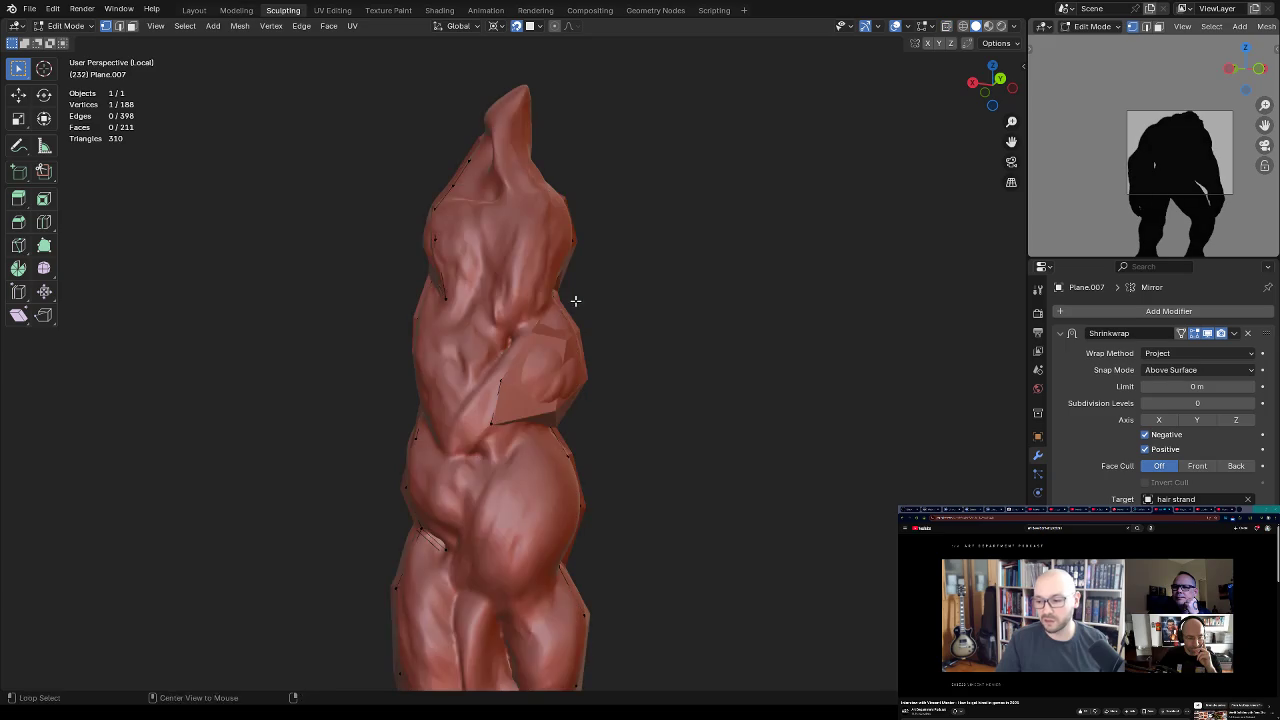
key(g)
click(554, 342)
key(g)
click(562, 337)
key(g)
click(591, 320)
mouse_move(591, 320)
middle_down()
mouse_move(551, 390)
mouse_move(600, 330)
mouse_move(603, 320)
mouse_move(549, 408)
mouse_move(512, 413)
middle_up()
Step: Redo the vertex placement, cancel a loop-cut preview, and select an edge on the strand
key(ctrl+z)
key(g)
click(619, 311)
key(g)
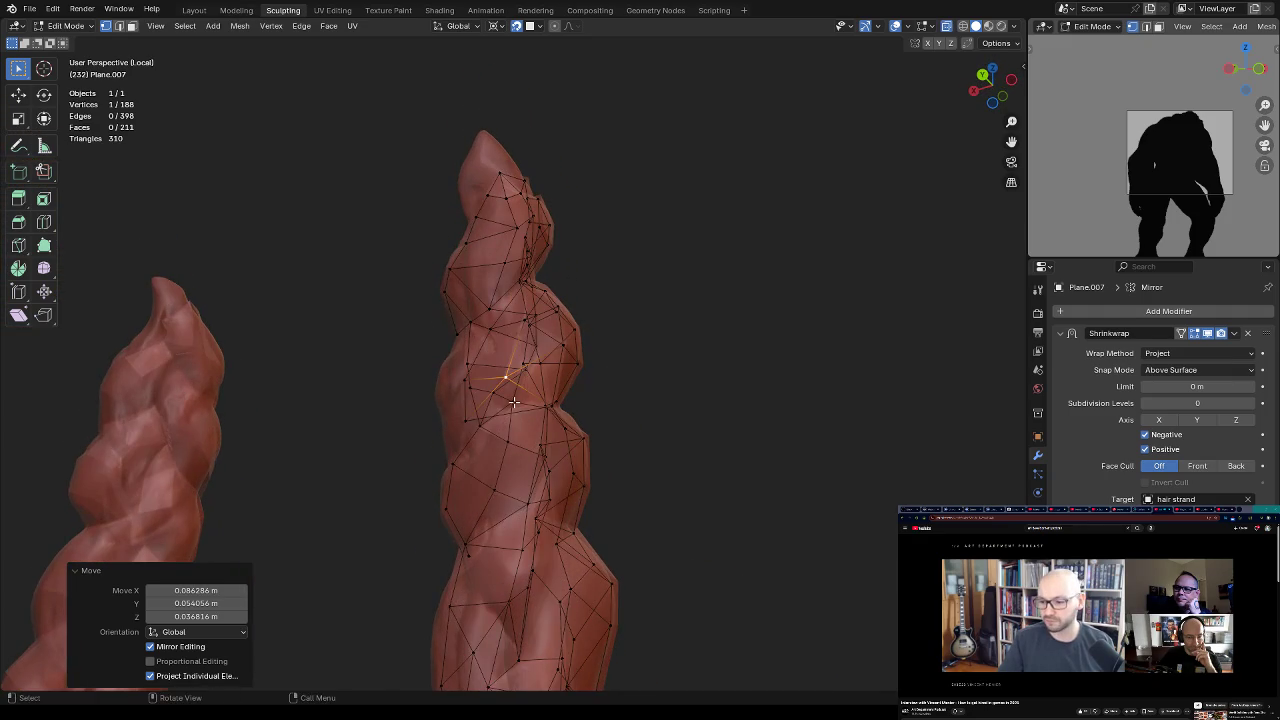
key(ctrl+r)
key(Escape)
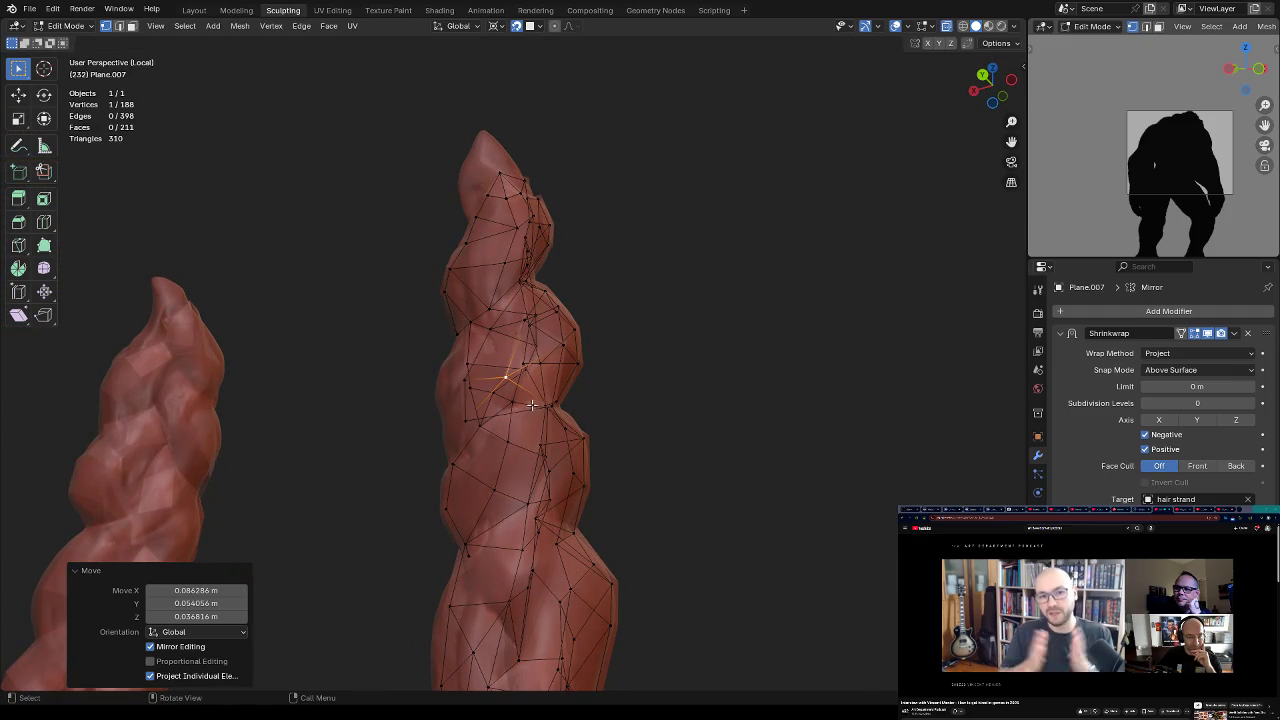
click(514, 410)
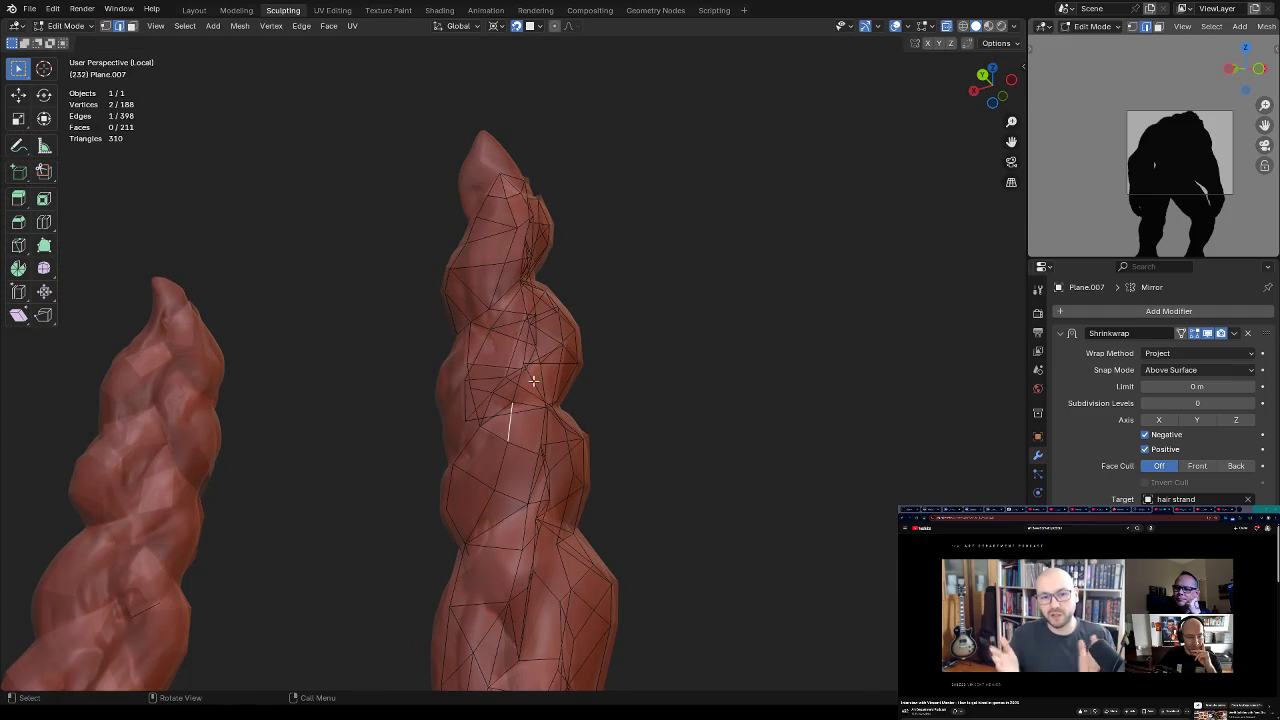
Step: Subdivide the selected edge and move the new midpoint vertex onto the braid
right_click(612, 352)
click(597, 326)
key(1)
click(516, 405)
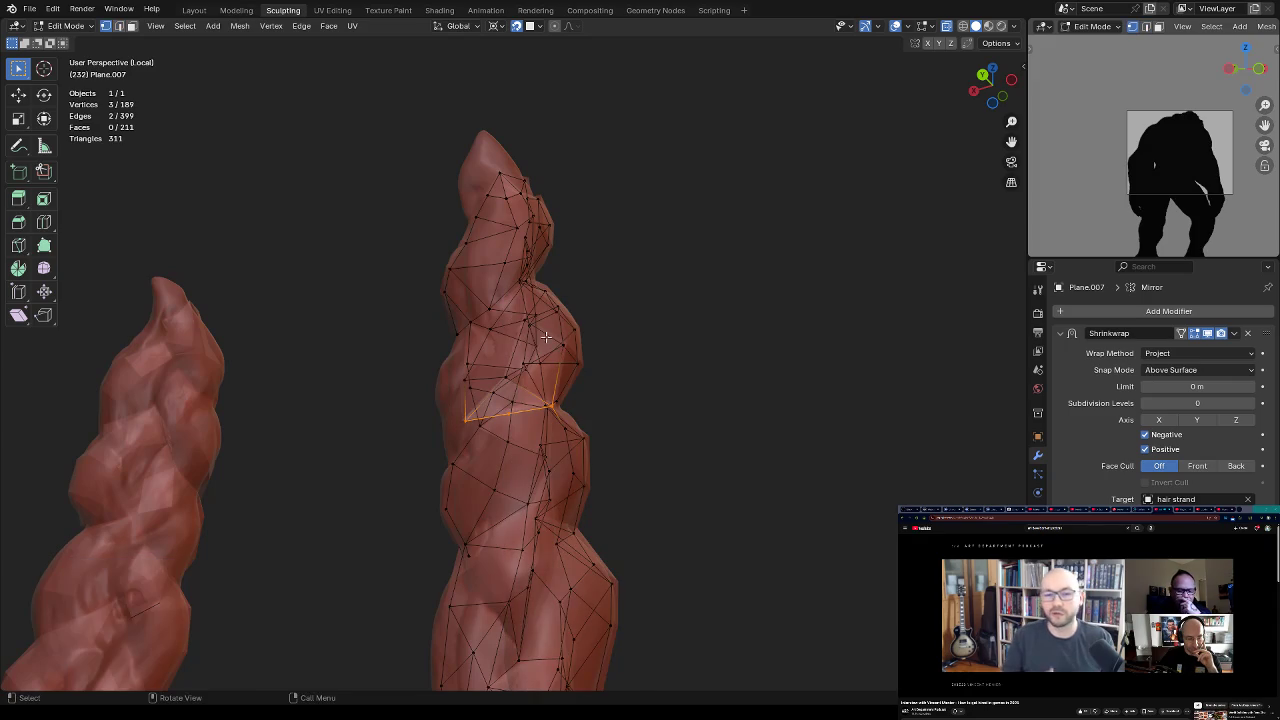
middle_drag(516, 405, 535, 430)
key(g)
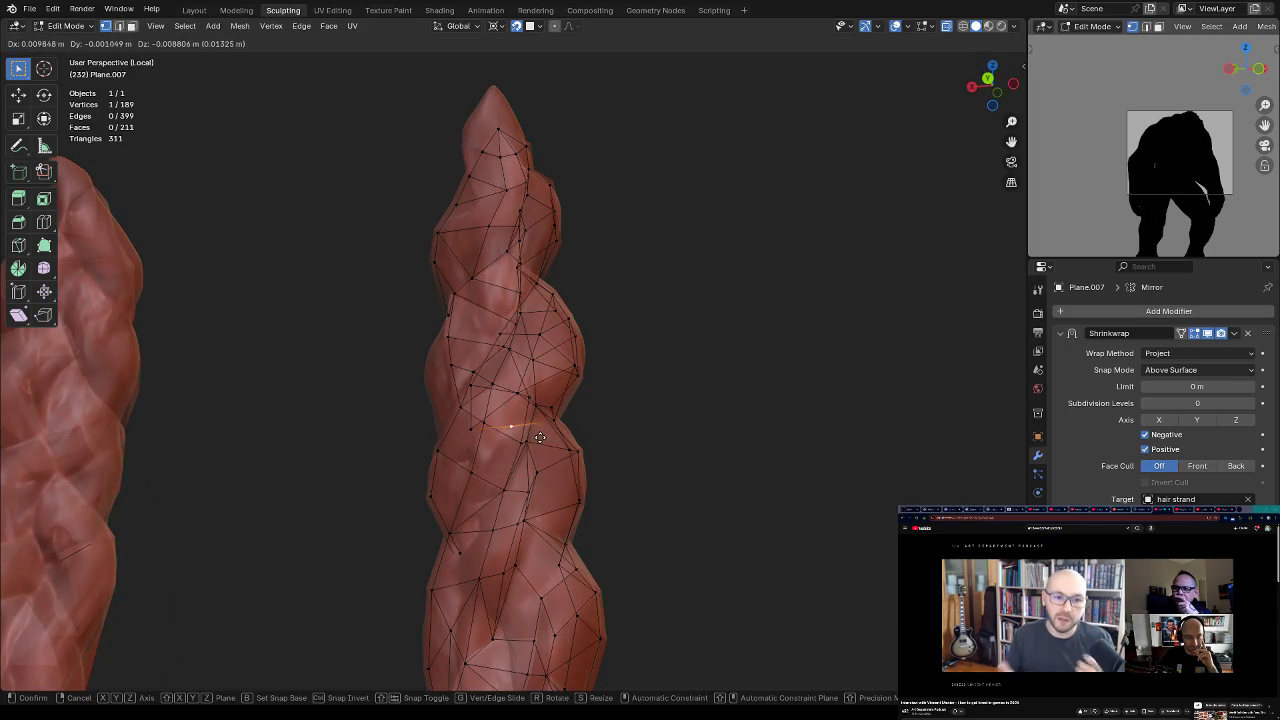
click(541, 438)
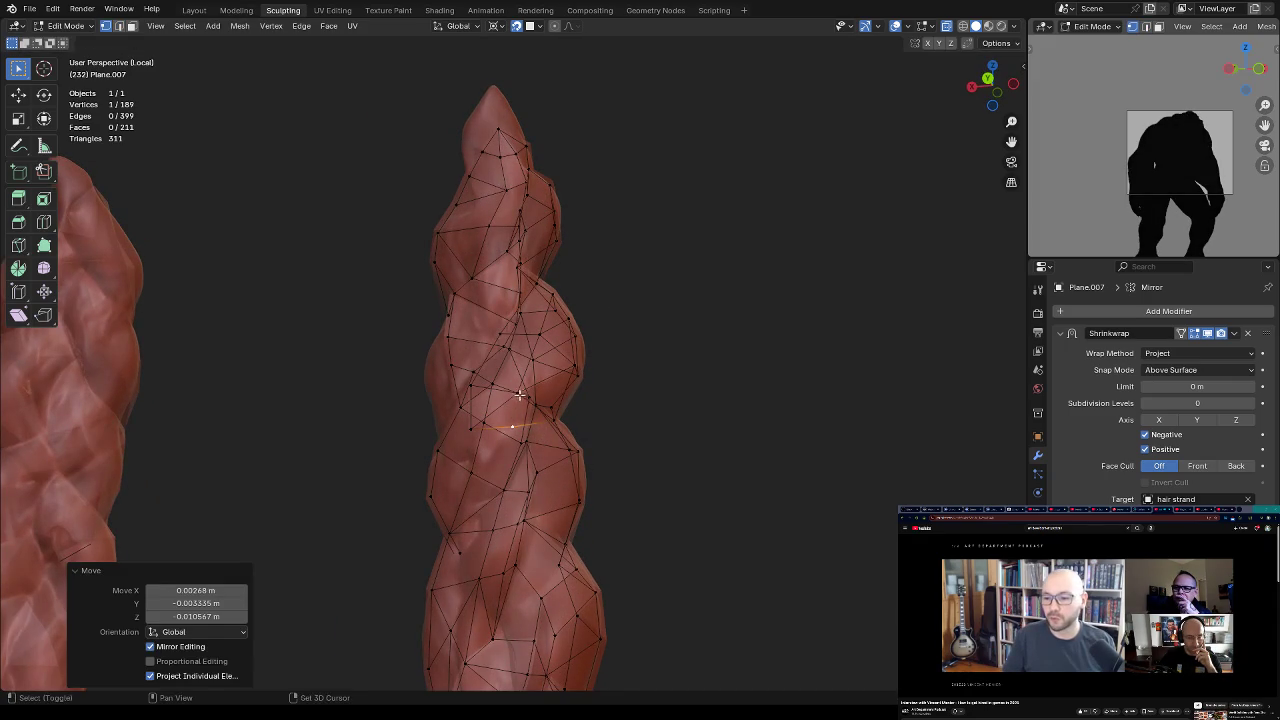
Step: Connect two vertices and collapse the resulting edge into a single vertex
shift+click(512, 404)
key(j)
middle_drag(518, 400, 525, 385)
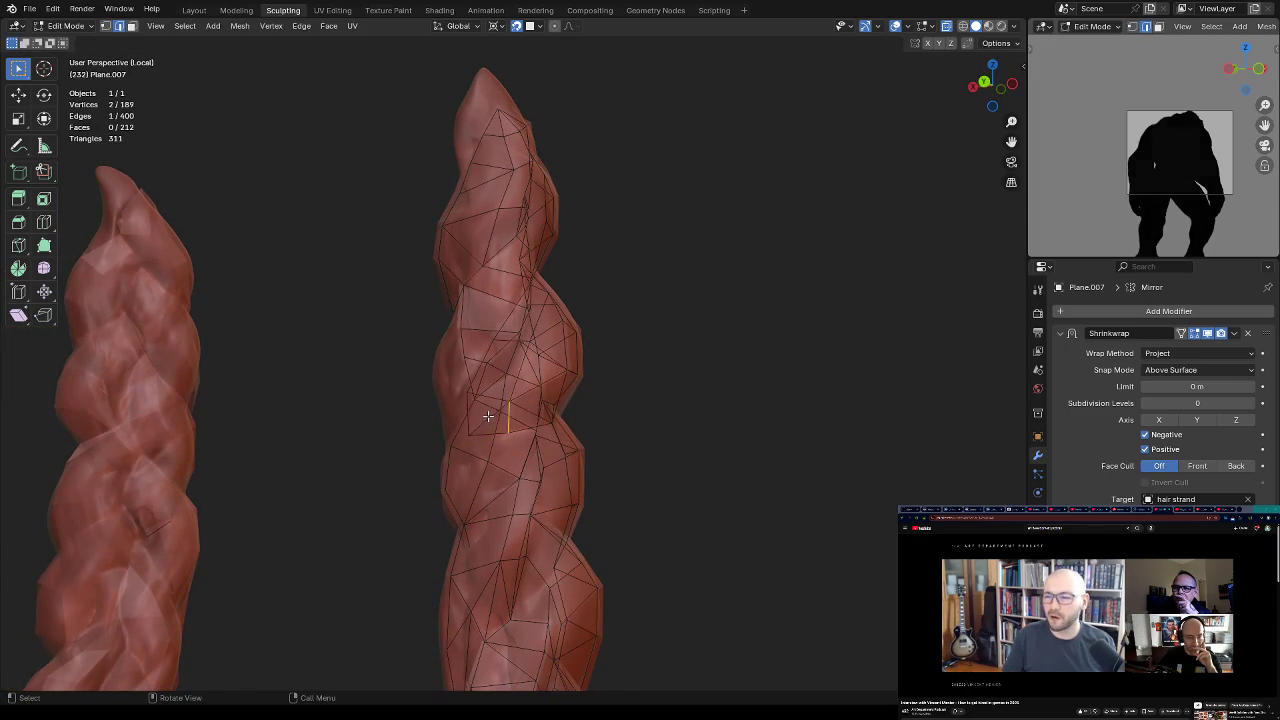
key(x)
click(530, 441)
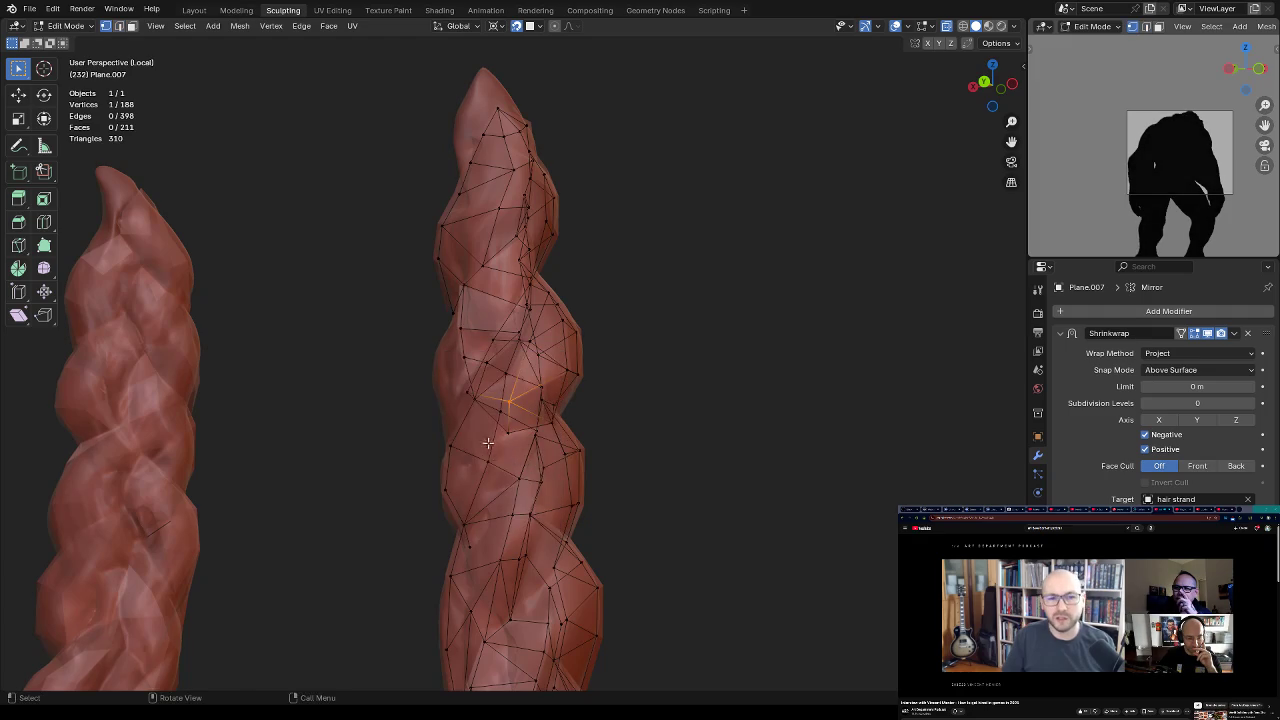
middle_drag(487, 443, 542, 427)
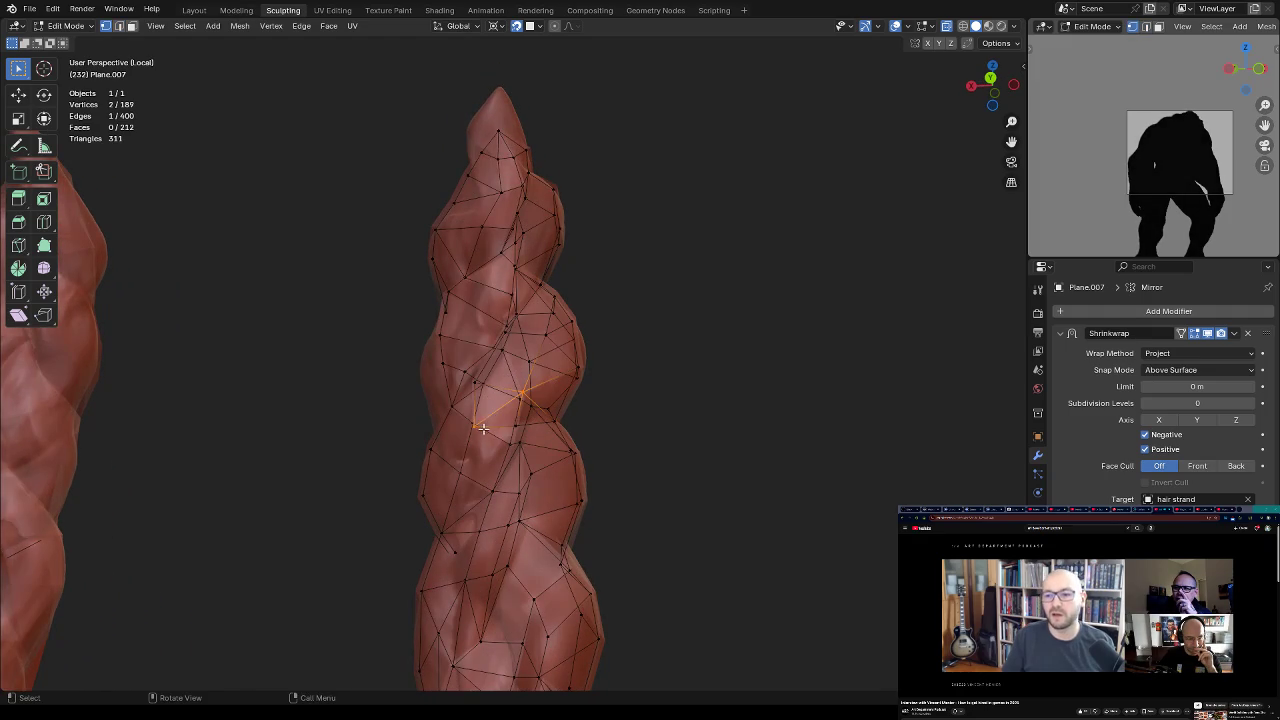
mouse_move(543, 387)
middle_down()
mouse_move(645, 414)
mouse_move(517, 425)
middle_up()
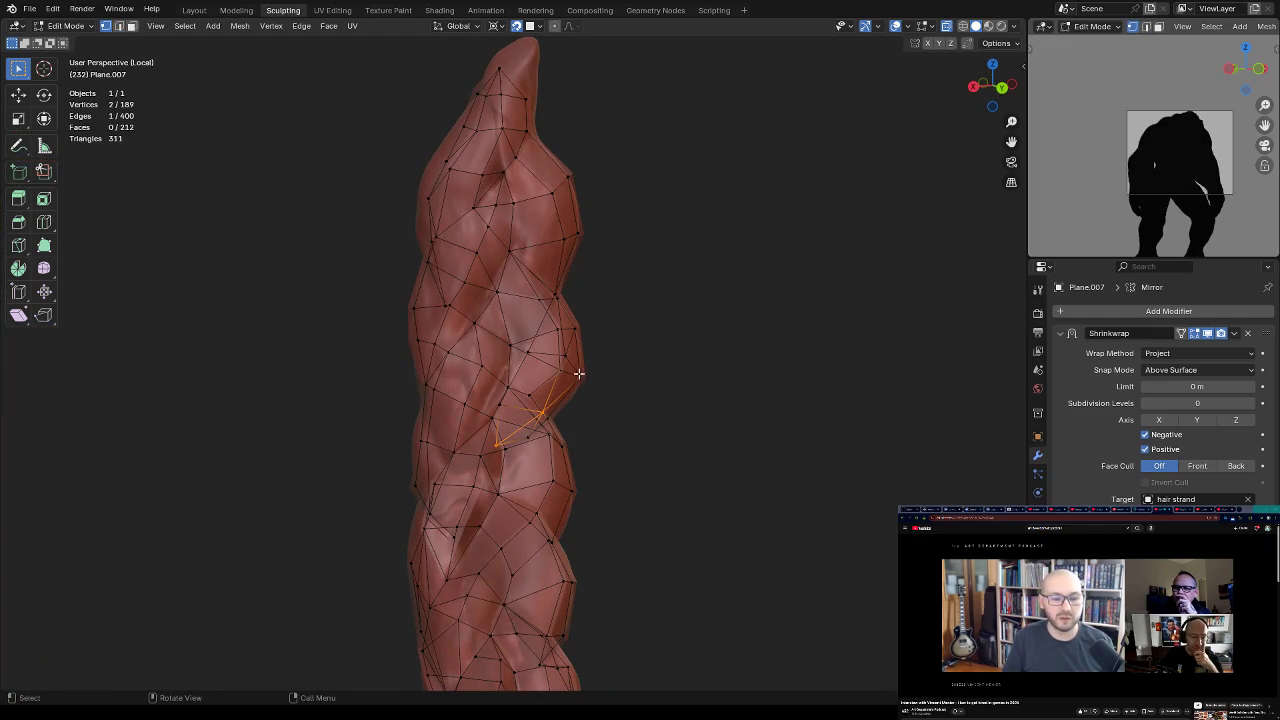
mouse_move(637, 383)
middle_down()
mouse_move(575, 404)
mouse_move(583, 320)
mouse_move(514, 310)
middle_up()
Step: Move a vertex higher on the braid and check the shape with the wireframe briefly hidden
click(502, 316)
click(512, 310)
mouse_move(512, 265)
middle_down()
mouse_move(540, 283)
mouse_move(573, 237)
middle_up()
key(g)
click(512, 279)
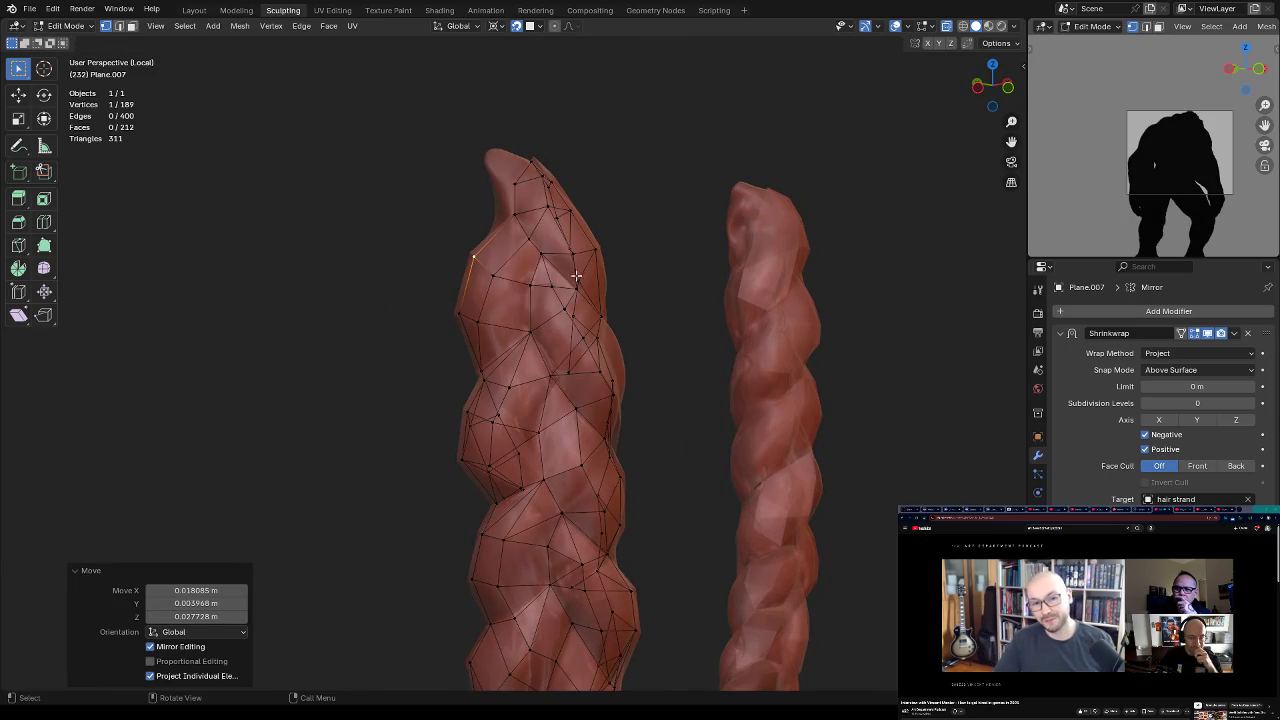
mouse_move(573, 237)
middle_down()
mouse_move(640, 228)
mouse_move(617, 227)
middle_up()
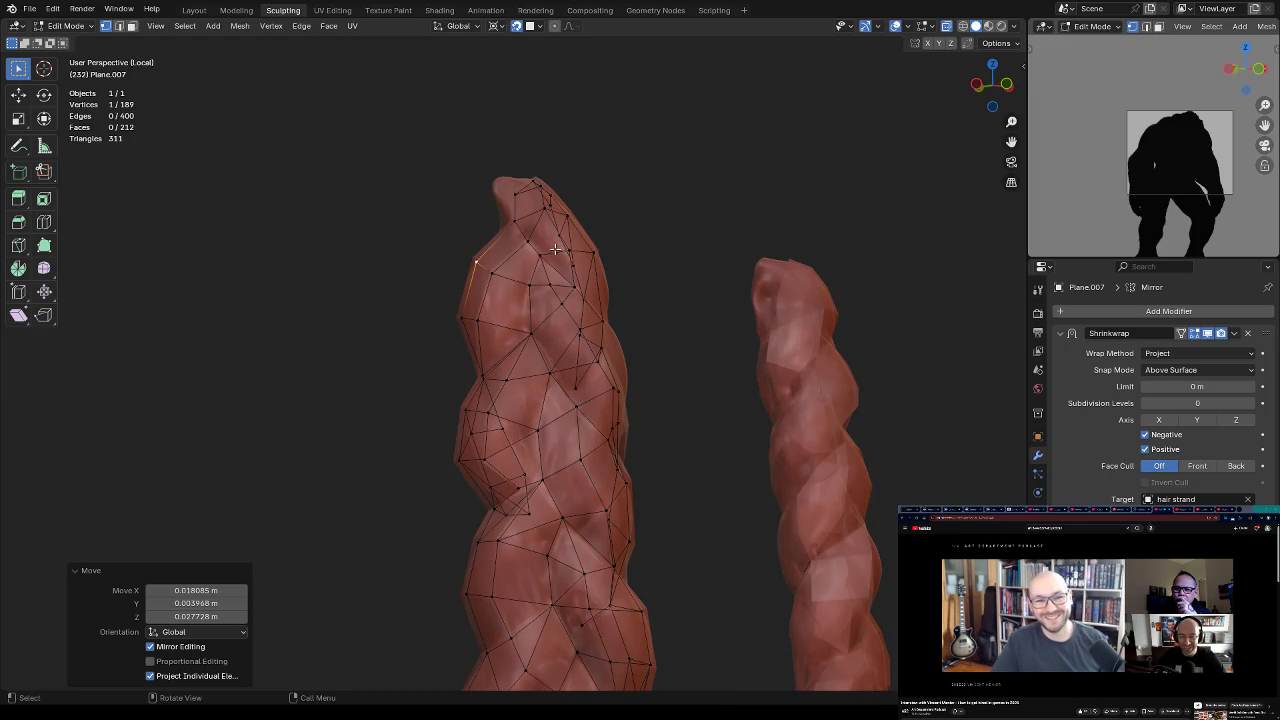
mouse_move(570, 341)
middle_down()
mouse_move(617, 337)
mouse_move(520, 317)
middle_up()
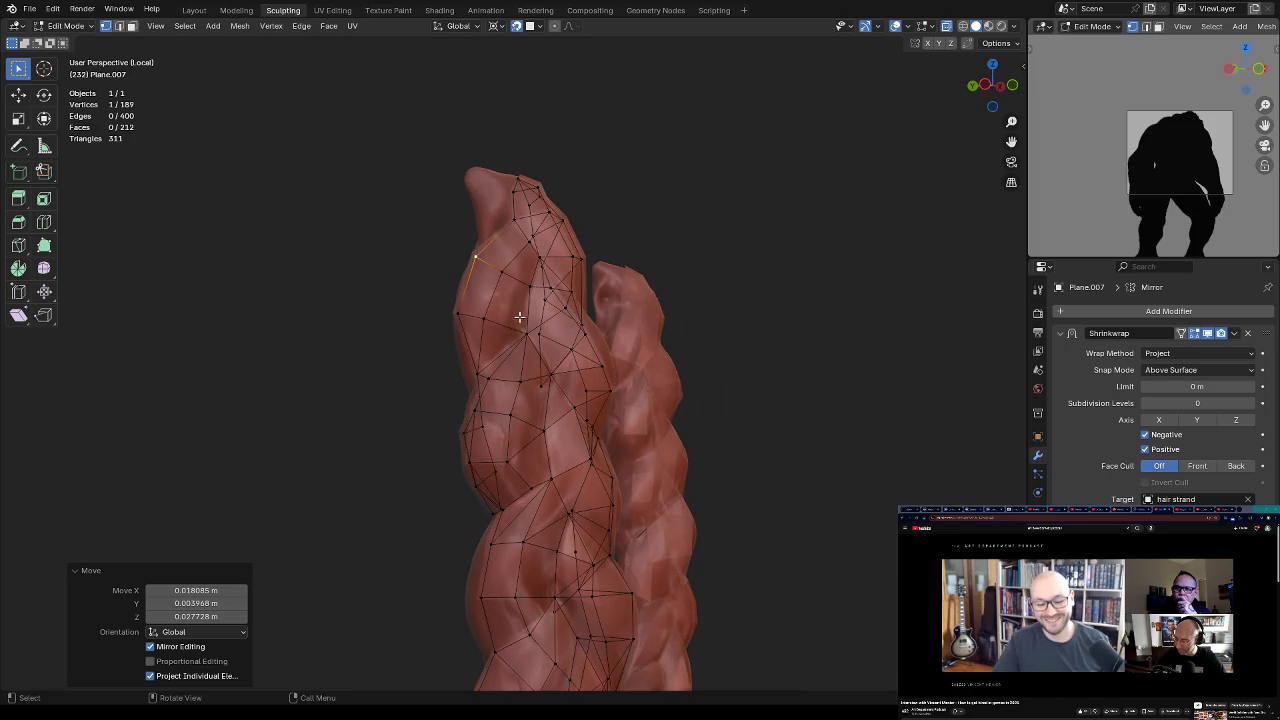
click(485, 317)
mouse_move(531, 368)
middle_down()
mouse_move(591, 357)
mouse_move(574, 374)
mouse_move(593, 402)
middle_up()
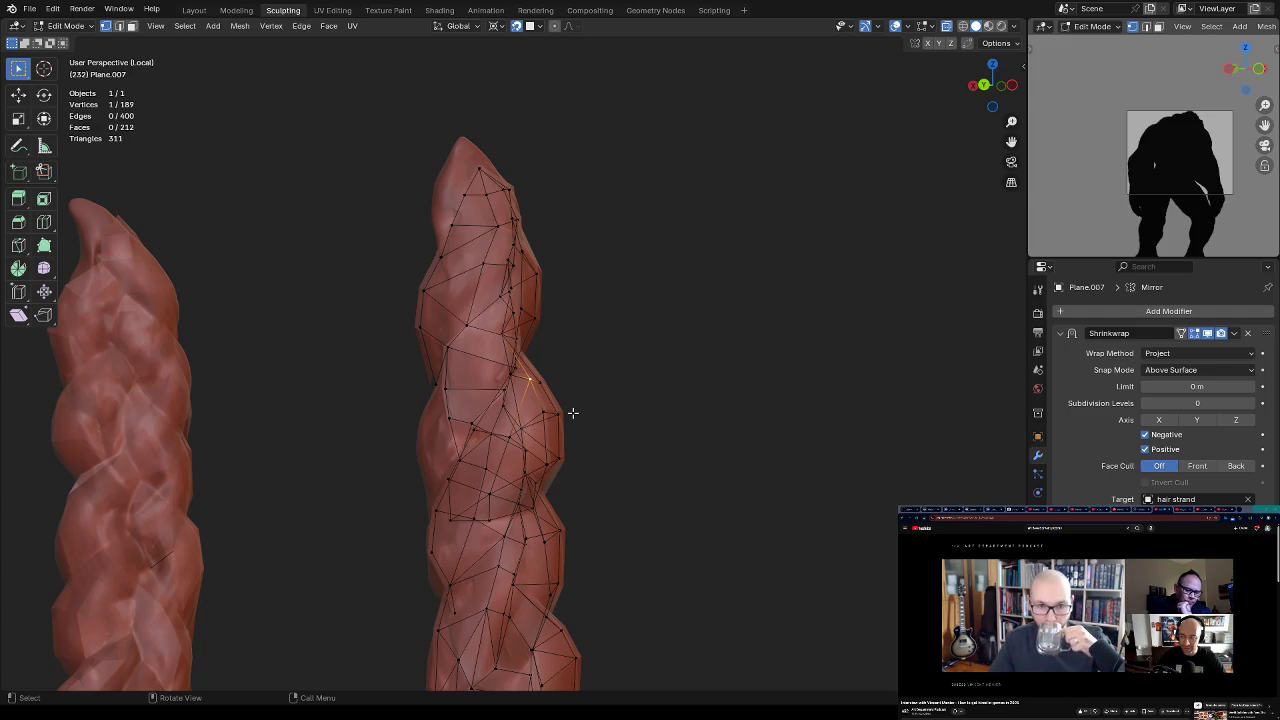
key(Tab)
key(Tab)
mouse_move(571, 414)
middle_down()
mouse_move(580, 317)
mouse_move(630, 277)
mouse_move(551, 323)
mouse_move(628, 390)
mouse_move(660, 357)
middle_up()
key(Tab)
key(Tab)
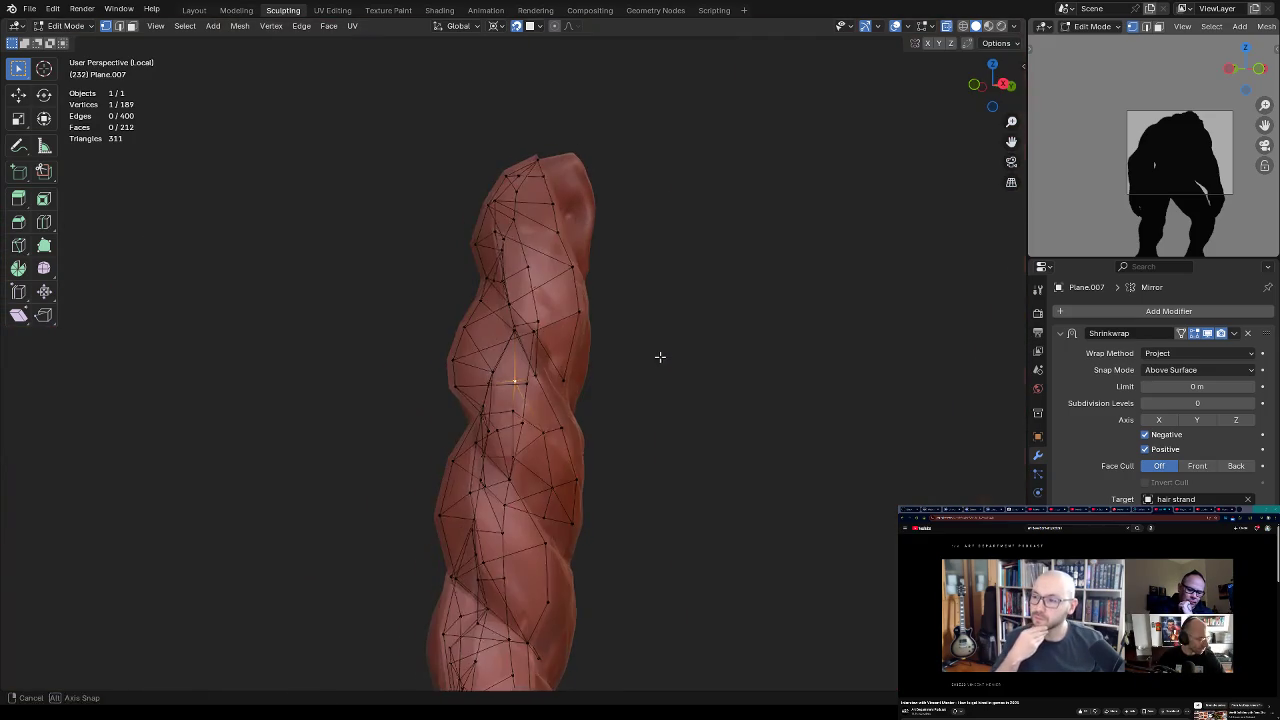
Step: Fill a triangle face between the selected edges near the braid's top
key(Tab)
shift+click(540, 360)
mouse_move(556, 345)
middle_down()
mouse_move(553, 383)
mouse_move(570, 365)
mouse_move(523, 400)
middle_up()
key(f)
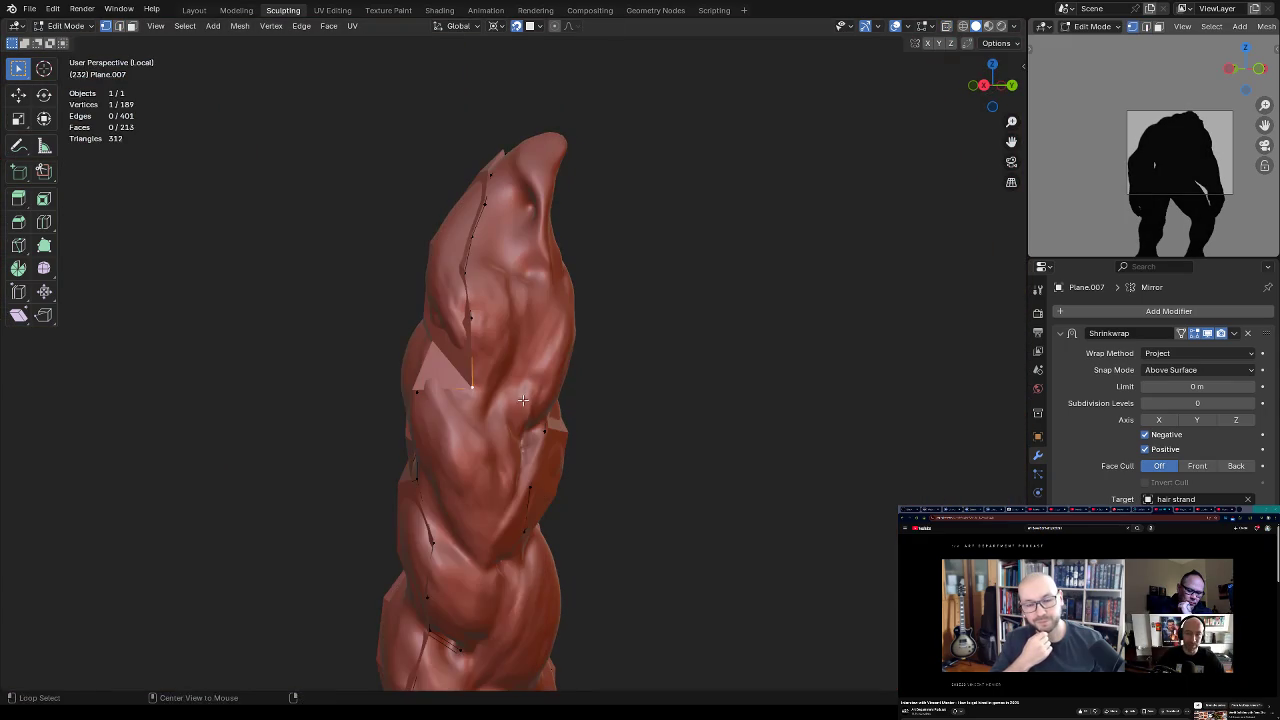
Step: Extrude two new vertices onto the braid surface and join vertices into a new face
ctrl+right_click(480, 413)
key(g)
ctrl+click(498, 447)
ctrl+right_click(498, 453)
mouse_move(524, 460)
middle_down()
mouse_move(558, 391)
mouse_move(614, 391)
middle_up()
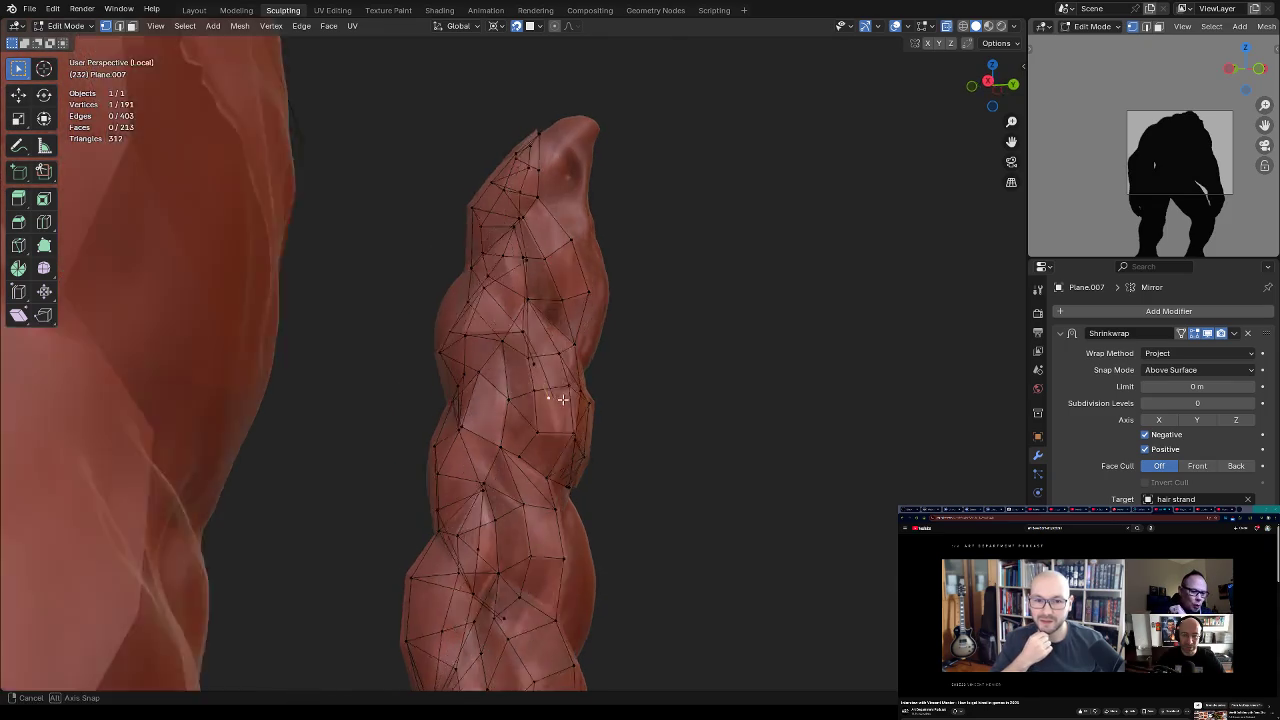
scroll(563, 396, up, 5)
scroll(563, 396, down, 5)
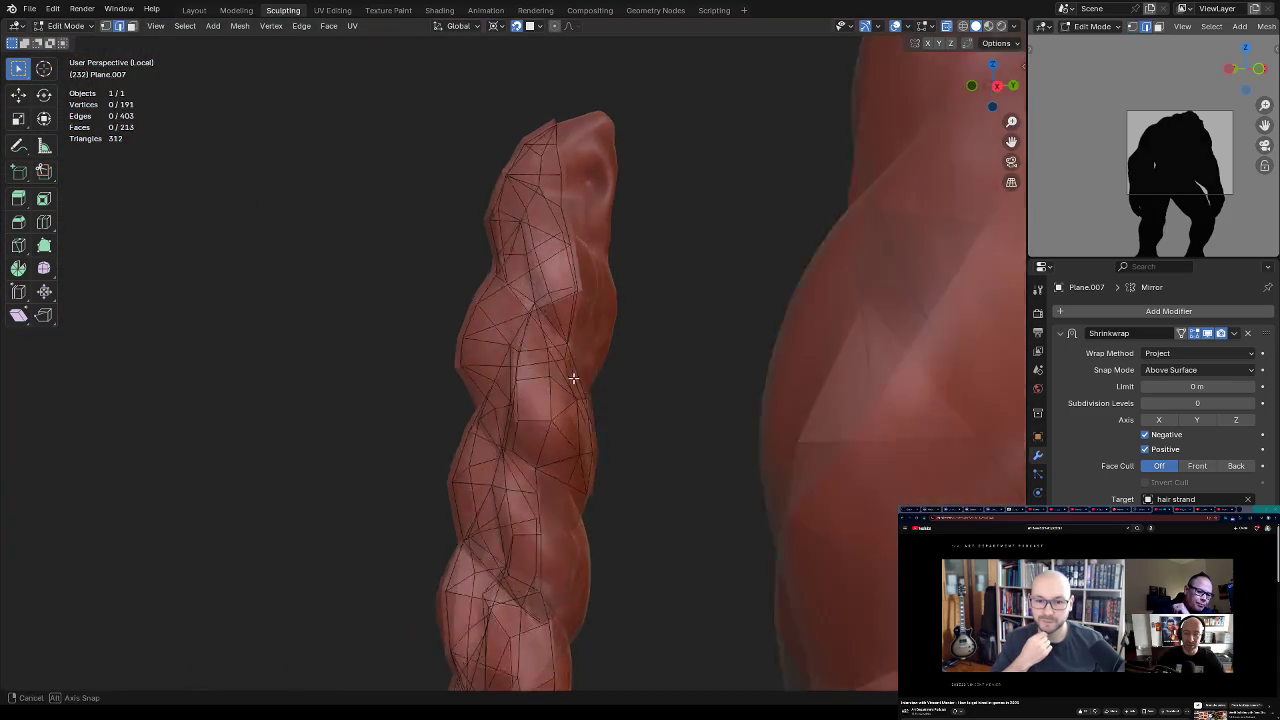
click(581, 375)
mouse_move(600, 379)
middle_down()
mouse_move(622, 401)
mouse_move(637, 320)
mouse_move(617, 371)
mouse_move(564, 349)
mouse_move(711, 363)
mouse_move(598, 314)
middle_up()
key(j)
key(j)
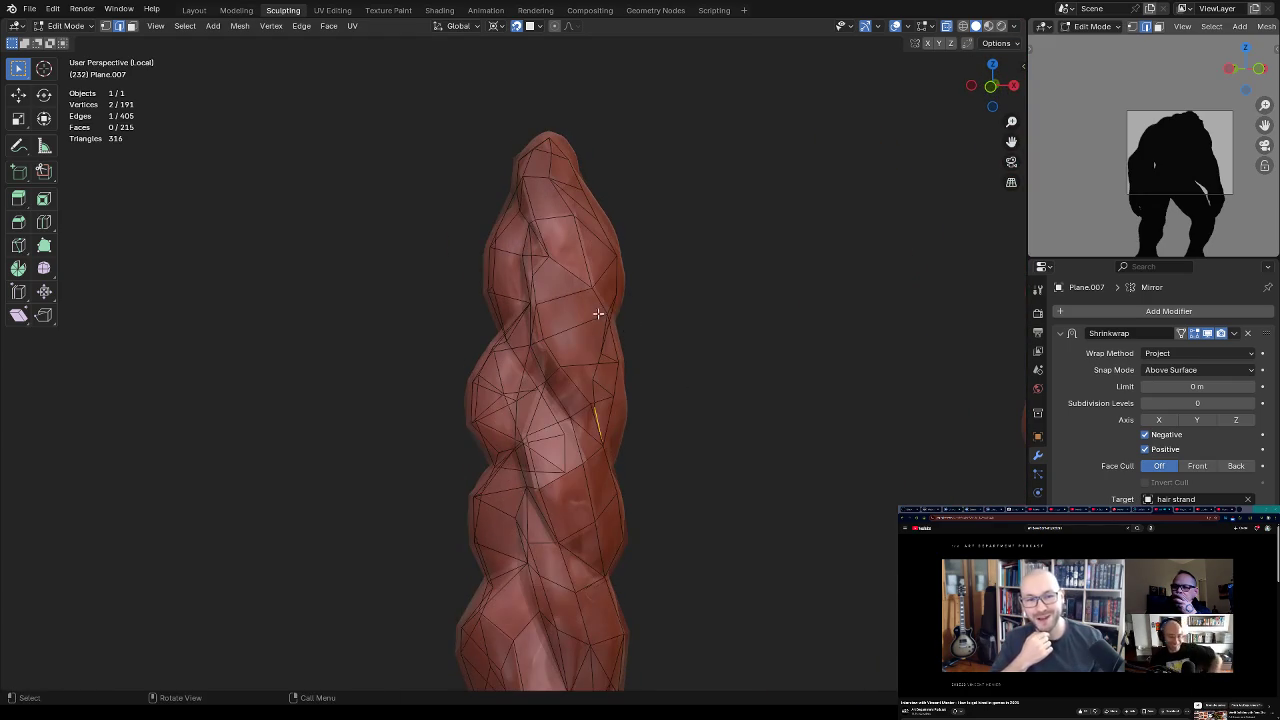
Step: Insert a centred edge loop across the strand and merge two doubled vertices at center
key(ctrl+r)
click(573, 301)
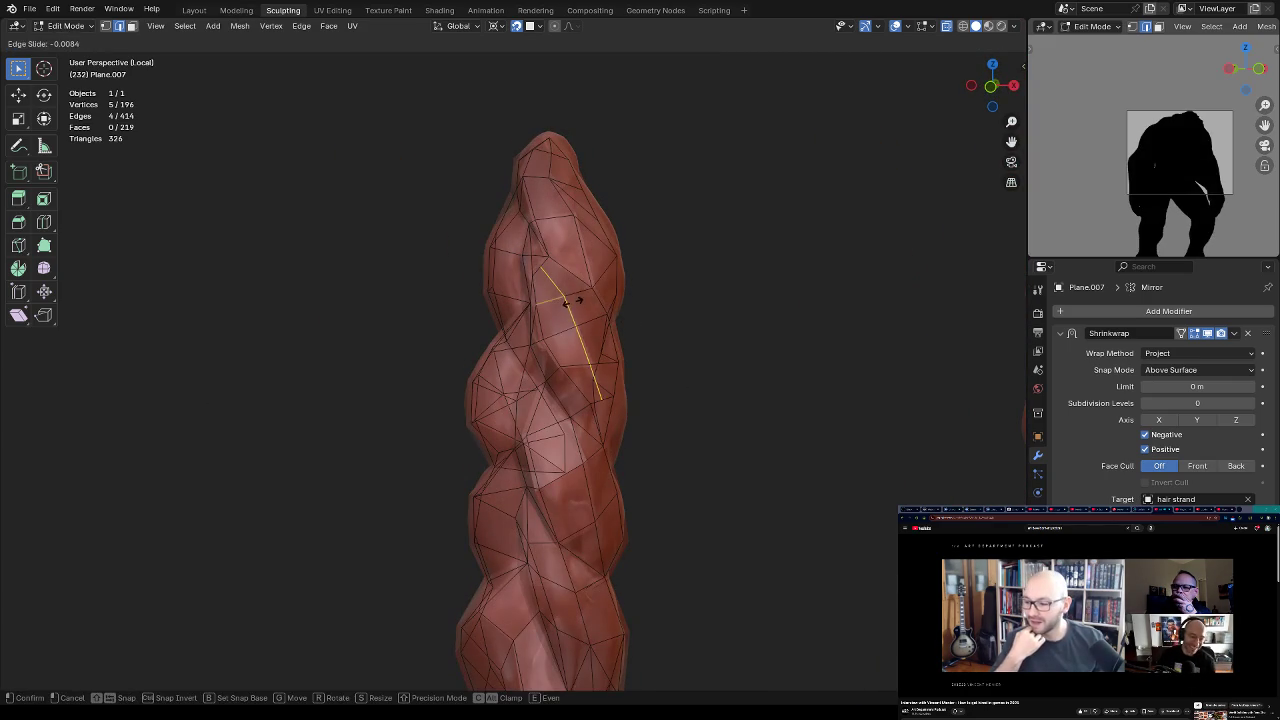
right_click(587, 301)
key(1)
middle_drag(604, 292, 568, 268)
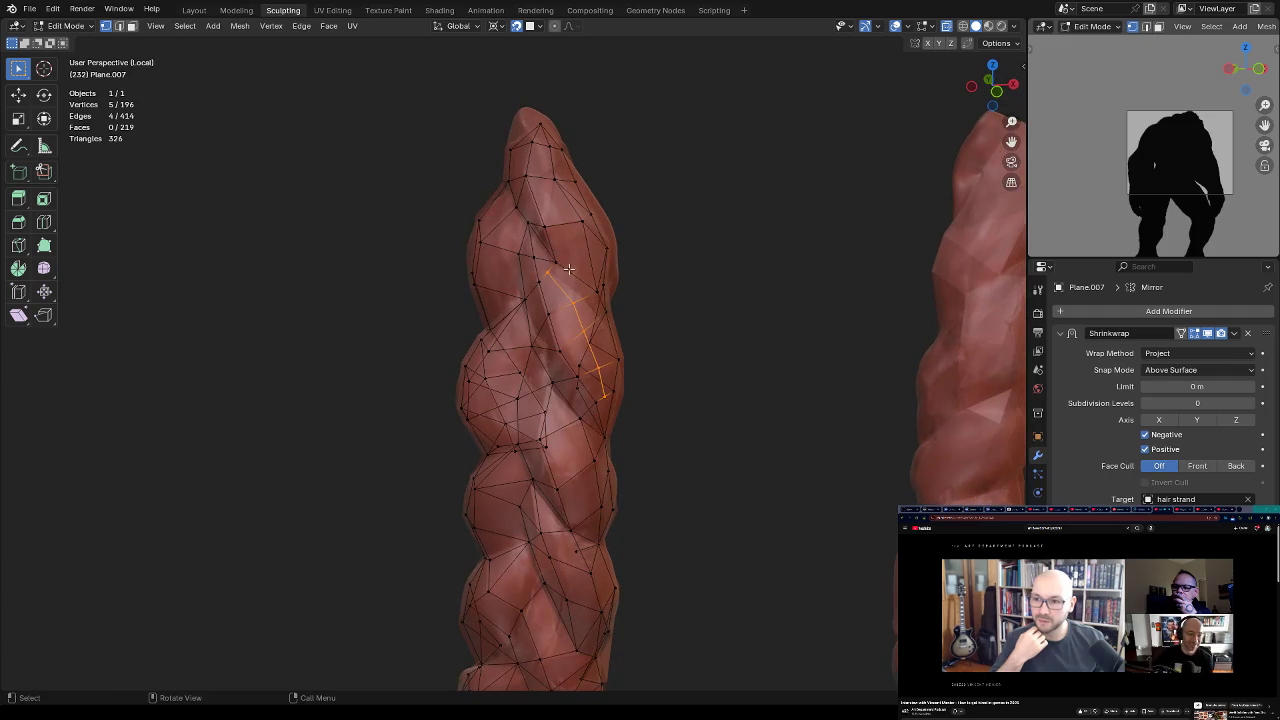
key(m)
click(572, 245)
Step: Reposition the merged vertex and its neighbours so they hug the braid surface
key(g)
click(556, 262)
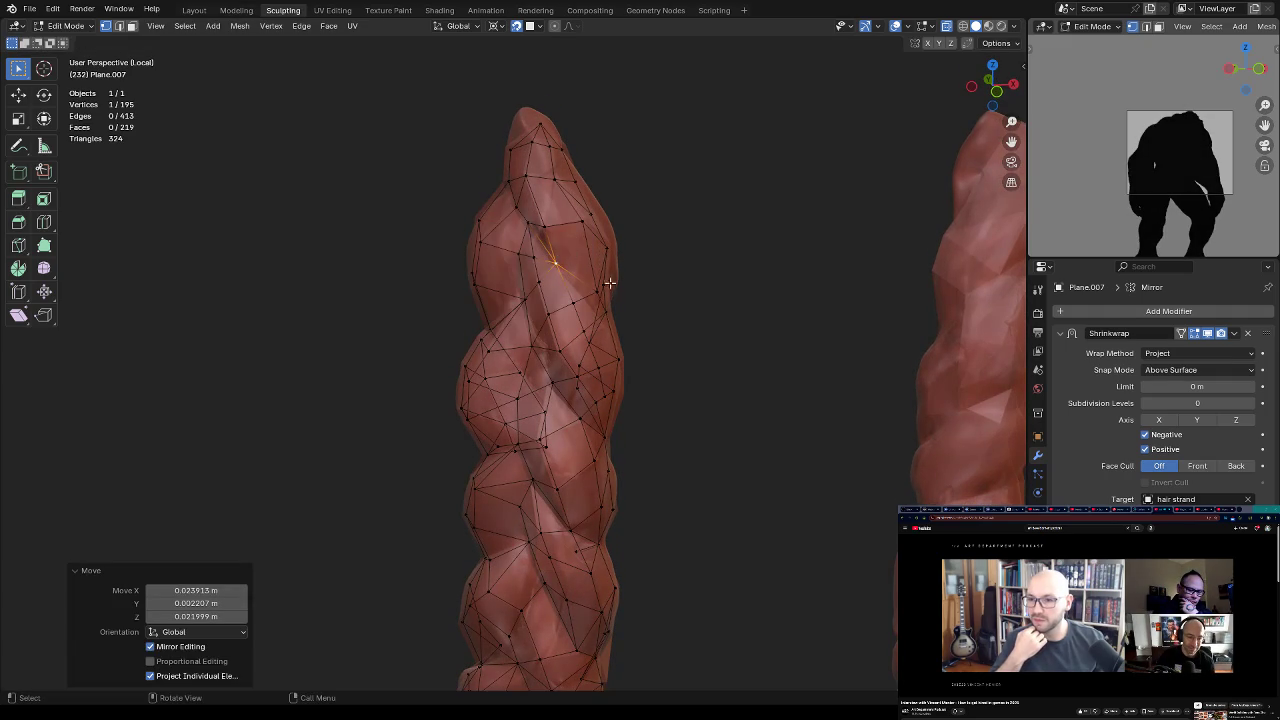
middle_drag(556, 262, 583, 323)
key(g)
click(567, 340)
key(g)
click(548, 282)
key(g)
click(562, 265)
mouse_move(611, 349)
middle_down()
mouse_move(584, 356)
mouse_move(580, 372)
middle_up()
key(g)
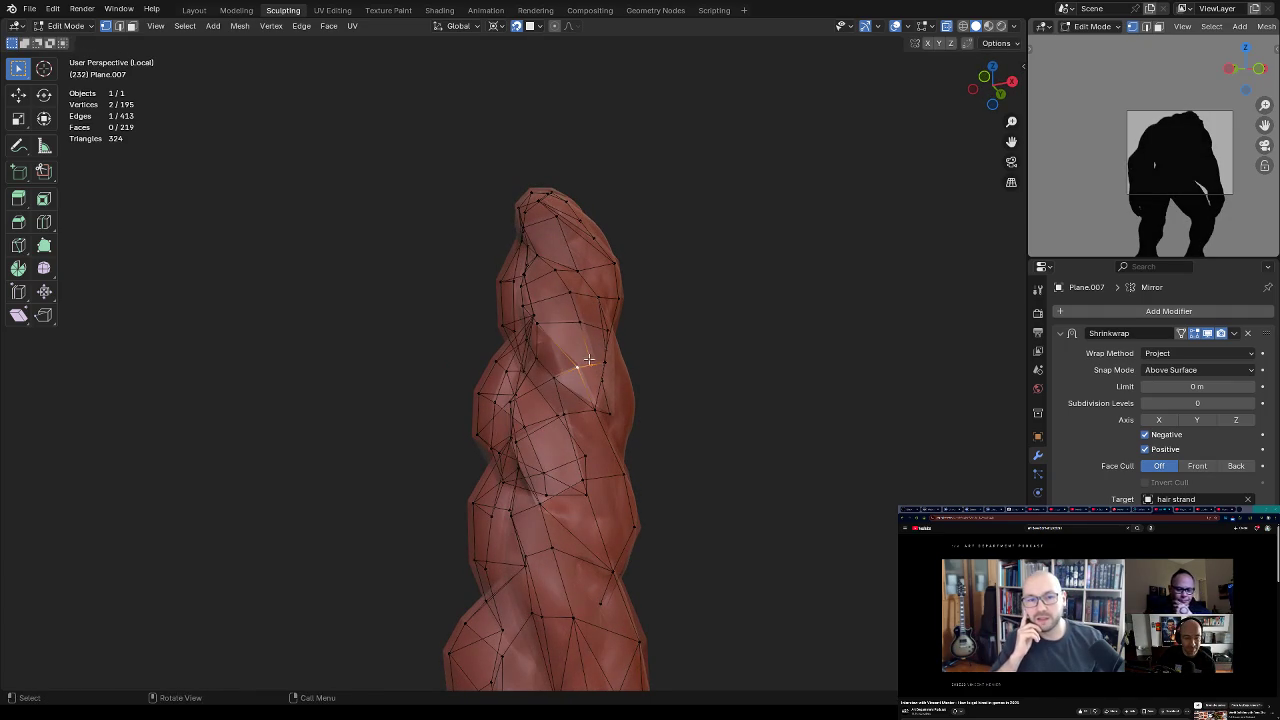
Step: Merge a second pair of vertices at center and move the result onto the strand
key(m)
click(586, 294)
key(g)
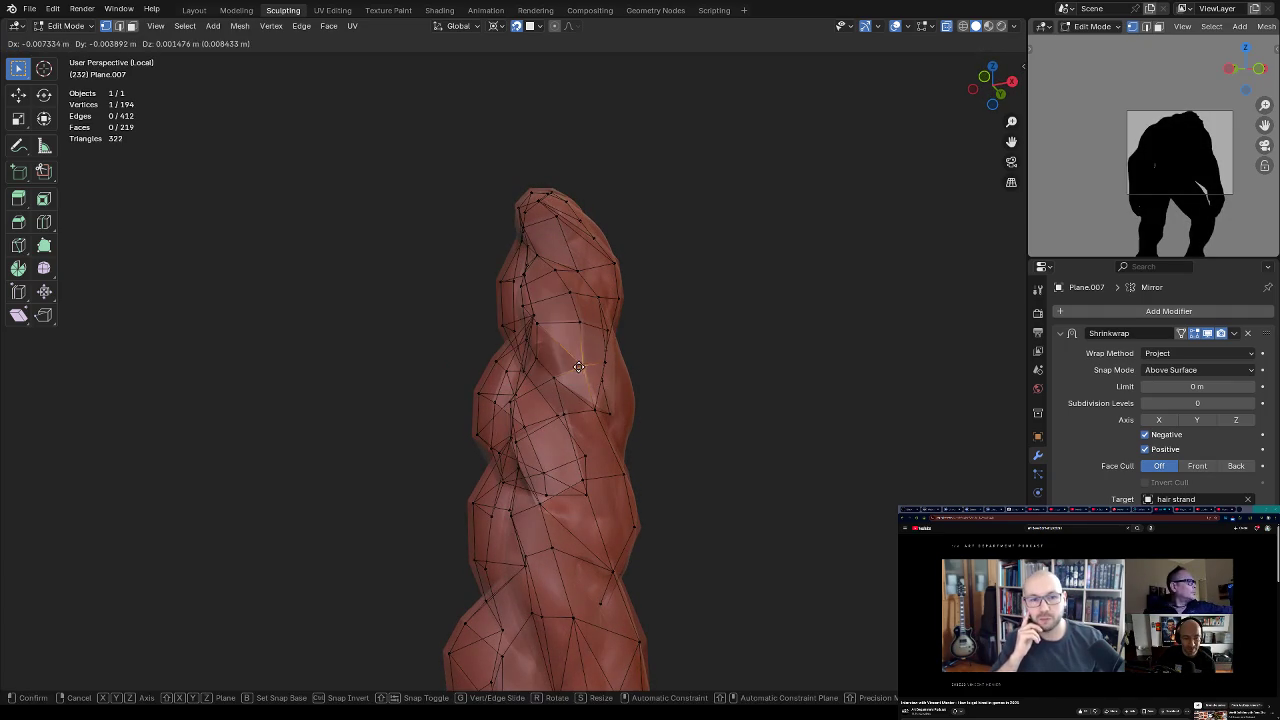
click(568, 368)
mouse_move(568, 368)
middle_down()
mouse_move(614, 356)
mouse_move(560, 300)
middle_up()
key(g)
click(573, 367)
Step: Adjust the remaining nearby vertices onto the strand, then orbit to reveal another strand
key(g)
click(600, 355)
key(g)
click(530, 256)
key(g)
click(580, 240)
mouse_move(580, 240)
middle_down()
mouse_move(597, 242)
mouse_move(608, 305)
mouse_move(588, 287)
mouse_move(697, 331)
mouse_move(712, 297)
mouse_move(637, 317)
mouse_move(603, 367)
mouse_move(662, 345)
middle_up()
mouse_move(596, 364)
middle_down()
mouse_move(575, 405)
mouse_move(623, 375)
middle_up()
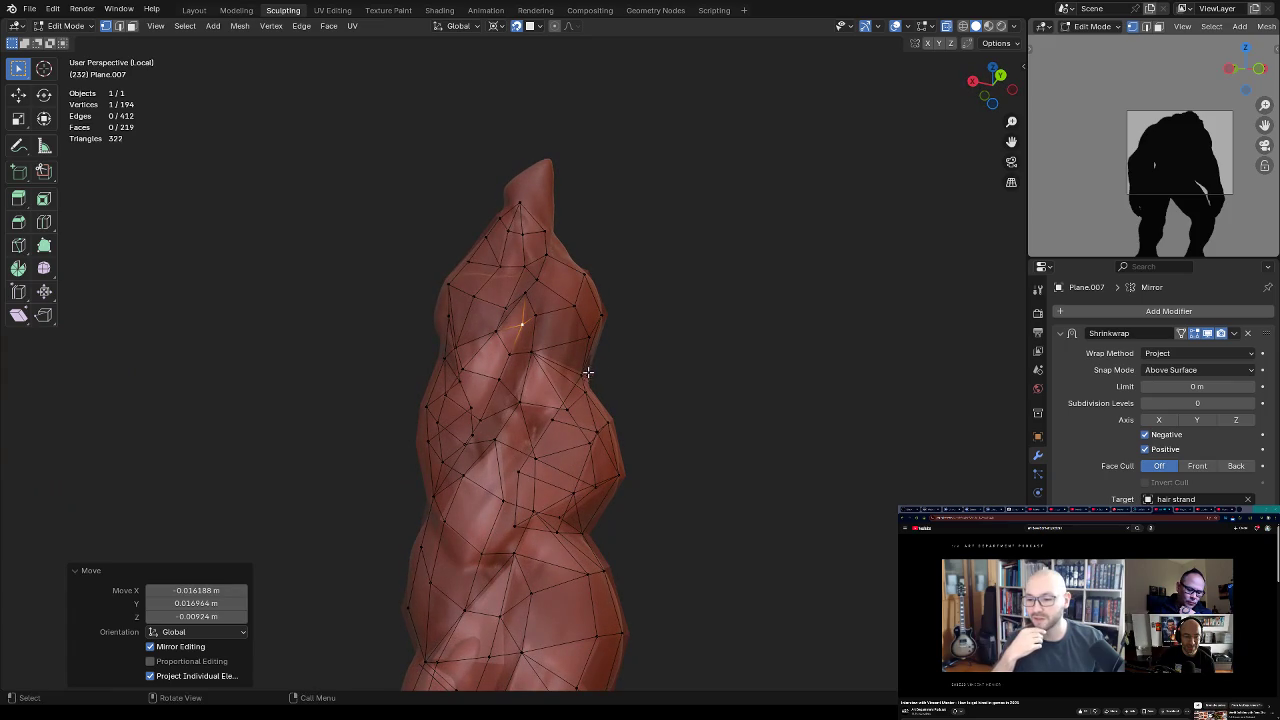
Step: Toggle X-ray on and off to inspect the braid's retopology wireframe
middle_drag(521, 396, 543, 384)
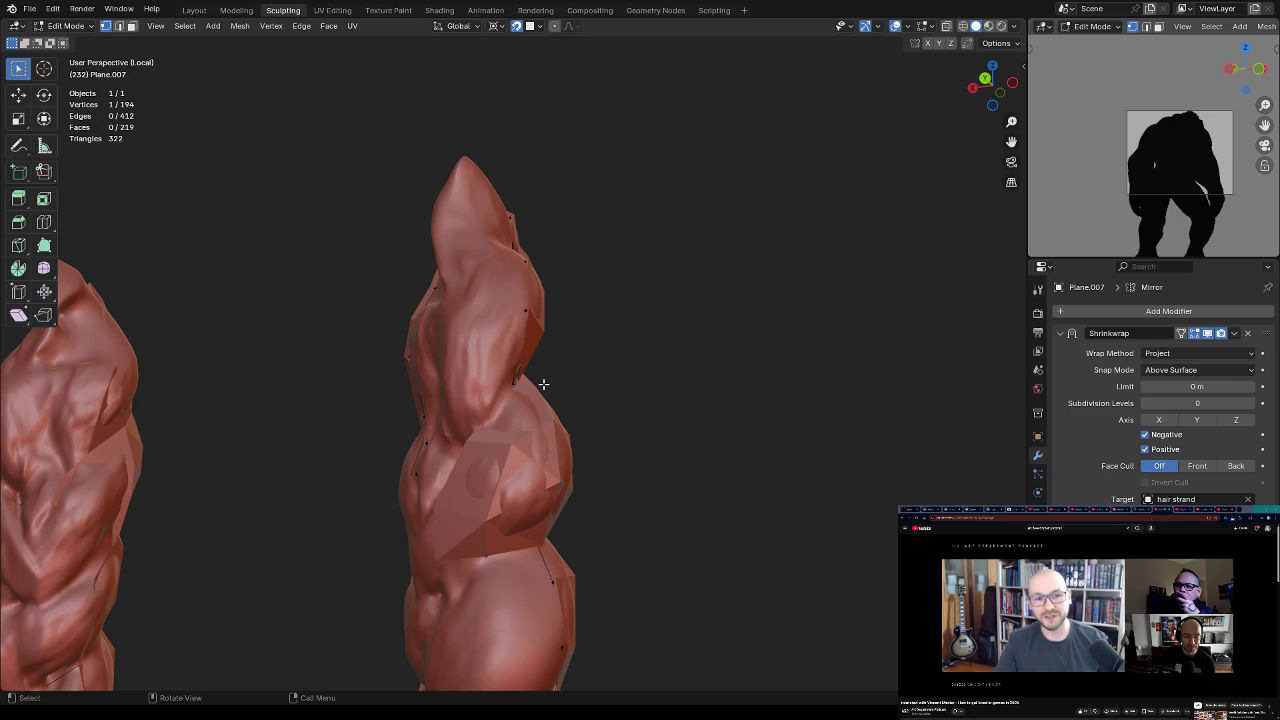
key(alt+z)
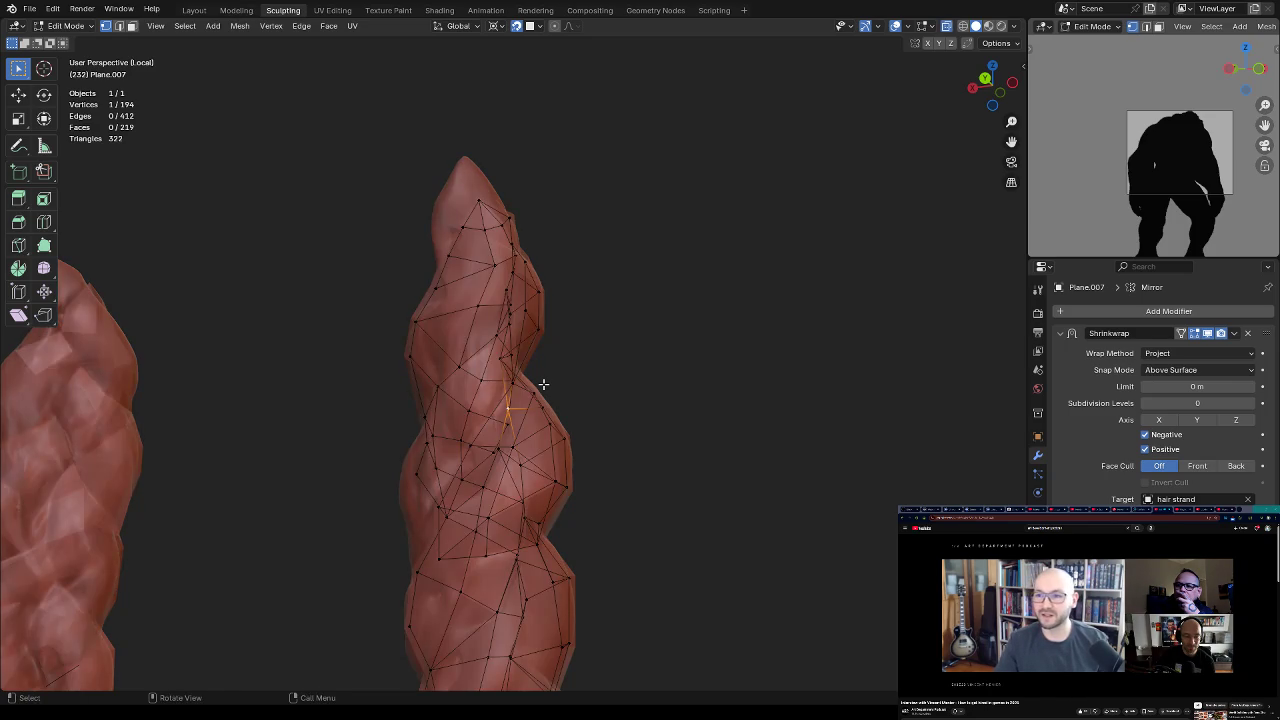
key(alt+z)
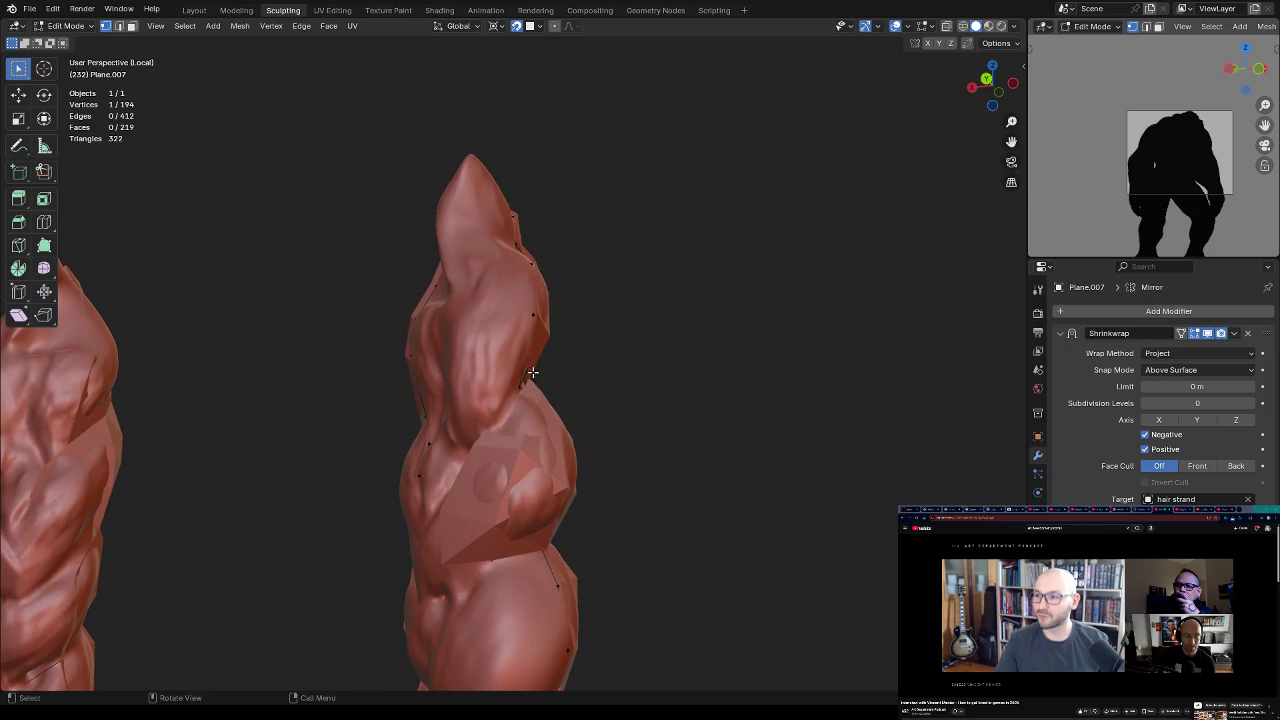
middle_drag(475, 437, 551, 385)
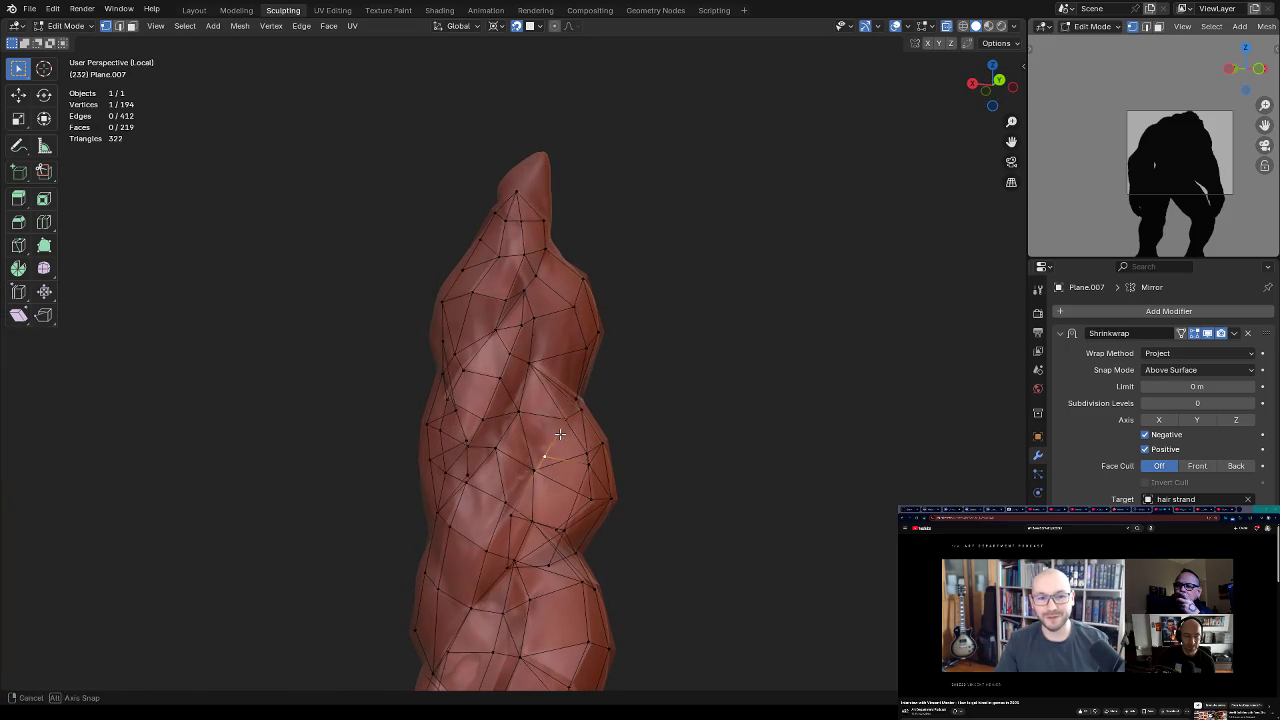
Step: Extrude two new vertices onto the upper braid surface along its twist
ctrl+right_click(535, 396)
mouse_move(535, 396)
middle_down()
mouse_move(566, 392)
mouse_move(491, 334)
mouse_move(549, 336)
middle_up()
key(e)
click(512, 334)
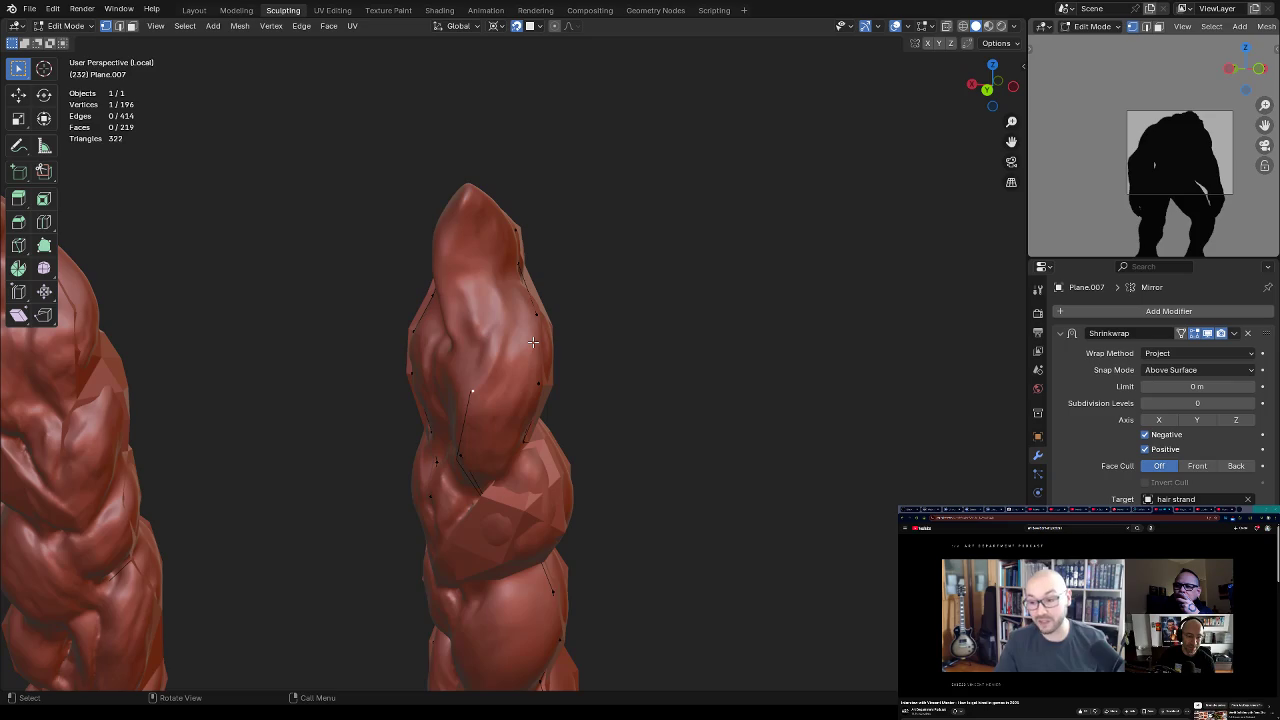
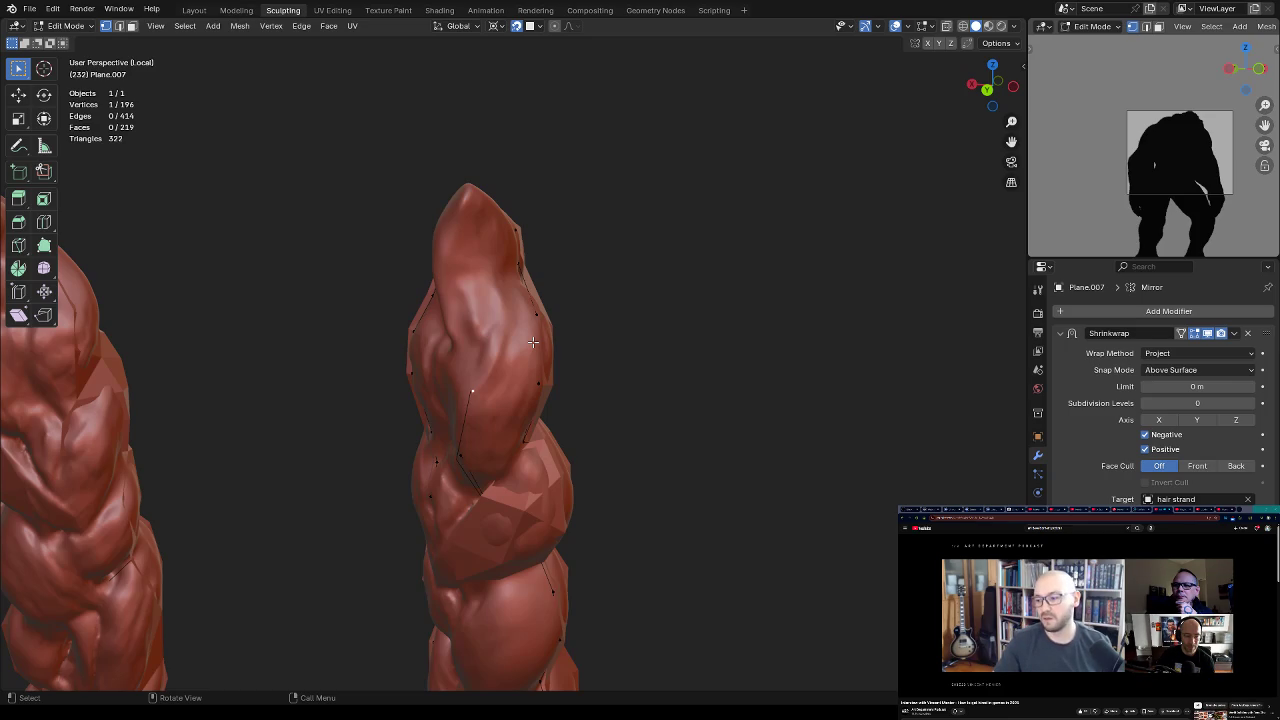
Step: Reposition strand vertices and add a new vertex onto the hair strand's surface
middle_drag(556, 286, 560, 345)
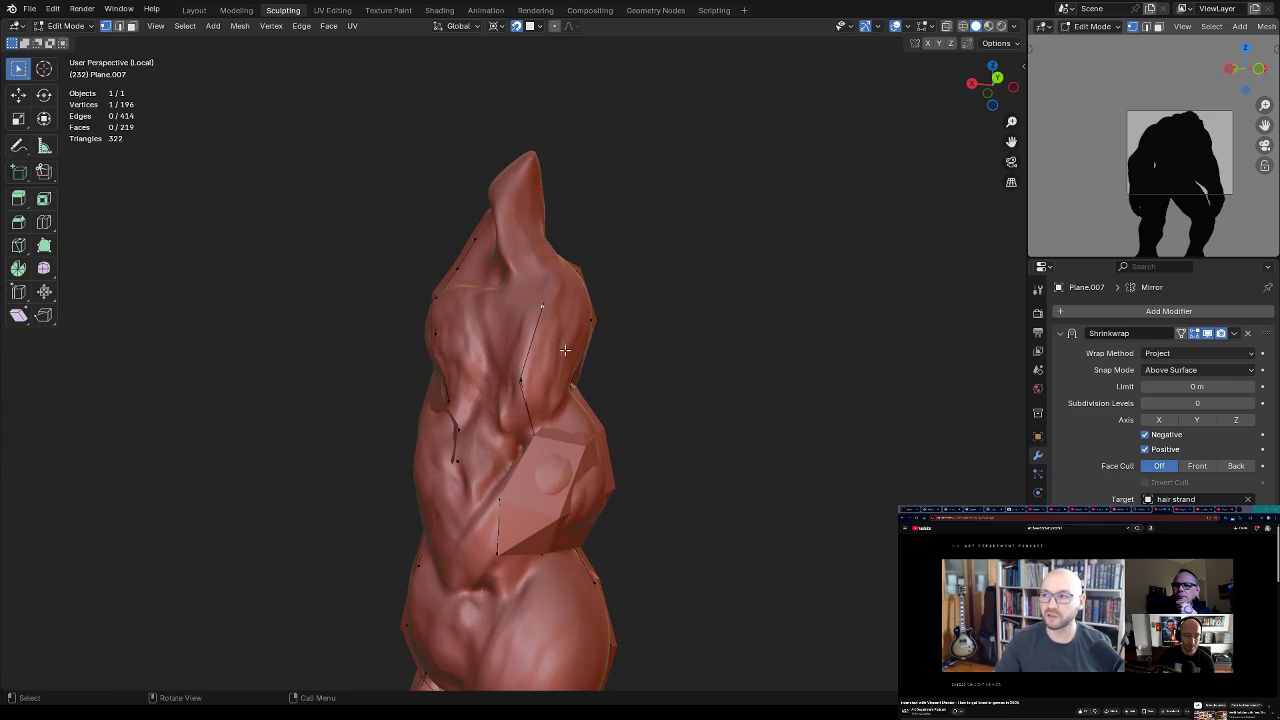
key(g)
click(551, 354)
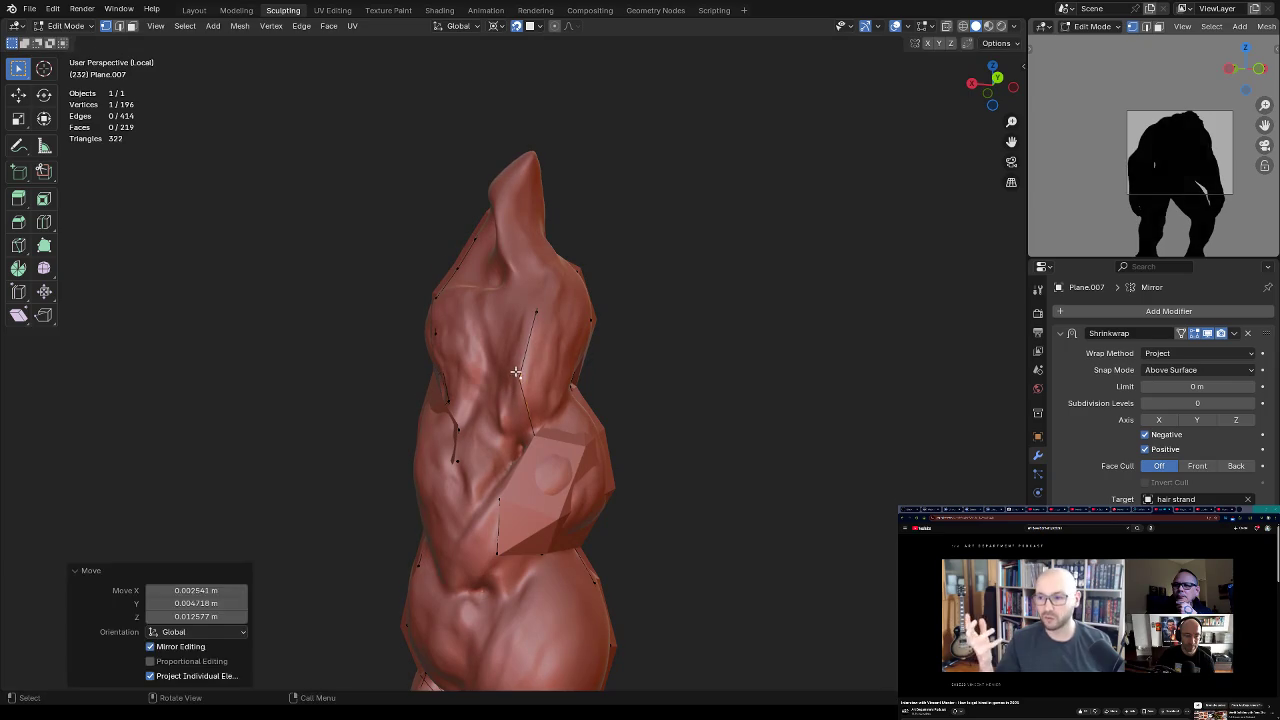
click(538, 313)
mouse_move(538, 313)
middle_down()
mouse_move(547, 340)
mouse_move(551, 320)
mouse_move(513, 298)
mouse_move(546, 323)
mouse_move(563, 289)
mouse_move(504, 275)
mouse_move(538, 321)
mouse_move(447, 310)
mouse_move(453, 293)
mouse_move(507, 332)
mouse_move(465, 330)
middle_up()
key(g)
click(545, 333)
ctrl+right_click(540, 335)
key(g)
click(546, 299)
Step: Fill edges and faces between the new vertex and its neighbours across the strand gaps
shift+click(504, 275)
key(f)
shift+click(420, 312)
key(f)
click(453, 293)
key(f)
key(f)
click(465, 330)
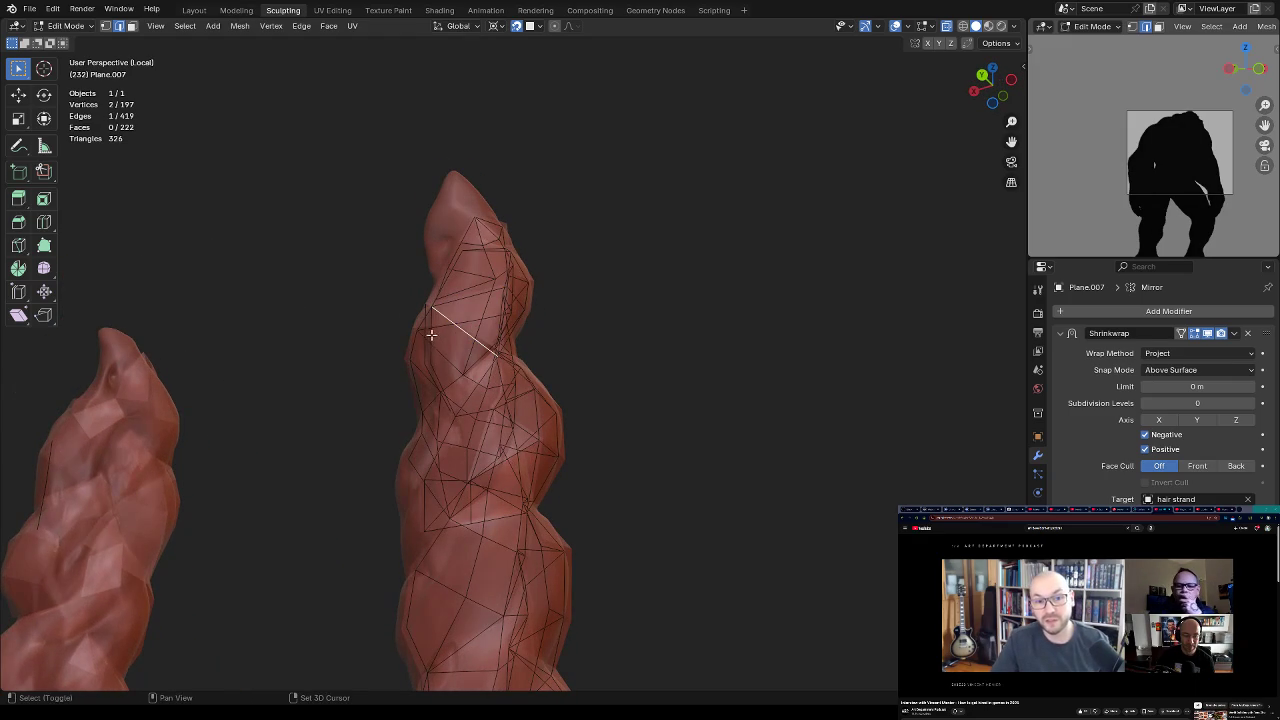
key(f)
Step: Fill the last remaining gap with a face and inspect the retopology wrap
click(453, 358)
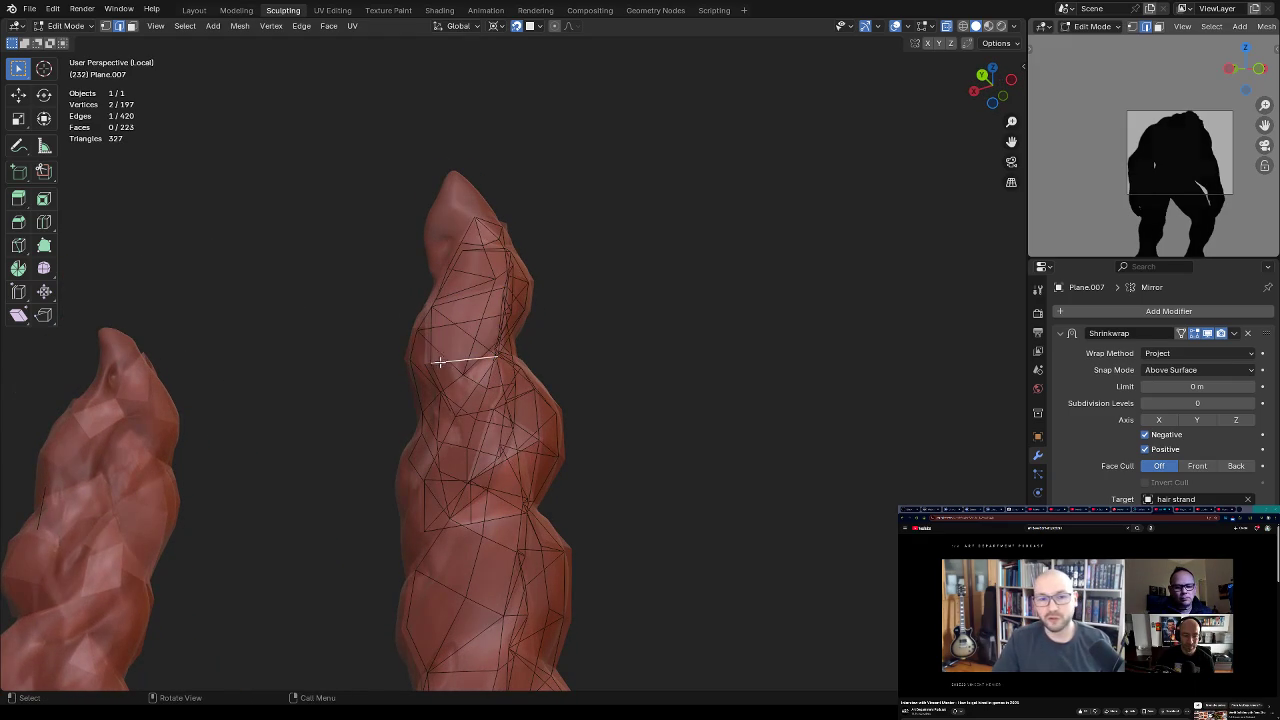
mouse_move(523, 317)
middle_down()
mouse_move(574, 320)
mouse_move(499, 387)
mouse_move(543, 378)
middle_up()
click(544, 324)
key(f)
click(537, 355)
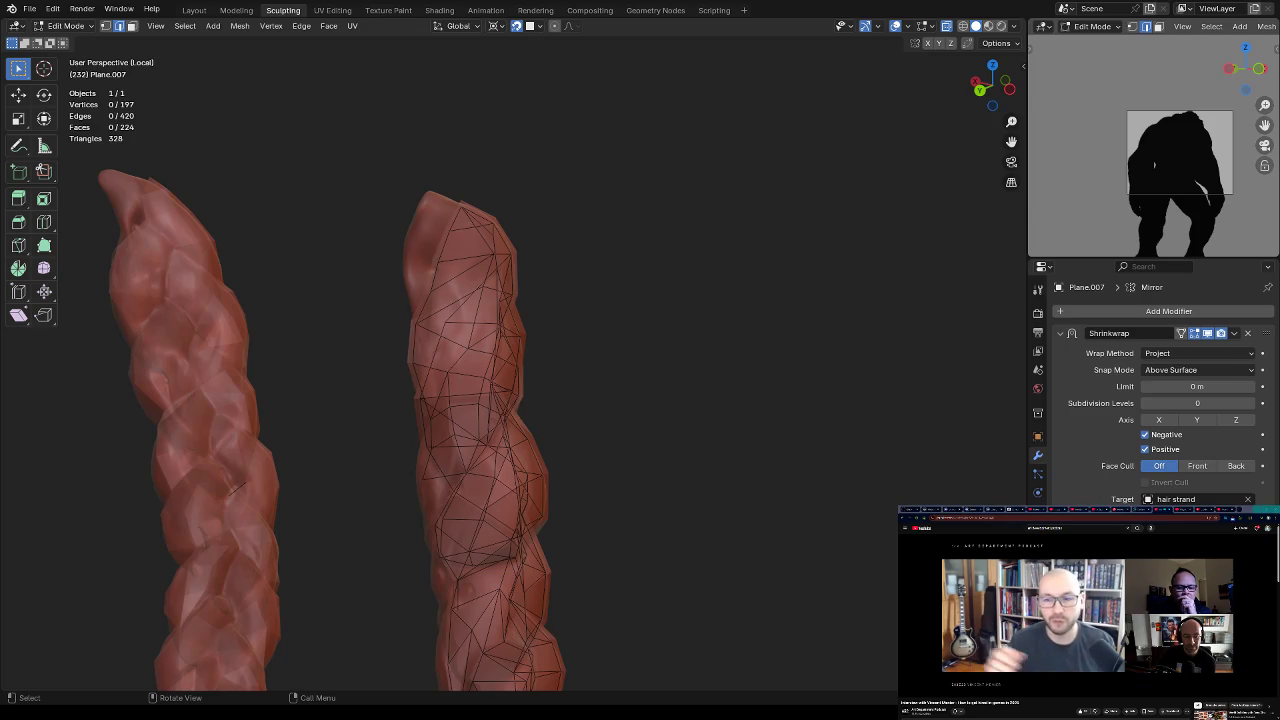
mouse_move(560, 300)
middle_down()
mouse_move(615, 299)
mouse_move(483, 382)
mouse_move(477, 366)
middle_up()
key(ctrl+r)
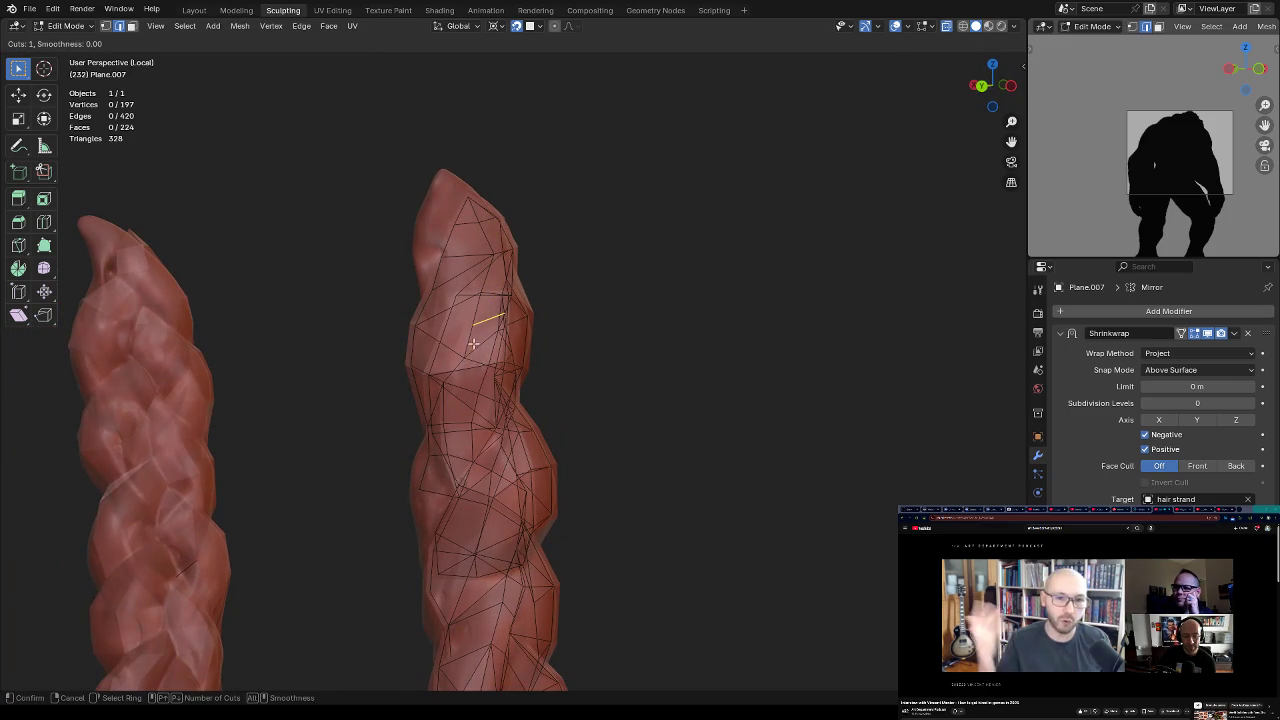
Step: Add an edge loop to the strand mesh and merge a doubled vertex
click(485, 296)
click(486, 294)
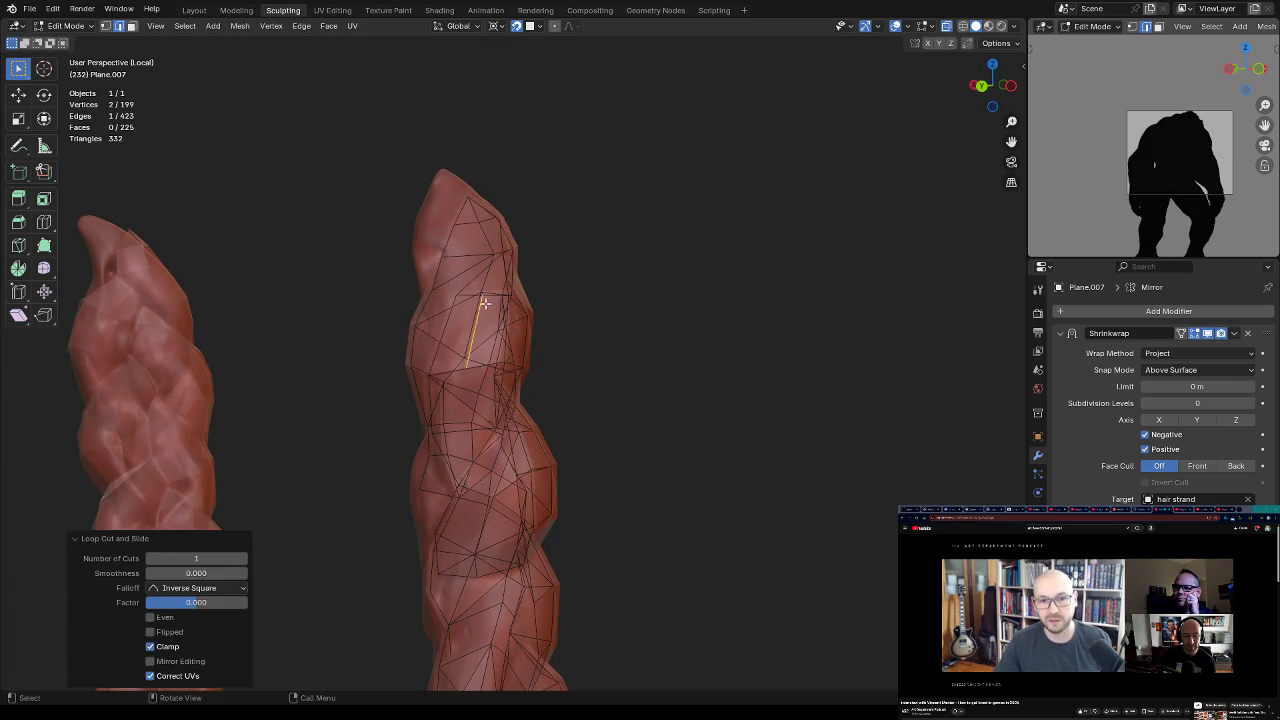
mouse_move(483, 289)
middle_down()
mouse_move(513, 299)
mouse_move(480, 313)
middle_up()
shift+click(480, 313)
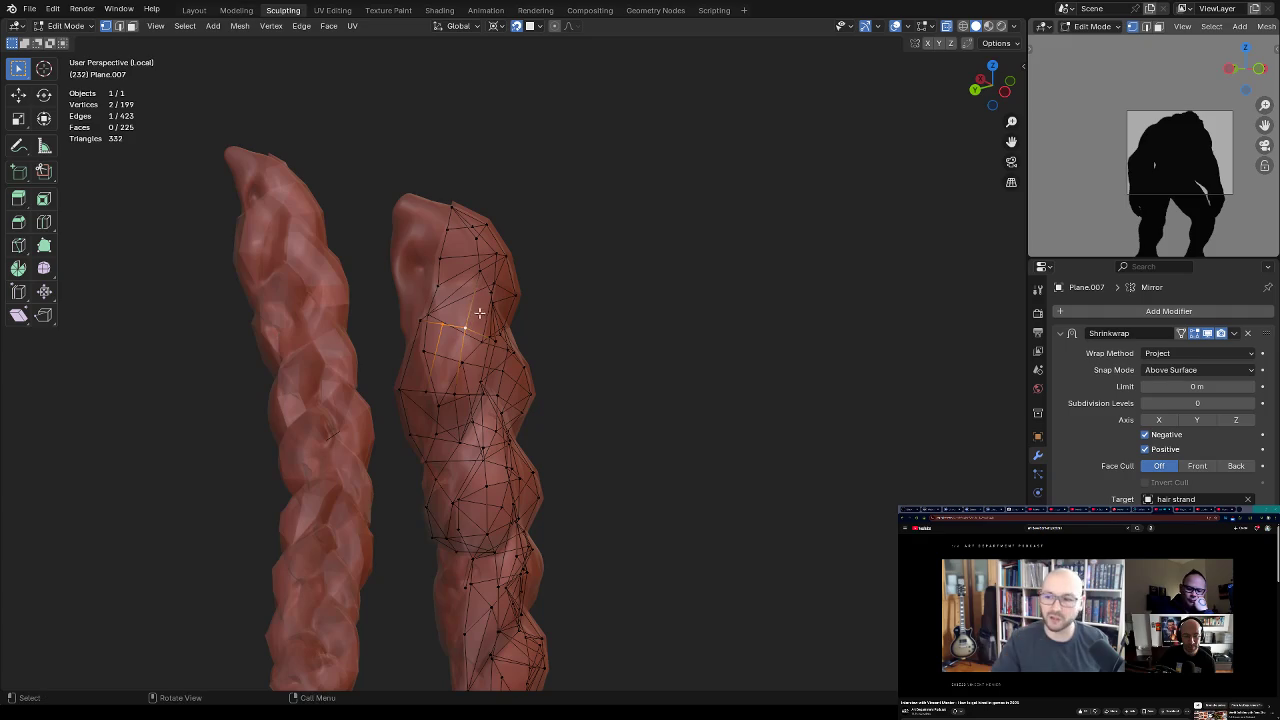
key(m)
click(485, 357)
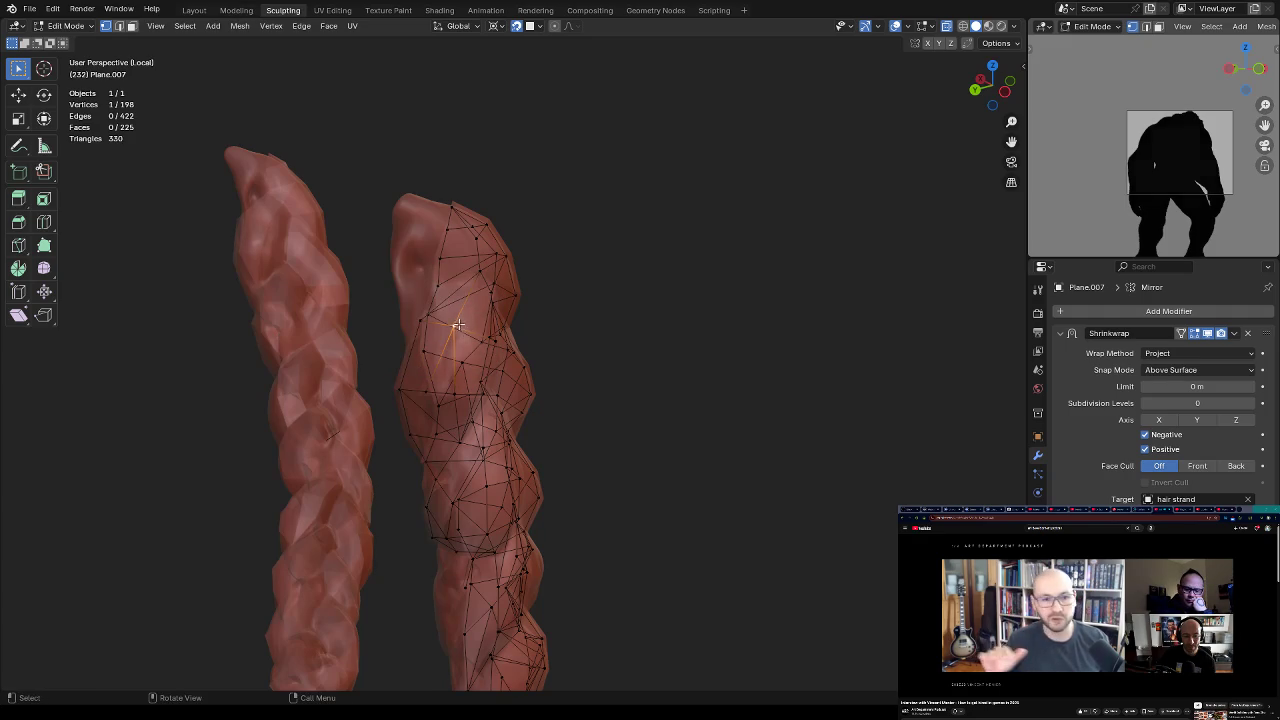
Step: Dissolve an unwanted edge and reposition the vertices around it
mouse_move(457, 325)
middle_down()
mouse_move(521, 347)
mouse_move(480, 442)
middle_up()
key(g)
click(478, 340)
shift+click(449, 345)
key(x)
click(519, 294)
key(g)
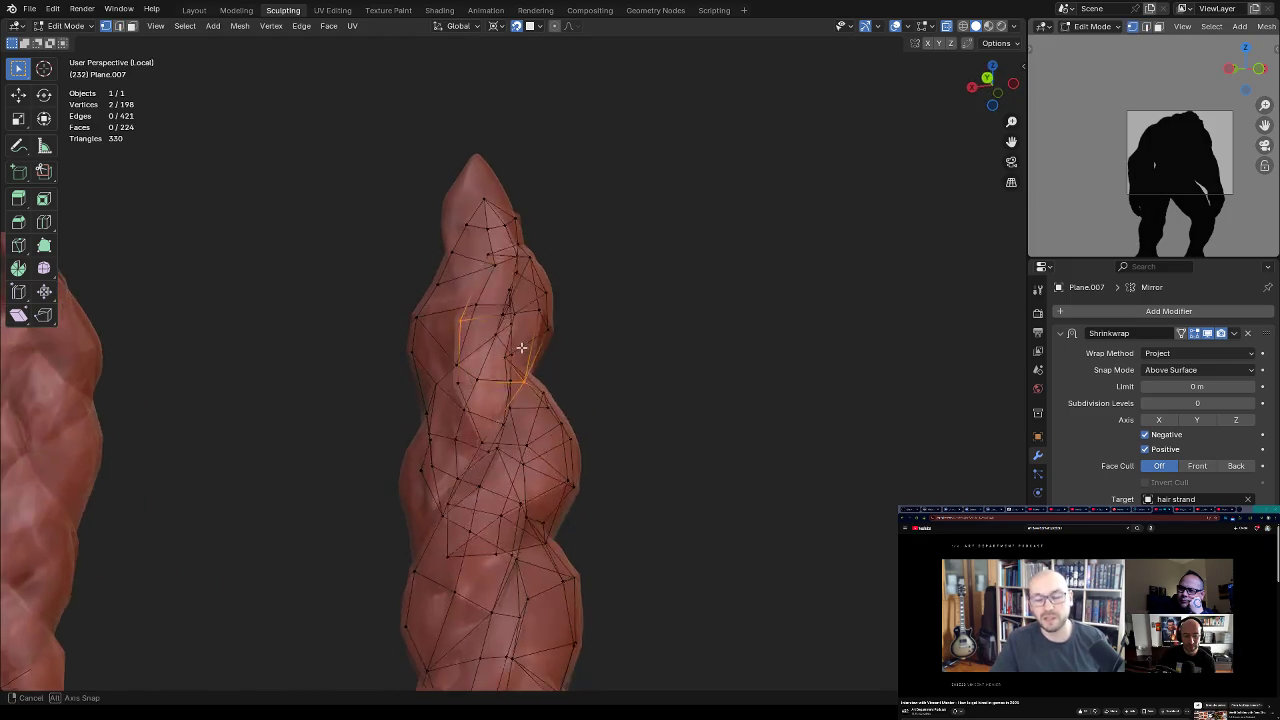
click(521, 347)
Step: Connect two strand vertices with a new edge and nudge a vertex up the strand
click(457, 482)
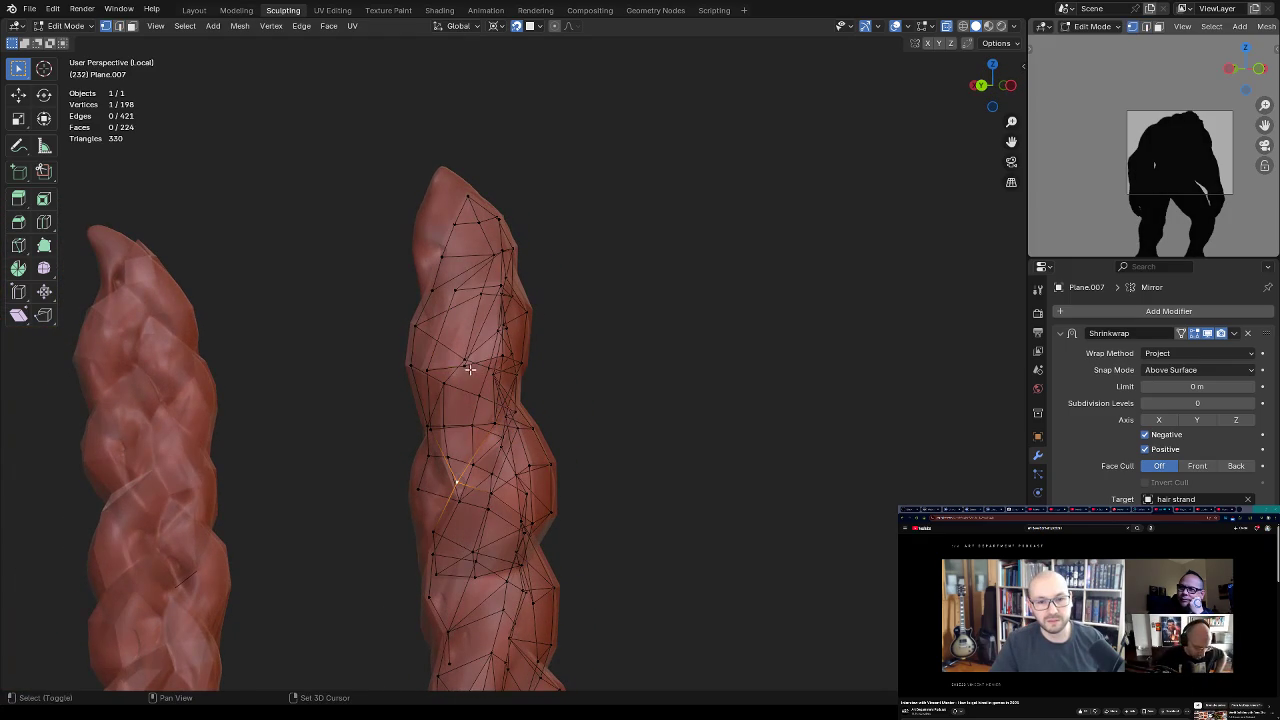
shift+click(466, 367)
middle_drag(466, 367, 466, 363)
key(j)
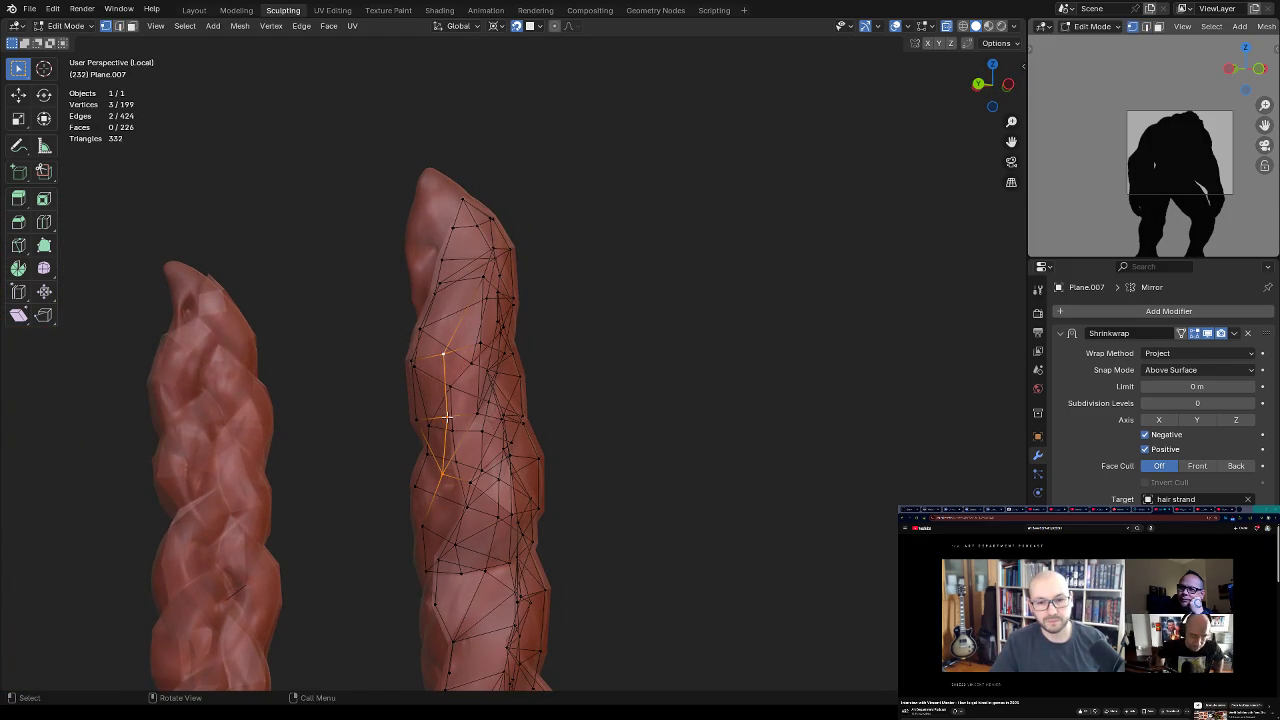
click(447, 415)
middle_drag(447, 415, 468, 365)
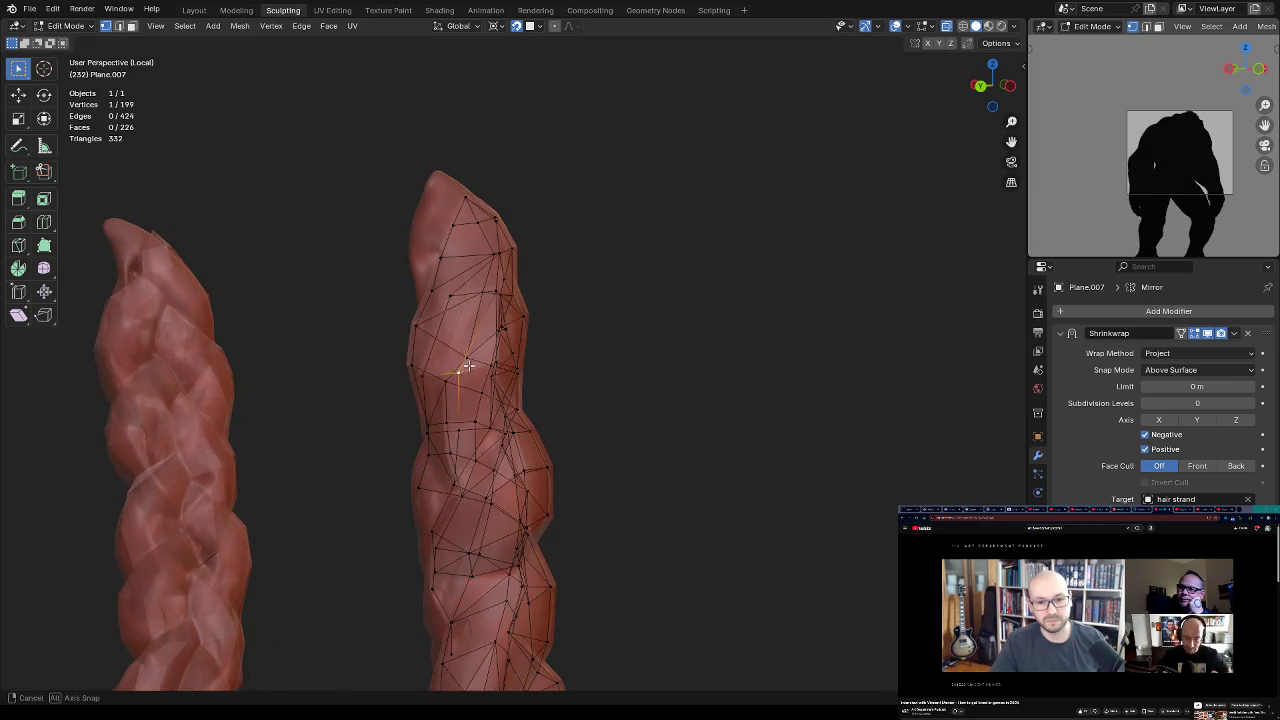
drag(468, 365, 468, 352)
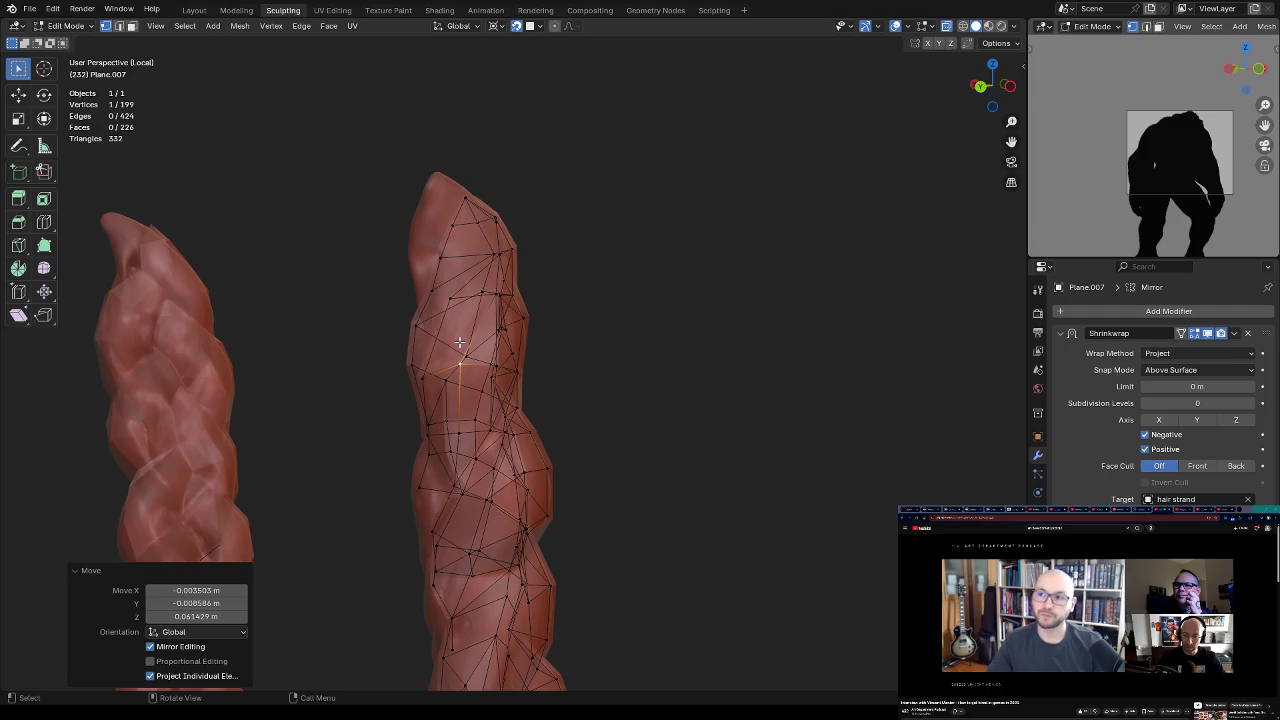
Step: Move vertices on the front of the strand onto its surface
mouse_move(459, 343)
middle_down()
mouse_move(620, 309)
mouse_move(561, 375)
middle_up()
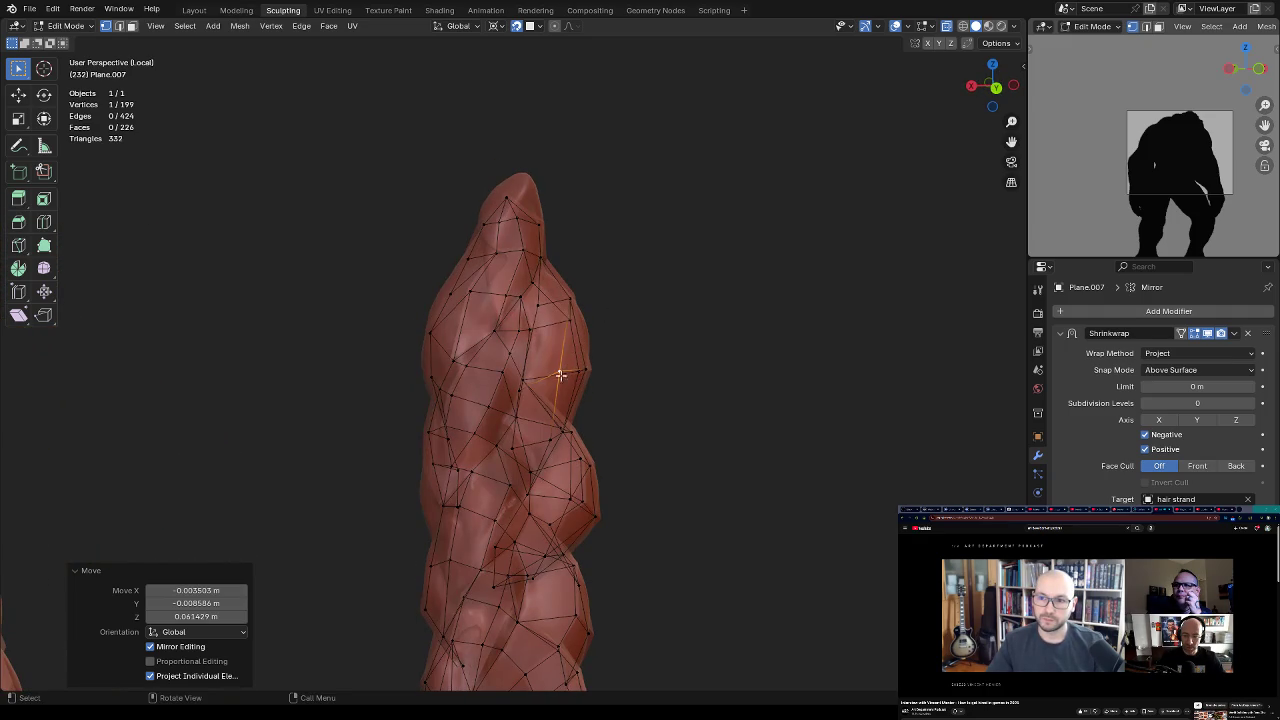
key(g)
click(607, 330)
mouse_move(609, 329)
middle_down()
mouse_move(489, 286)
mouse_move(554, 300)
mouse_move(553, 370)
mouse_move(509, 371)
mouse_move(563, 394)
middle_up()
key(g)
click(559, 397)
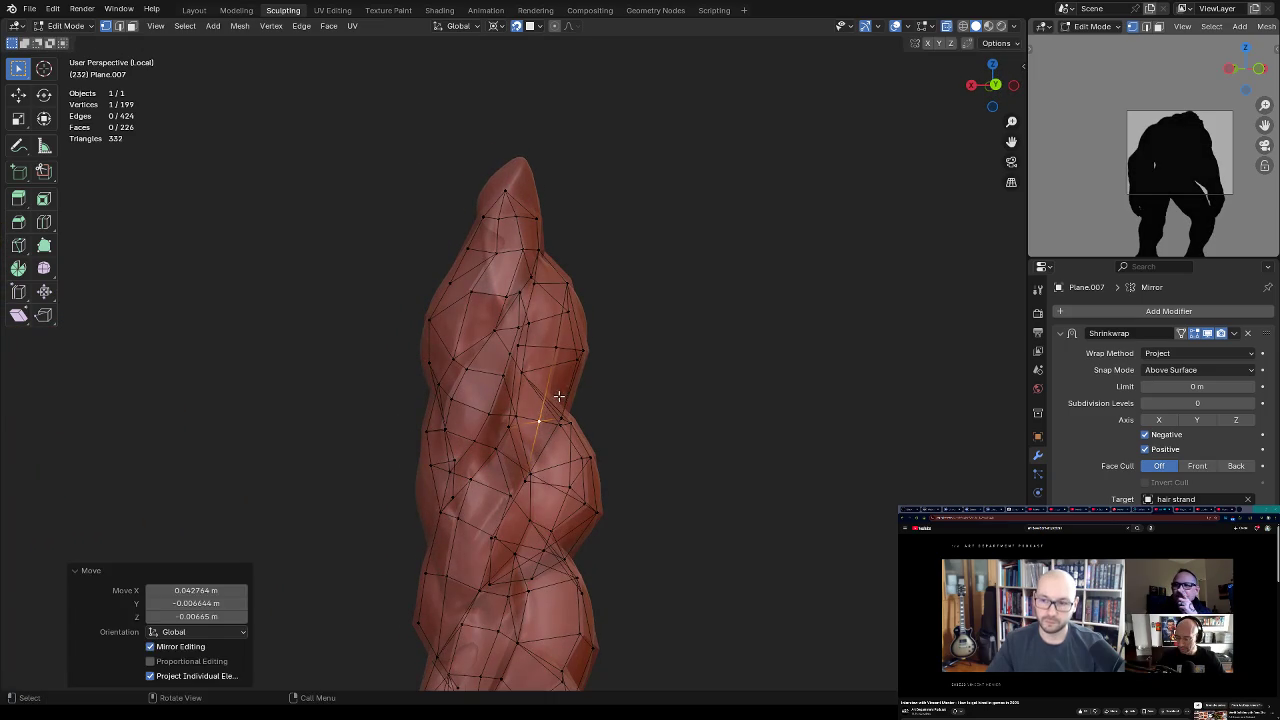
key(g)
click(514, 424)
mouse_move(514, 424)
middle_down()
mouse_move(543, 357)
mouse_move(520, 360)
mouse_move(549, 357)
mouse_move(553, 384)
mouse_move(521, 356)
mouse_move(505, 366)
mouse_move(545, 310)
mouse_move(529, 244)
mouse_move(624, 302)
mouse_move(586, 366)
mouse_move(540, 382)
mouse_move(569, 391)
mouse_move(474, 390)
mouse_move(543, 389)
mouse_move(529, 409)
mouse_move(577, 349)
mouse_move(549, 277)
mouse_move(604, 308)
mouse_move(591, 337)
mouse_move(633, 334)
mouse_move(597, 333)
middle_up()
key(g)
click(512, 369)
scroll(506, 369, up, 5)
scroll(510, 374, up, 3)
scroll(512, 372, down, 5)
Step: Reposition further vertices around the strand's twist from several angles
key(g)
click(632, 338)
mouse_move(551, 407)
middle_down()
mouse_move(559, 370)
mouse_move(556, 380)
mouse_move(585, 383)
middle_up()
key(g)
click(559, 364)
key(g)
click(556, 385)
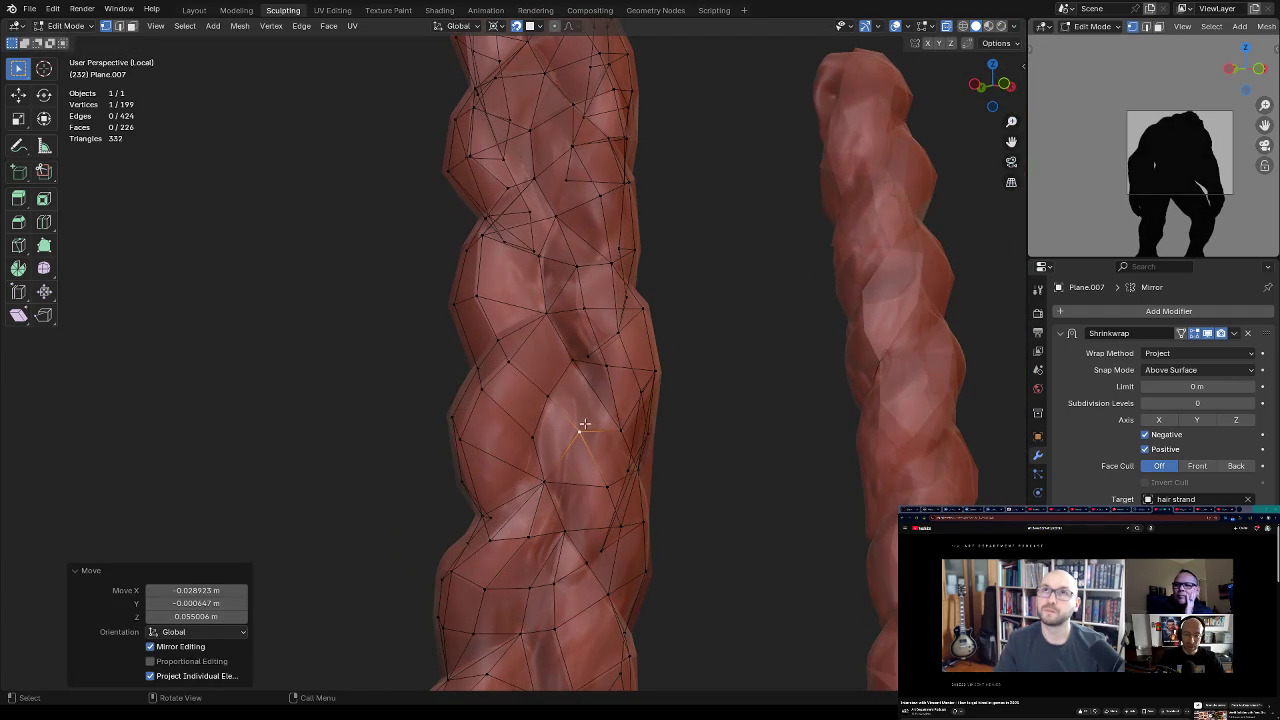
shift+click(586, 356)
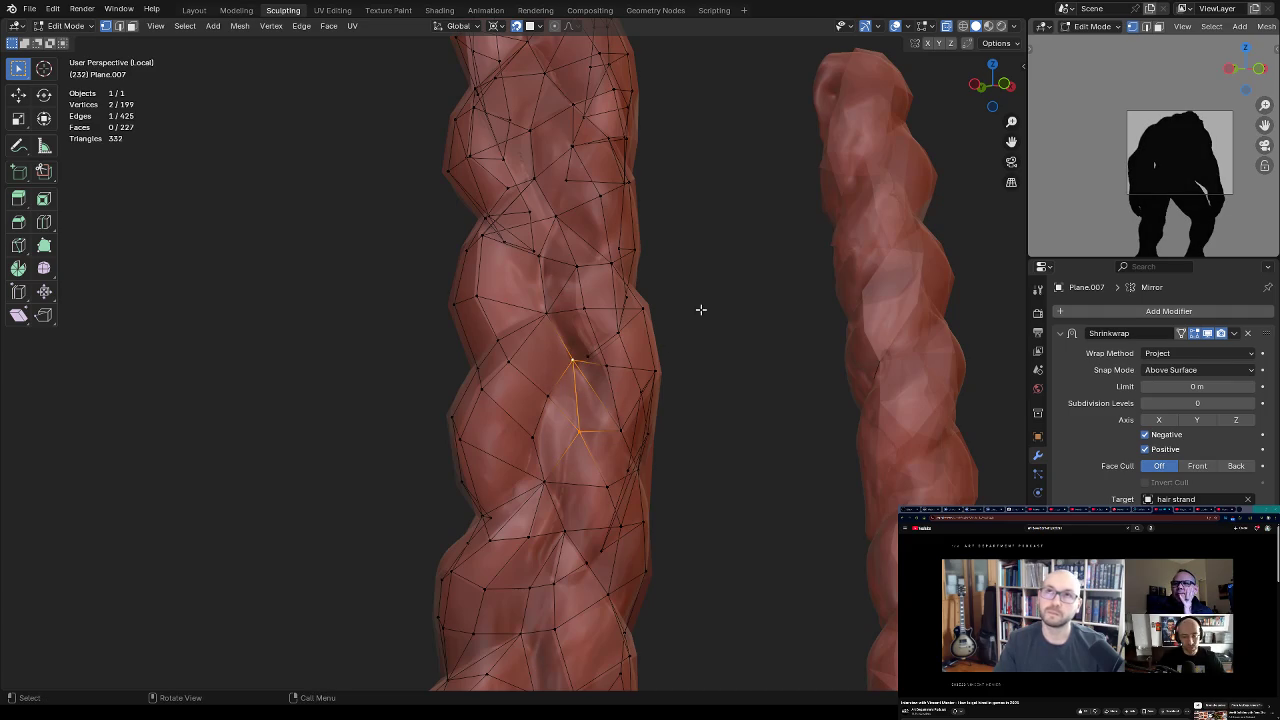
middle_drag(618, 405, 592, 363)
middle_drag(605, 393, 611, 482)
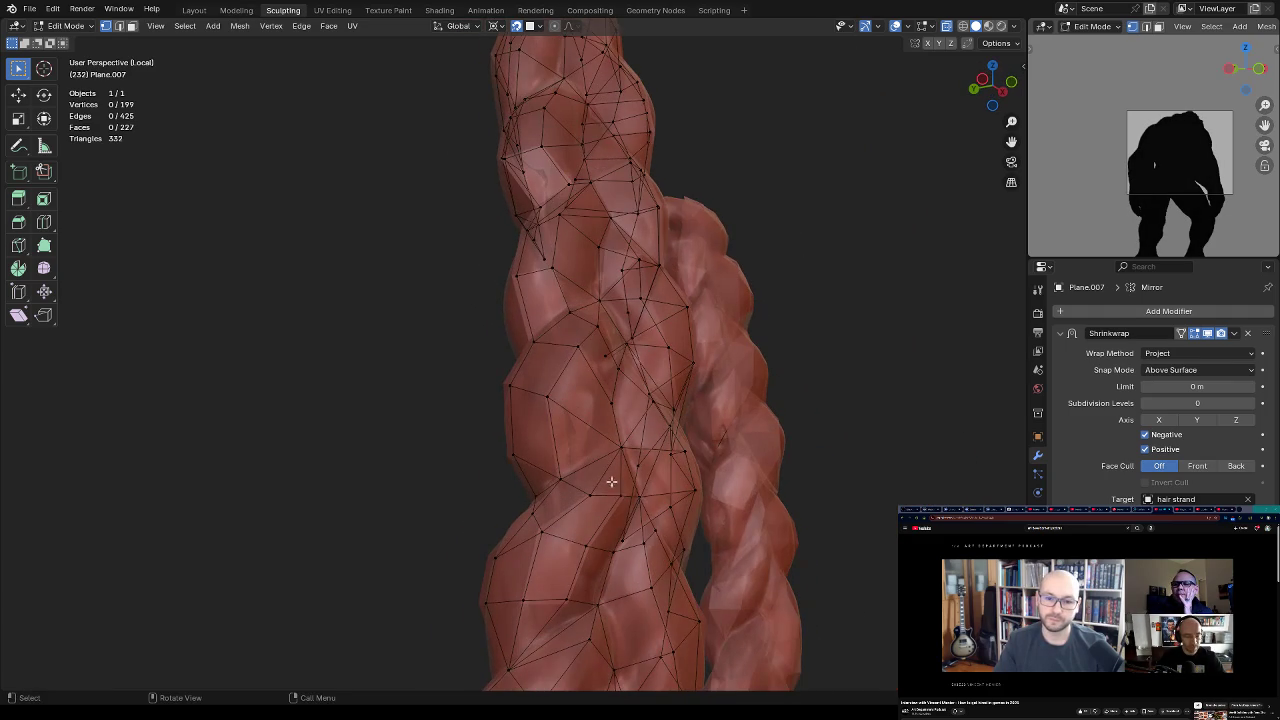
drag(593, 491, 594, 488)
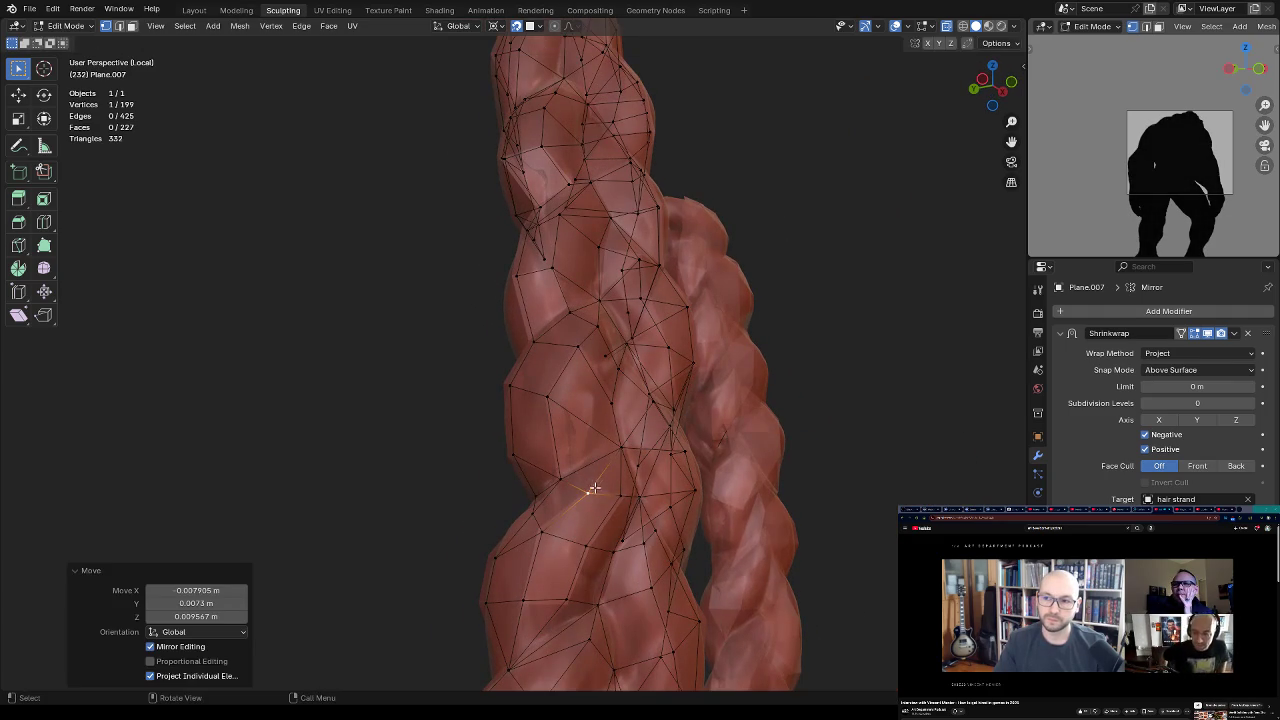
middle_drag(593, 539, 535, 516)
drag(531, 471, 539, 482)
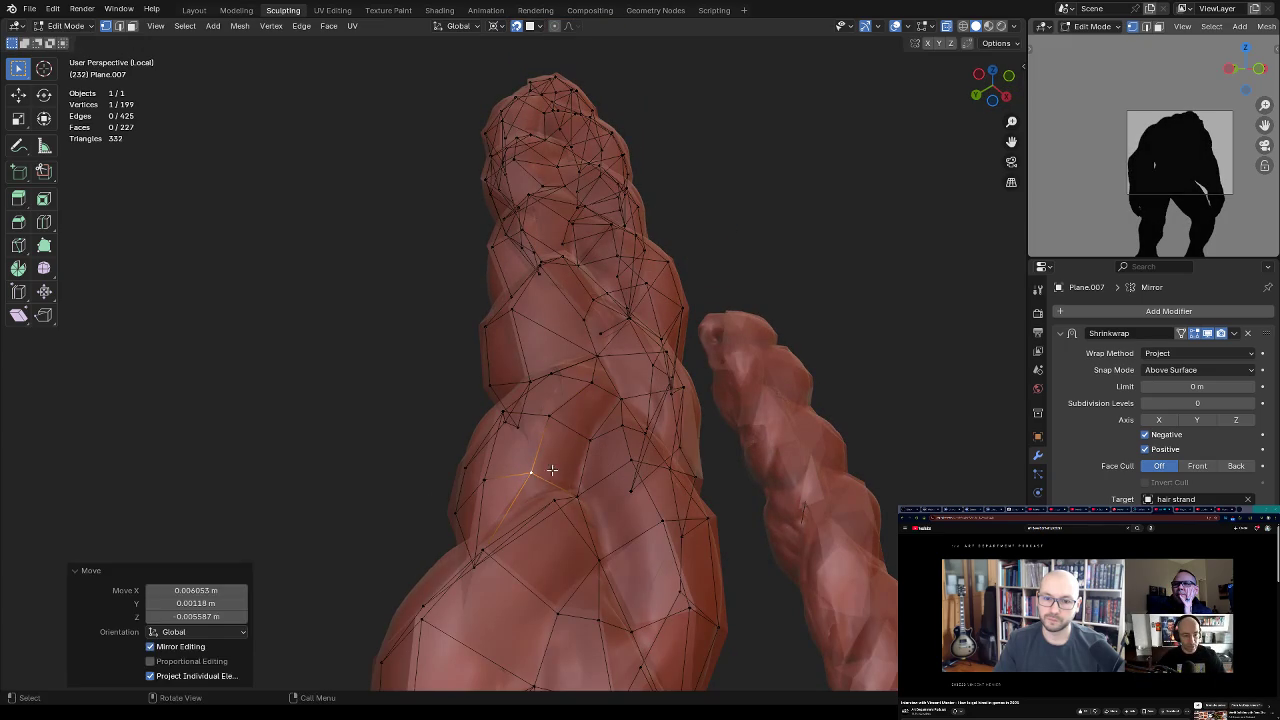
Step: Adjust the final vertices with the strand upright and turn on X-ray view
middle_drag(545, 470, 599, 426)
key(g)
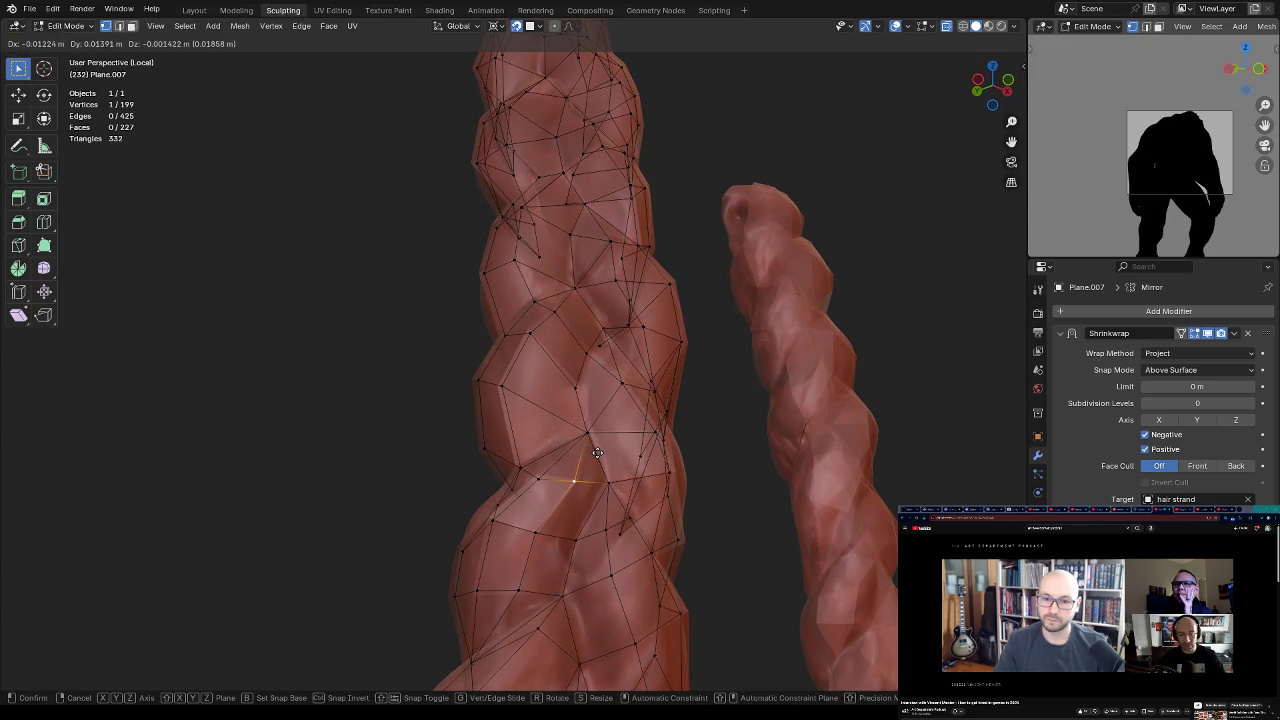
click(599, 450)
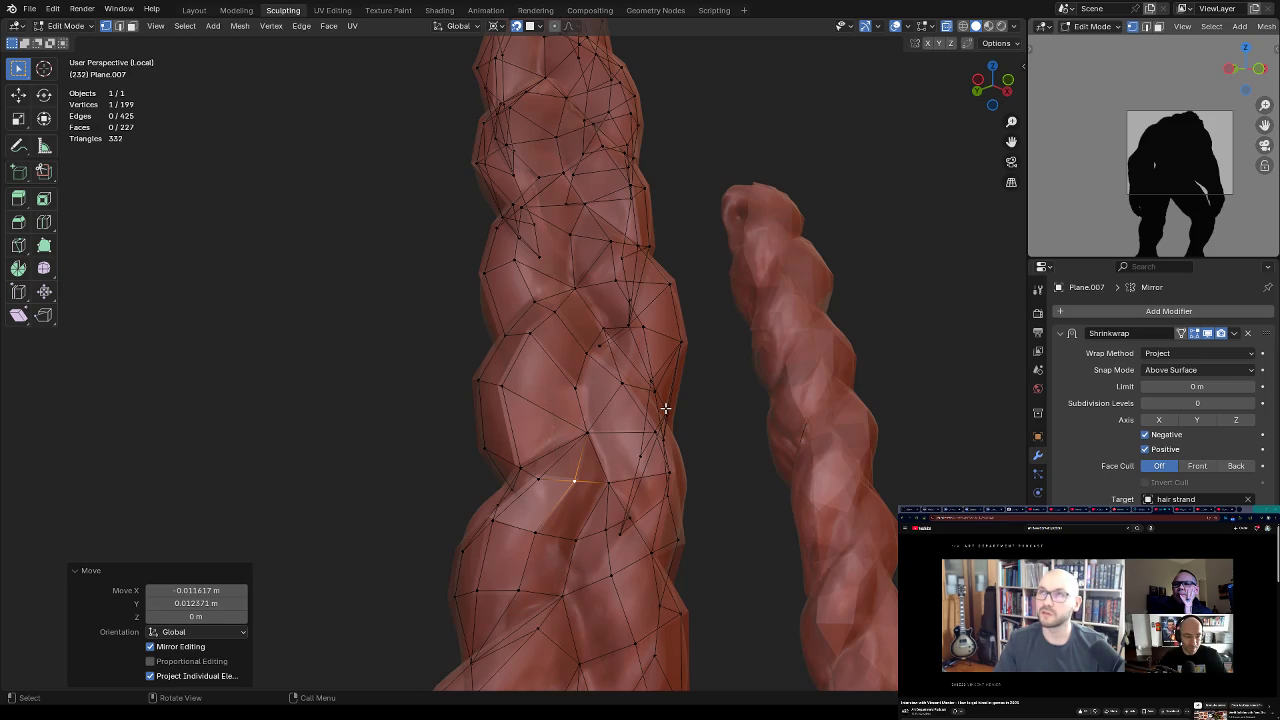
mouse_move(593, 380)
middle_down()
mouse_move(599, 489)
mouse_move(632, 400)
mouse_move(664, 396)
mouse_move(603, 486)
mouse_move(657, 541)
mouse_move(586, 466)
mouse_move(559, 460)
mouse_move(565, 504)
mouse_move(590, 422)
mouse_move(581, 436)
middle_up()
key(g)
click(593, 487)
key(alt+z)
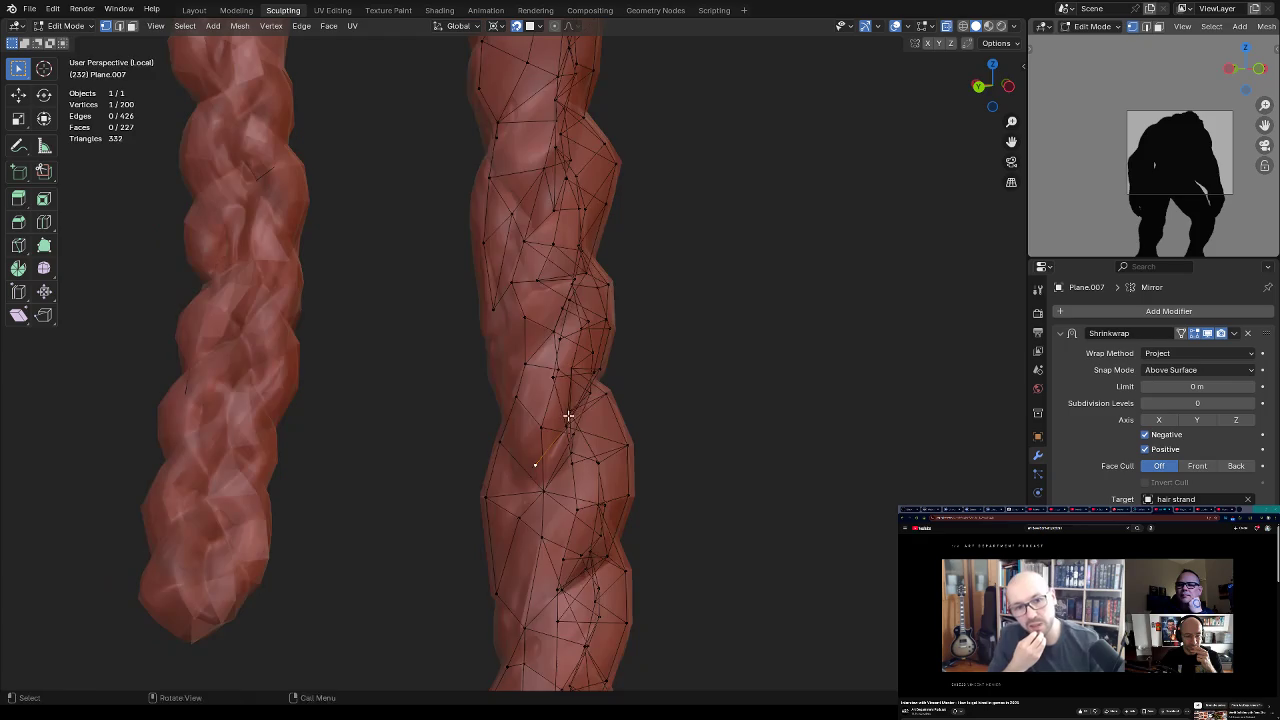
Step: Add a new vertex on the strand surface and join it to a neighbour with an edge
key(g)
click(590, 420)
key(alt+z)
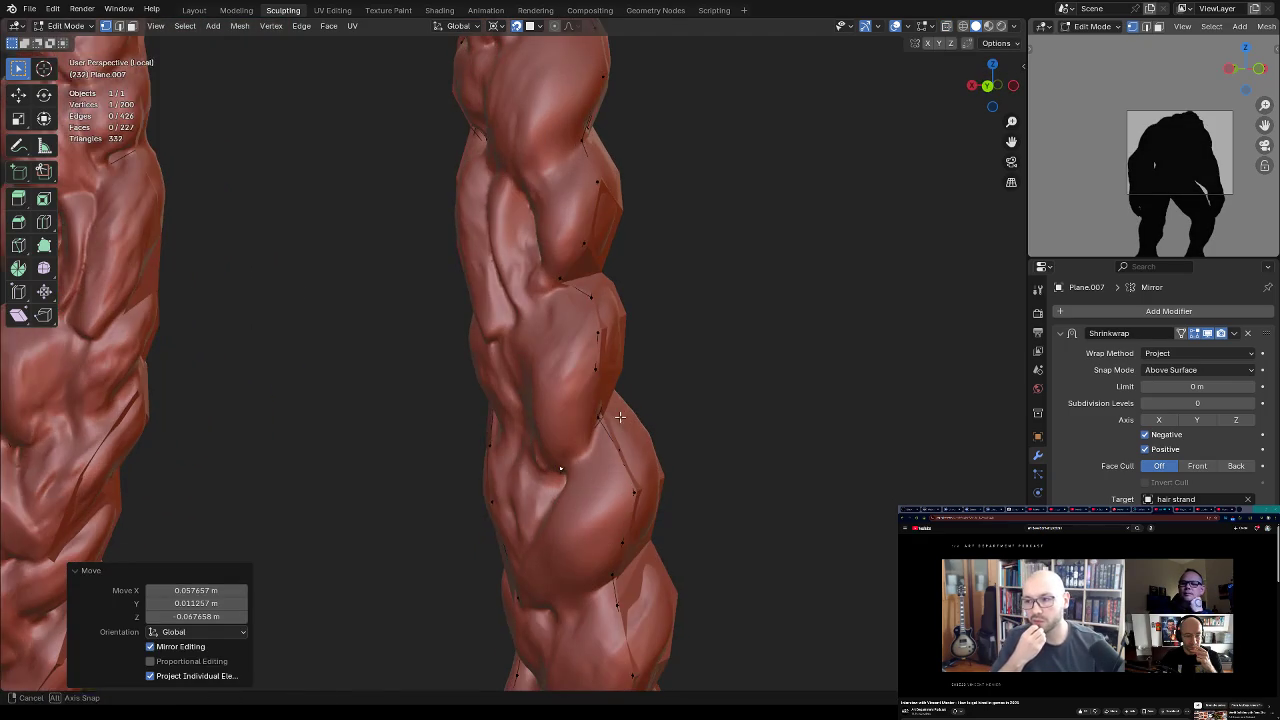
ctrl+right_click(545, 418)
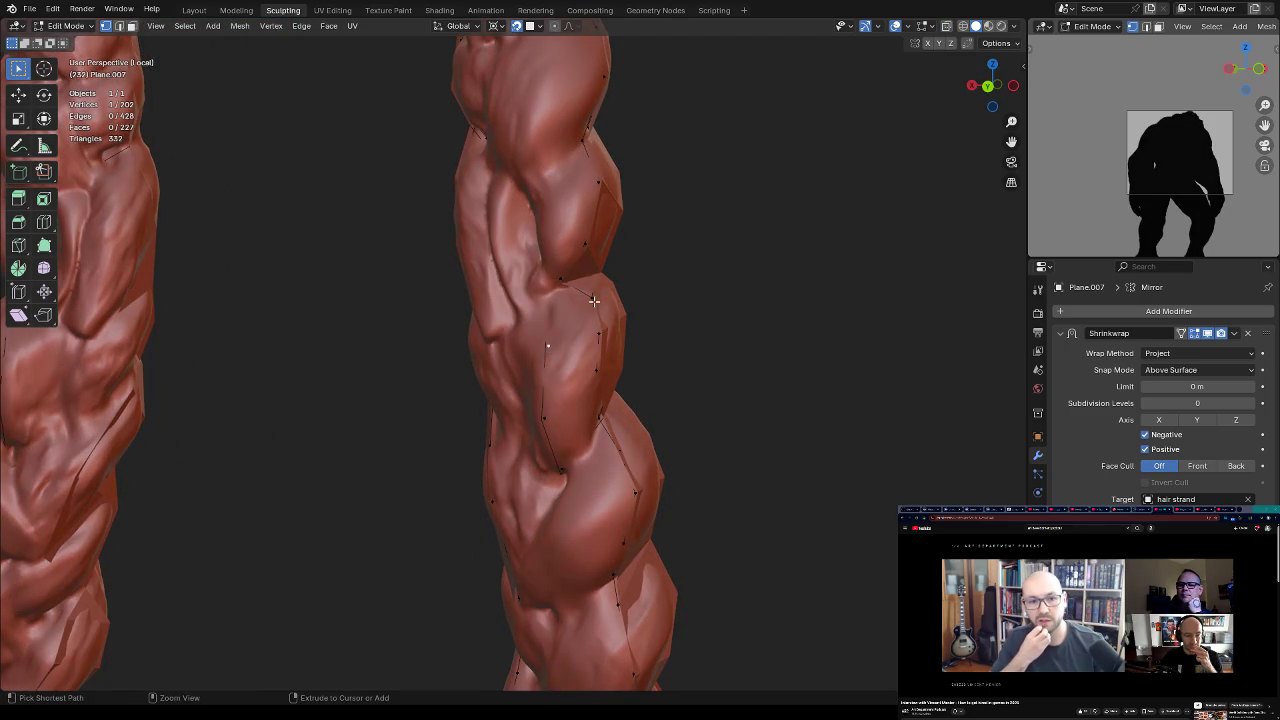
middle_drag(594, 300, 590, 302)
shift+click(562, 289)
key(f)
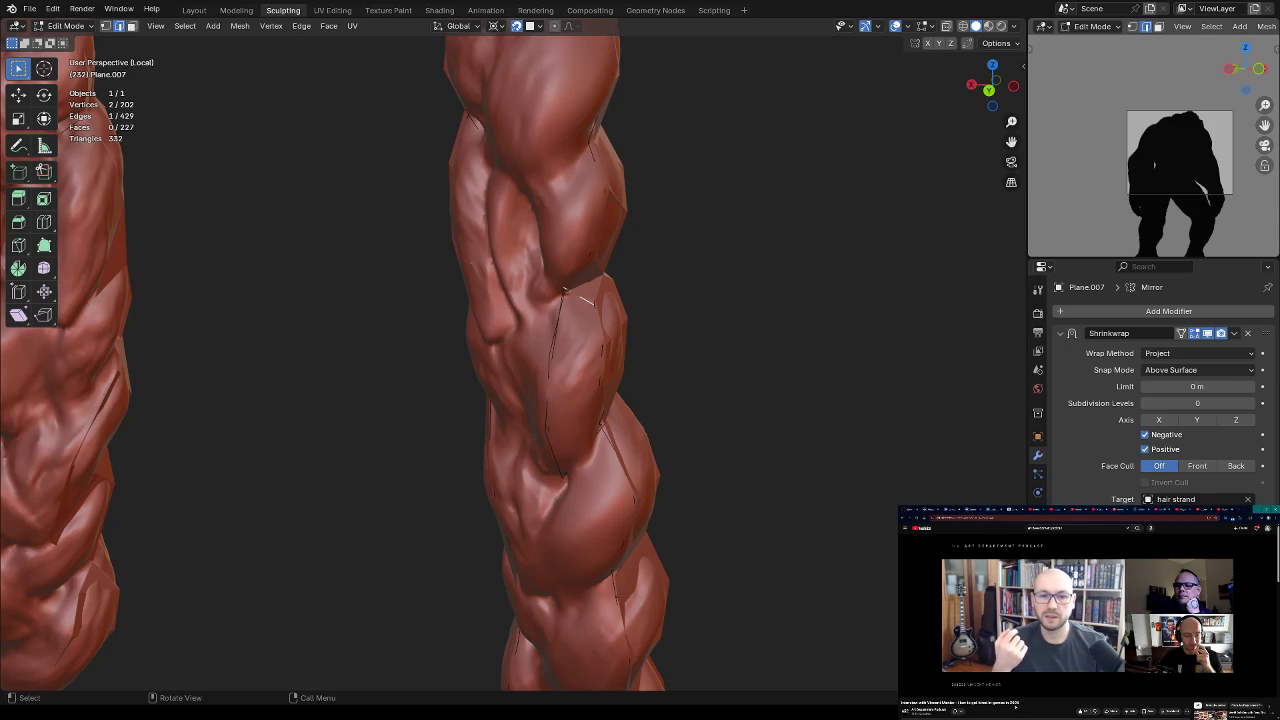
Step: Fill new faces between neighbouring vertices, undoing one bad fill
mouse_move(663, 294)
middle_down()
mouse_move(627, 361)
mouse_move(591, 334)
mouse_move(609, 323)
mouse_move(590, 338)
mouse_move(604, 363)
mouse_move(573, 343)
mouse_move(571, 364)
mouse_move(580, 340)
mouse_move(603, 337)
mouse_move(624, 400)
mouse_move(588, 457)
mouse_move(607, 371)
mouse_move(629, 365)
middle_up()
shift+click(570, 325)
key(f)
shift+click(587, 320)
key(f)
key(f)
click(571, 343)
key(ctrl+z)
key(f)
key(f)
click(580, 452)
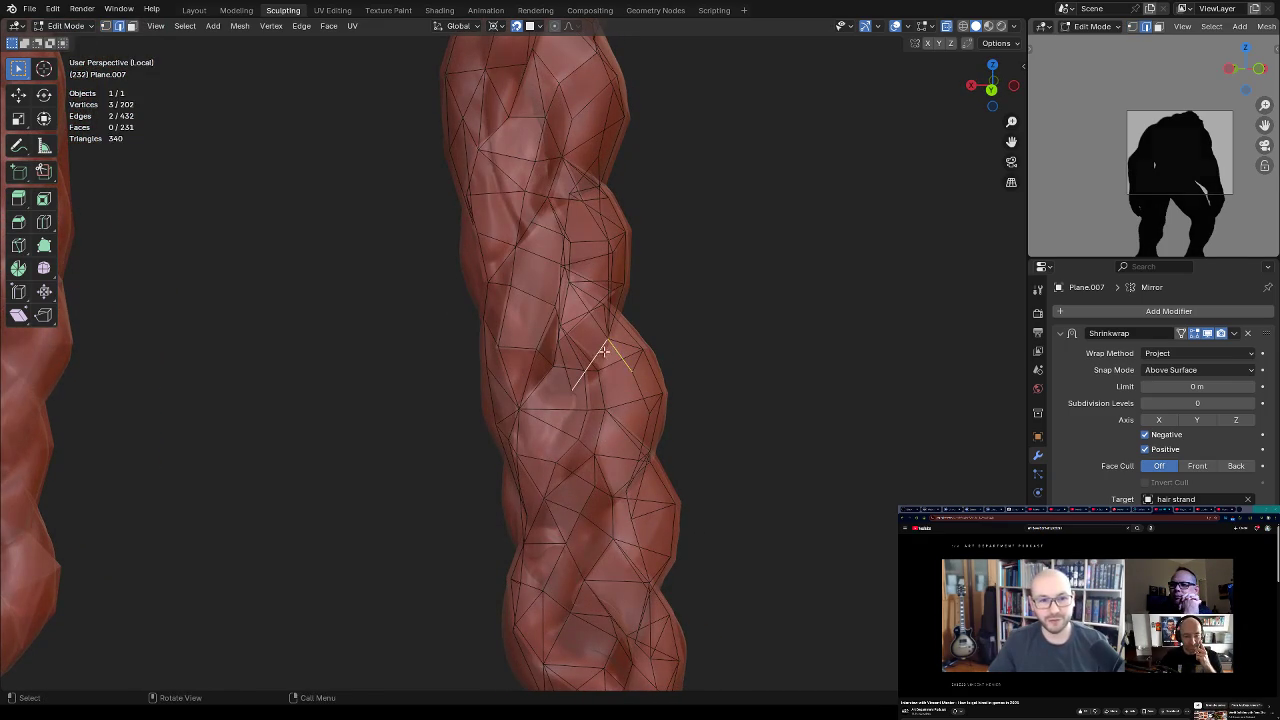
Step: Extrude a new vertex and place it on the strand surface
middle_drag(576, 390, 669, 341)
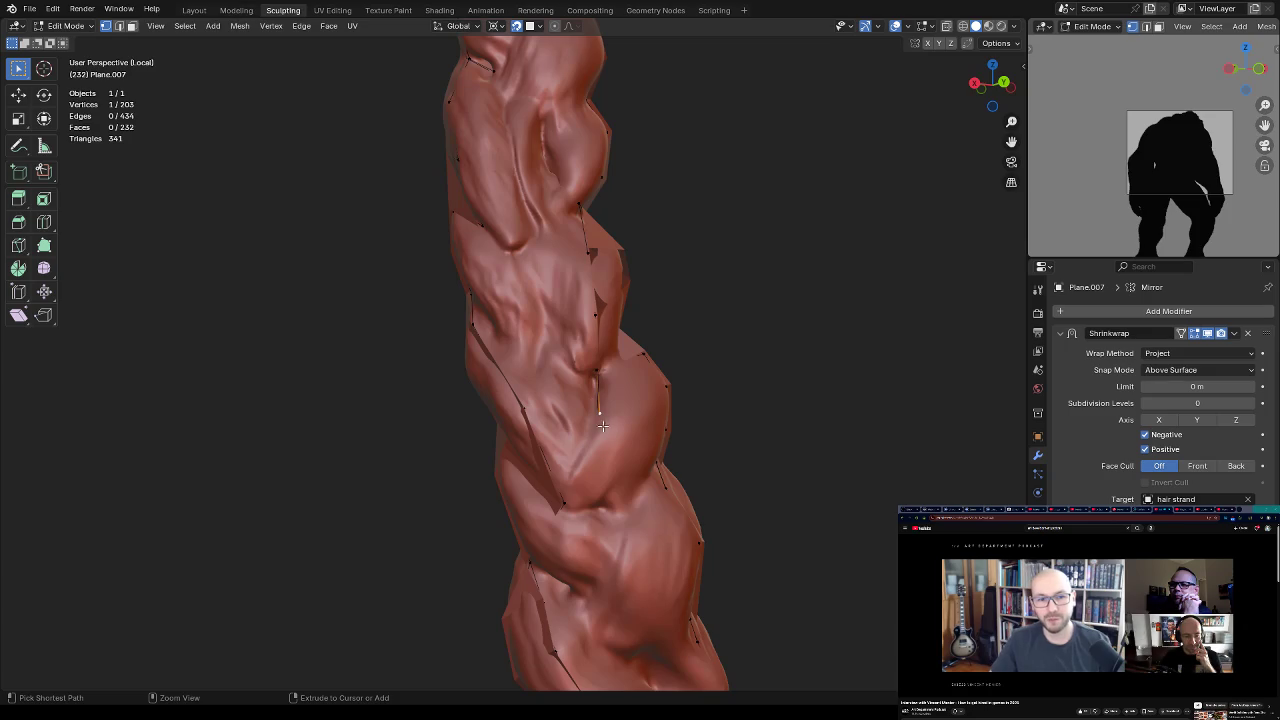
mouse_move(577, 470)
middle_down()
mouse_move(657, 415)
mouse_move(631, 446)
middle_up()
key(e)
scroll(626, 463, up, 2)
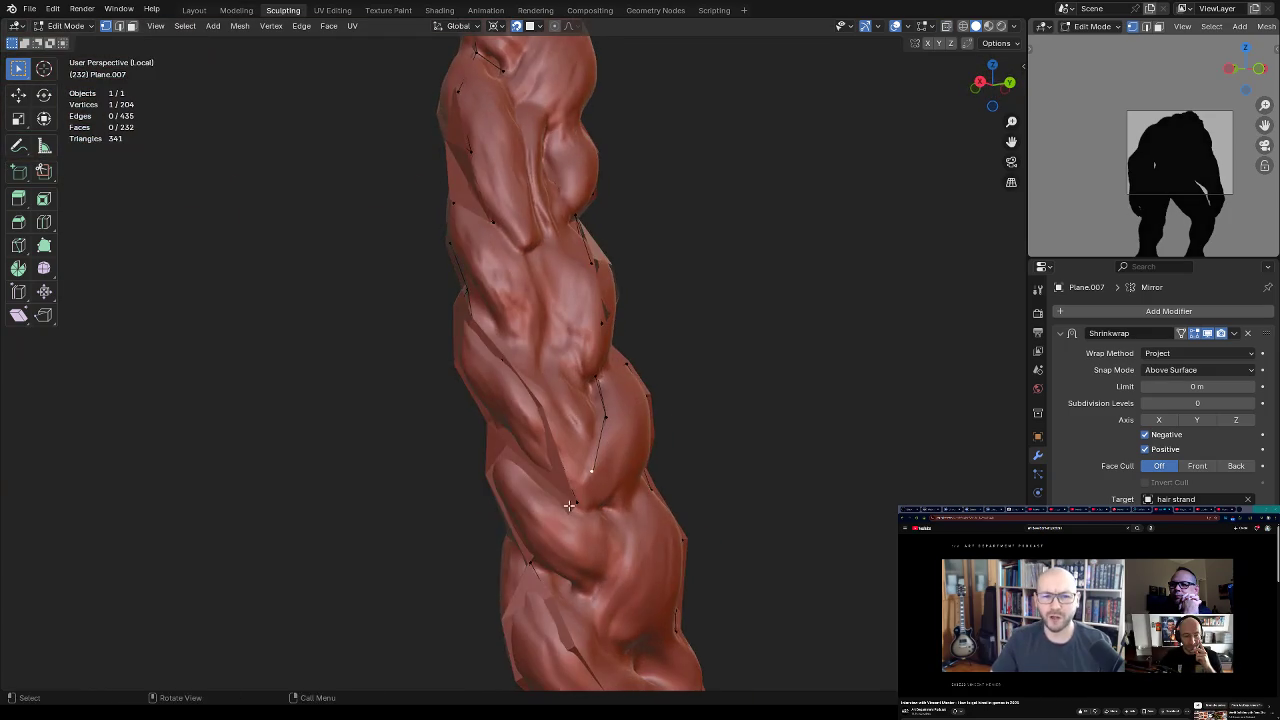
scroll(609, 457, up, 2)
click(581, 485)
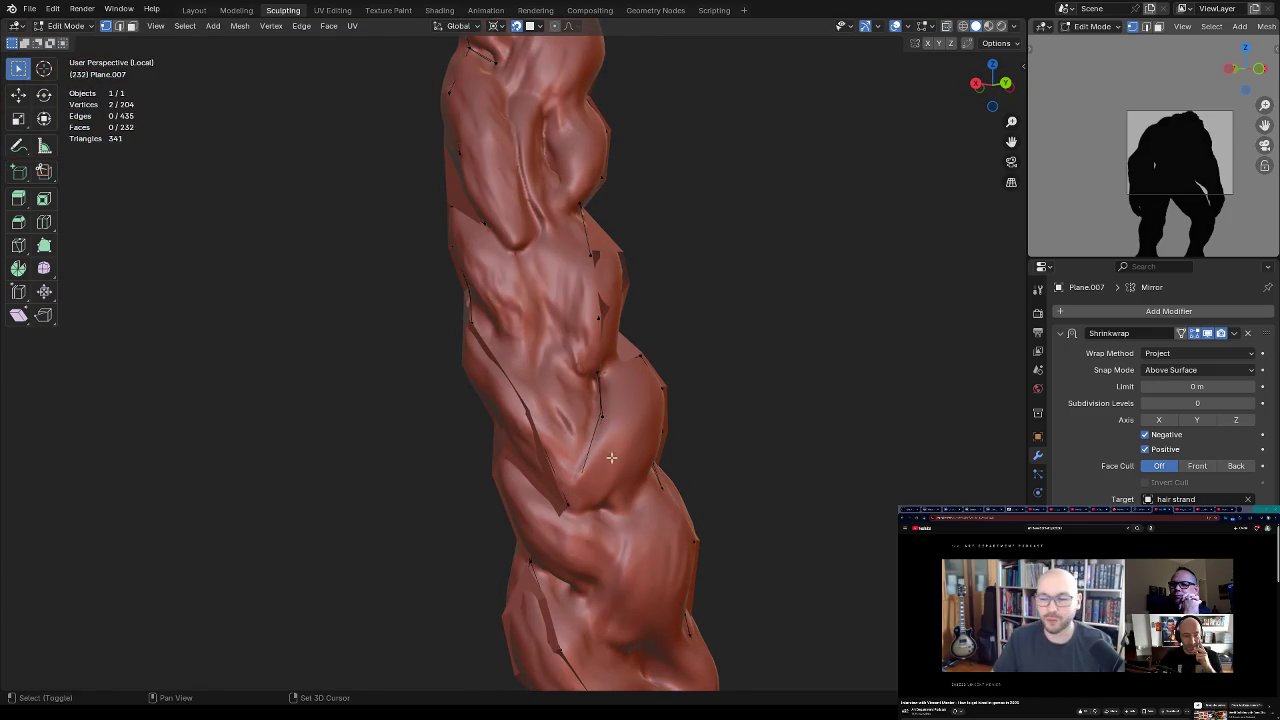
click(579, 494)
mouse_move(579, 494)
middle_down()
mouse_move(610, 473)
mouse_move(591, 463)
middle_up()
Step: Reposition a vertex and fill three selected vertices into a face
key(g)
click(597, 455)
mouse_move(613, 414)
middle_down()
mouse_move(645, 335)
mouse_move(676, 389)
mouse_move(633, 381)
mouse_move(655, 363)
middle_up()
shift+click(650, 330)
key(j)
key(ctrl+z)
shift+click(658, 370)
key(f)
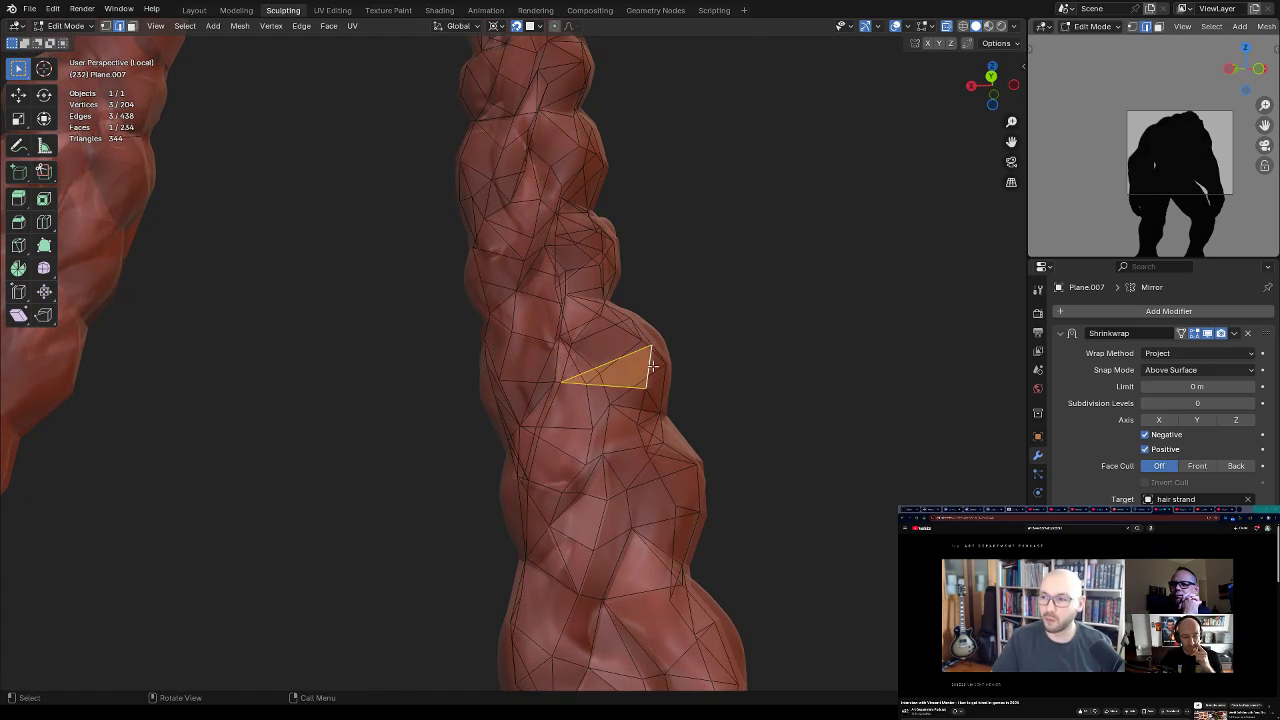
Step: Try quad fills between edge pairs, undo the wrong ones, and fill a new face
mouse_move(632, 378)
middle_down()
mouse_move(645, 363)
mouse_move(612, 368)
middle_up()
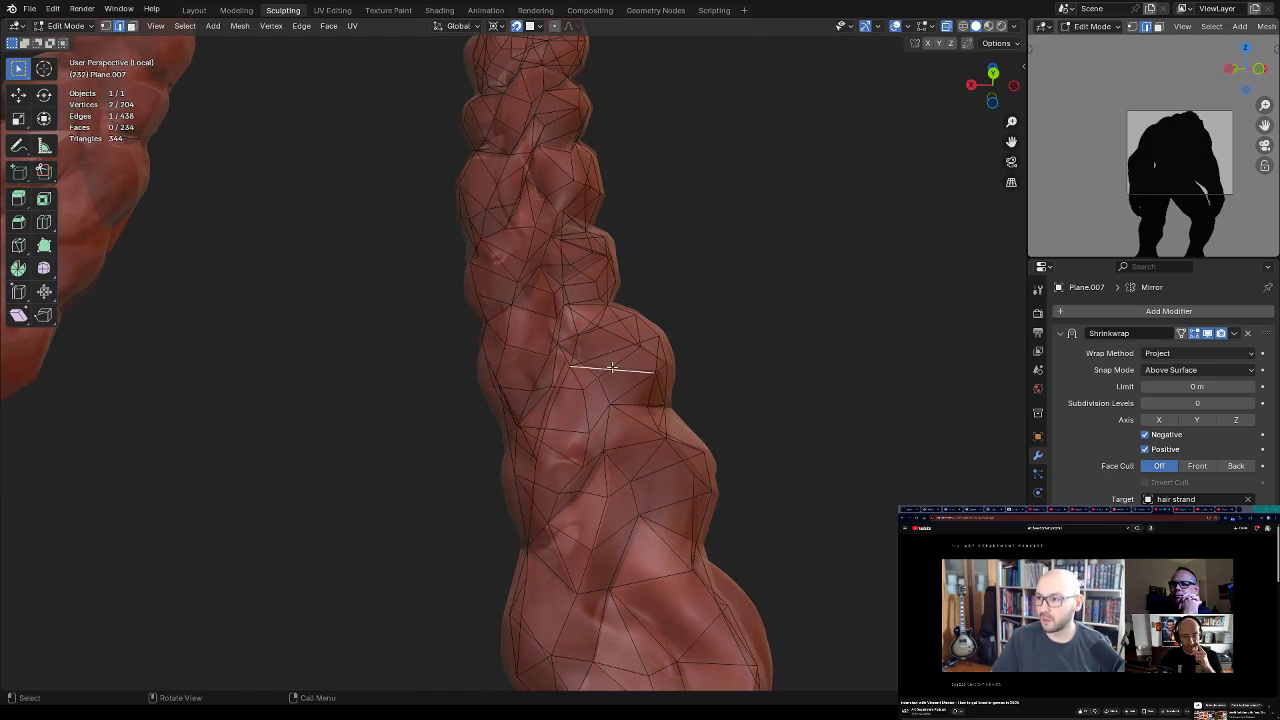
key(f)
key(ctrl+z)
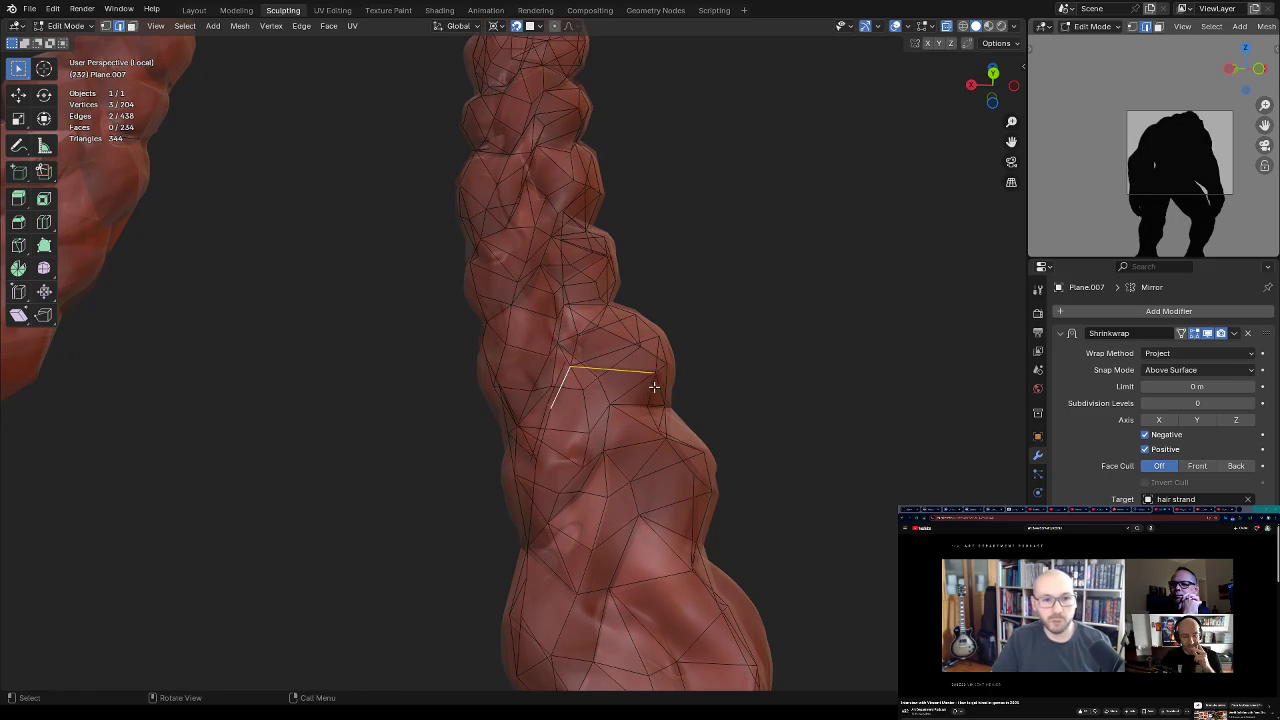
key(f)
key(ctrl+z)
mouse_move(604, 400)
middle_down()
mouse_move(651, 357)
mouse_move(675, 379)
mouse_move(658, 414)
mouse_move(619, 424)
mouse_move(718, 431)
middle_up()
mouse_move(619, 338)
middle_down()
mouse_move(651, 371)
mouse_move(644, 419)
mouse_move(616, 344)
middle_up()
key(ctrl+z)
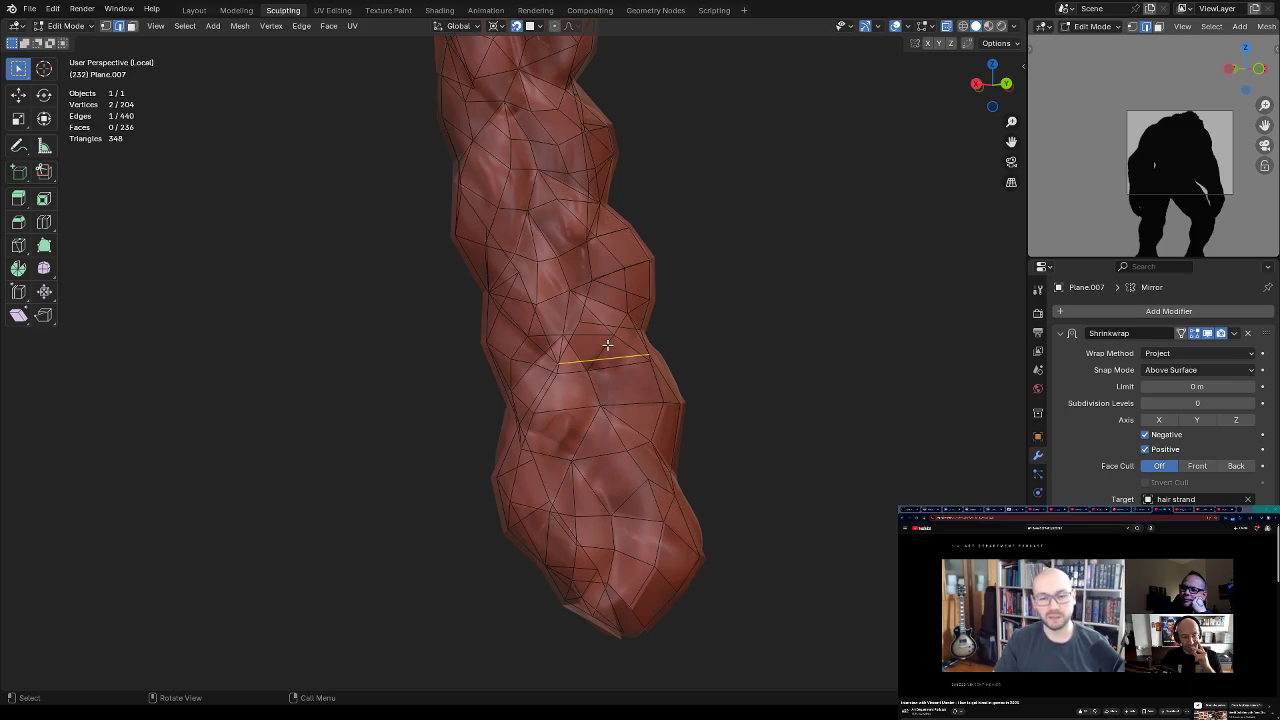
mouse_move(641, 272)
middle_down()
mouse_move(651, 260)
mouse_move(620, 294)
mouse_move(718, 326)
mouse_move(600, 363)
mouse_move(585, 383)
mouse_move(650, 366)
mouse_move(600, 345)
mouse_move(557, 363)
mouse_move(593, 336)
mouse_move(575, 340)
mouse_move(594, 371)
mouse_move(570, 380)
mouse_move(545, 361)
mouse_move(586, 350)
mouse_move(606, 372)
mouse_move(660, 377)
mouse_move(604, 349)
mouse_move(657, 343)
mouse_move(574, 352)
mouse_move(594, 471)
mouse_move(568, 391)
middle_up()
key(f)
key(f)
Step: Inspect the hair strand from several angles while selecting vertices around the open gap
click(538, 367)
mouse_move(564, 344)
middle_down()
mouse_move(563, 317)
mouse_move(534, 320)
mouse_move(706, 300)
mouse_move(680, 373)
mouse_move(611, 300)
mouse_move(623, 426)
mouse_move(594, 391)
mouse_move(591, 314)
mouse_move(543, 383)
mouse_move(521, 374)
mouse_move(557, 337)
mouse_move(594, 437)
mouse_move(626, 397)
mouse_move(509, 428)
middle_up()
click(514, 379)
click(509, 428)
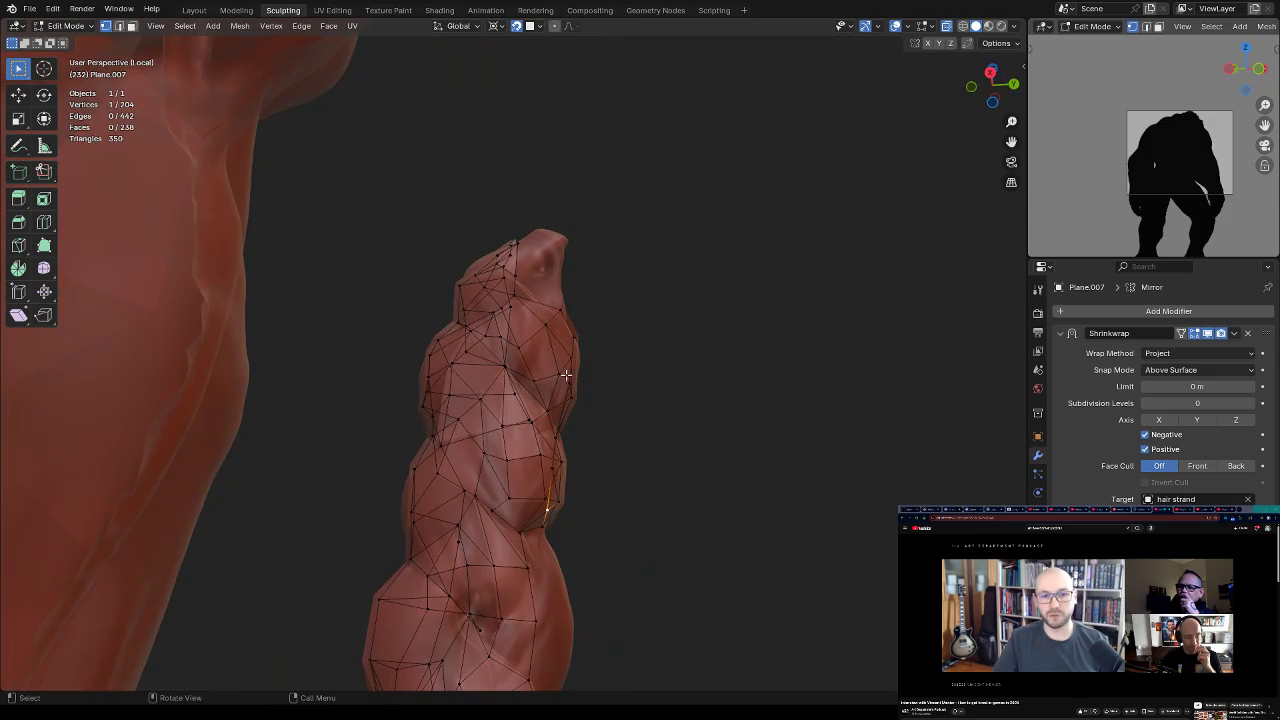
shift+click(453, 467)
middle_drag(453, 467, 564, 369)
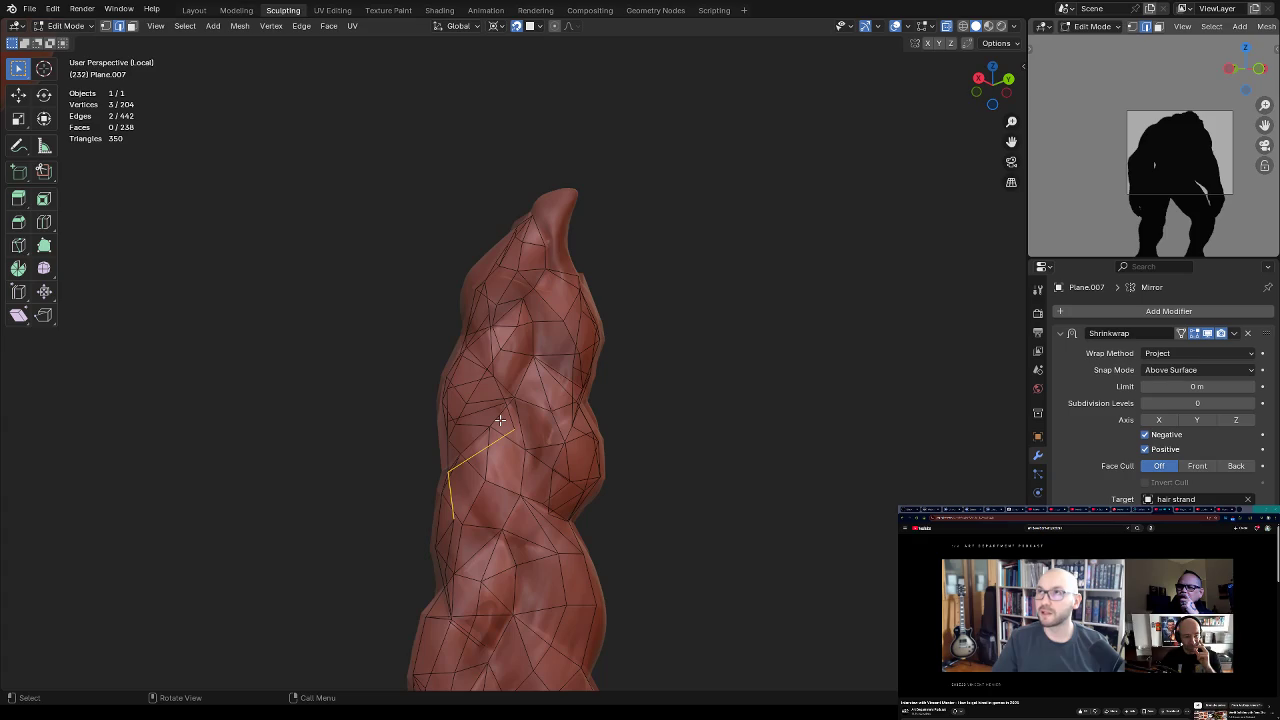
mouse_move(500, 420)
middle_down()
mouse_move(600, 274)
mouse_move(586, 286)
mouse_move(581, 359)
mouse_move(686, 371)
mouse_move(519, 279)
mouse_move(532, 272)
middle_up()
mouse_move(545, 404)
middle_down()
mouse_move(557, 337)
mouse_move(574, 374)
mouse_move(557, 397)
mouse_move(573, 318)
mouse_move(512, 296)
mouse_move(597, 314)
middle_up()
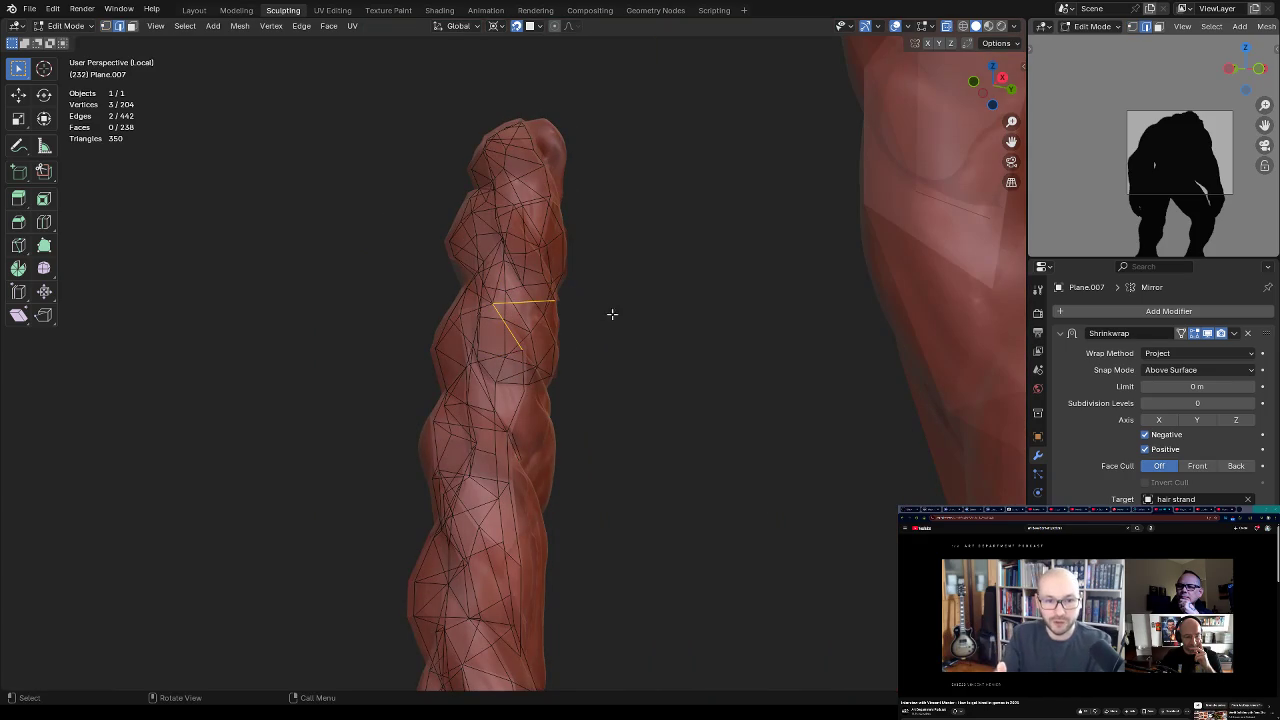
middle_drag(532, 371, 571, 374)
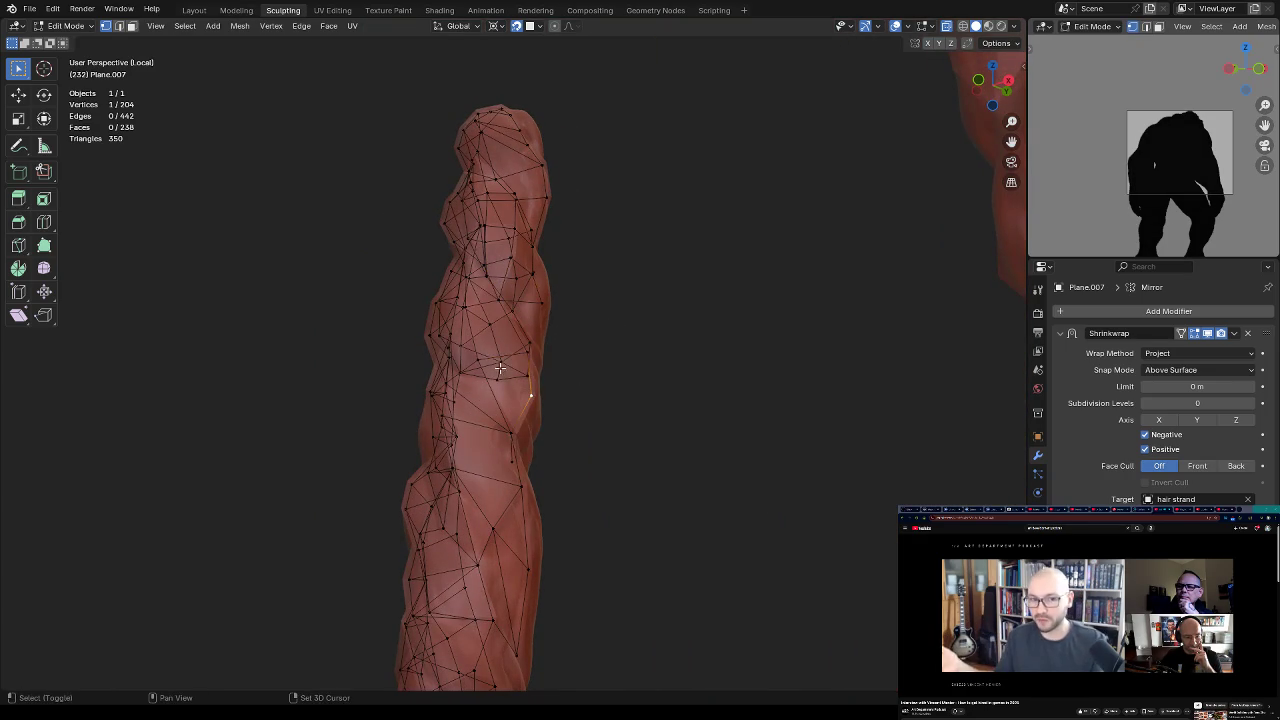
mouse_move(484, 357)
middle_down()
mouse_move(577, 399)
mouse_move(531, 400)
mouse_move(557, 409)
mouse_move(566, 349)
mouse_move(551, 361)
mouse_move(512, 280)
middle_up()
Step: Reposition one vertex, then fill a face between three selected vertices
click(531, 400)
key(g)
click(567, 412)
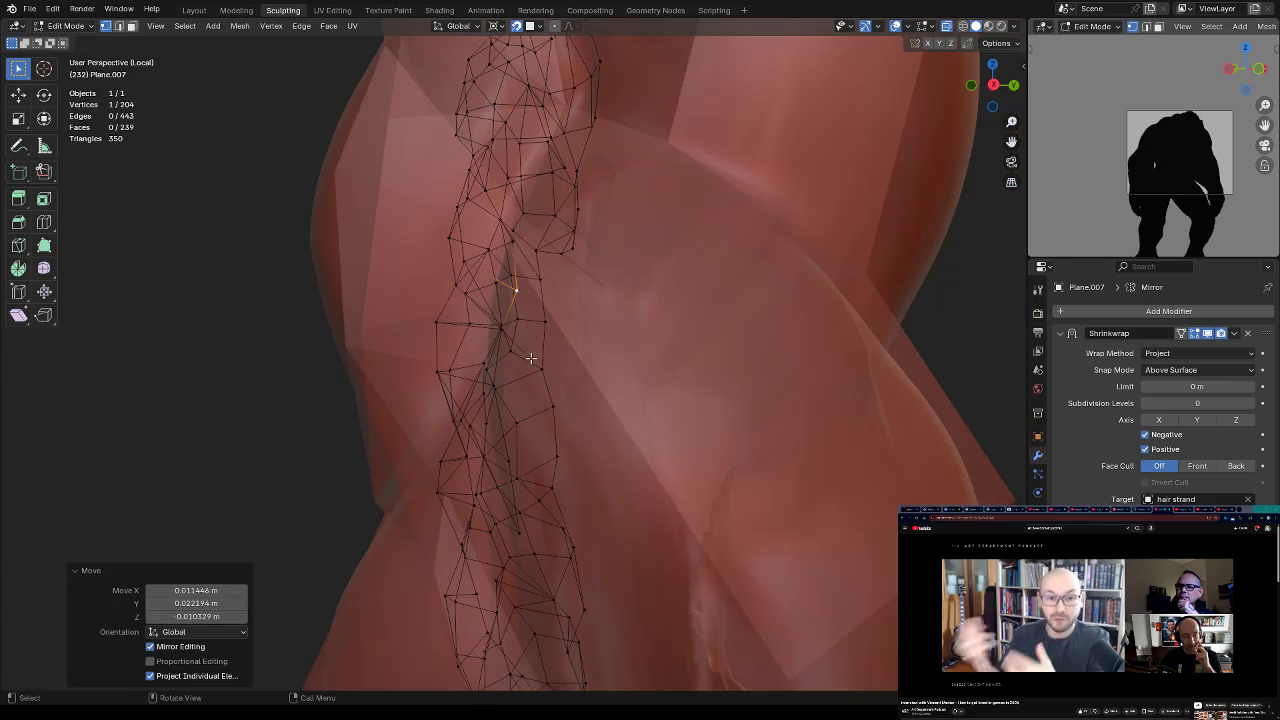
shift+click(517, 346)
middle_drag(517, 346, 527, 355)
shift+click(520, 348)
scroll(603, 380, up, 5)
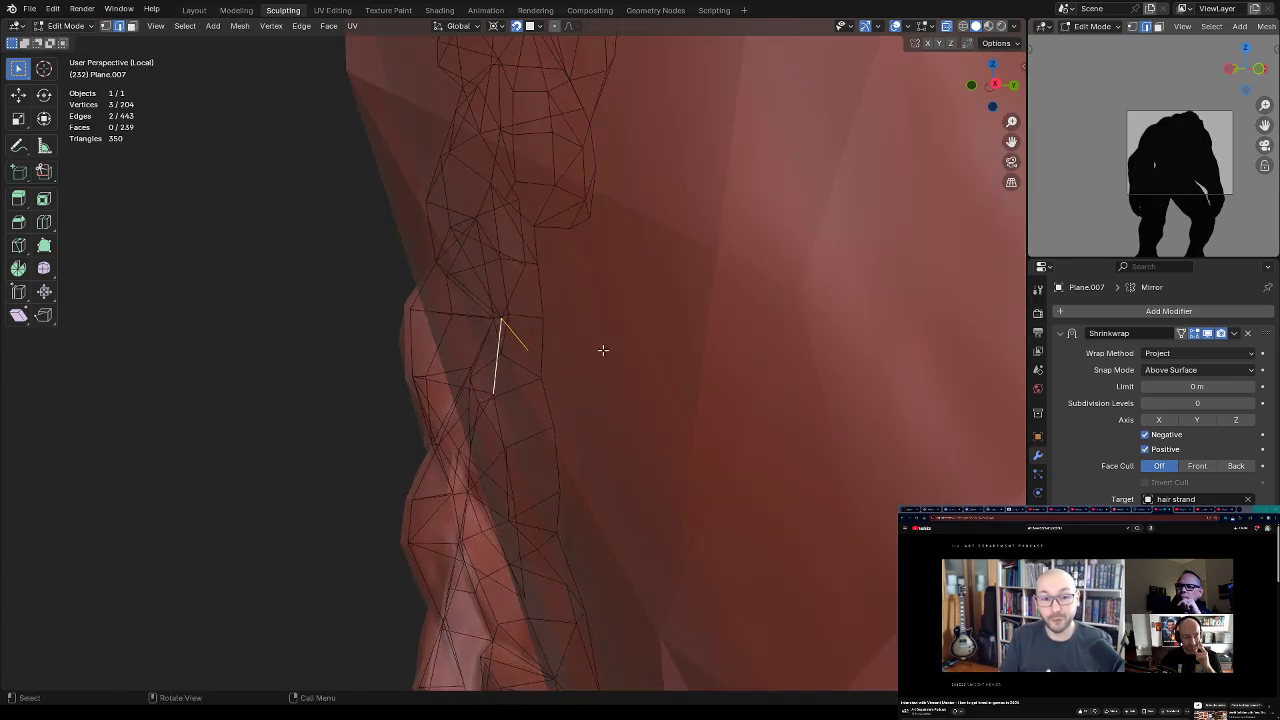
scroll(603, 350, down, 4)
key(f)
Step: Extrude a new vertex onto the strand, then reselect the wrap mesh and re-enter Edit Mode
mouse_move(620, 357)
middle_down()
mouse_move(586, 343)
mouse_move(520, 352)
mouse_move(524, 370)
middle_up()
click(515, 342)
key(alt+z)
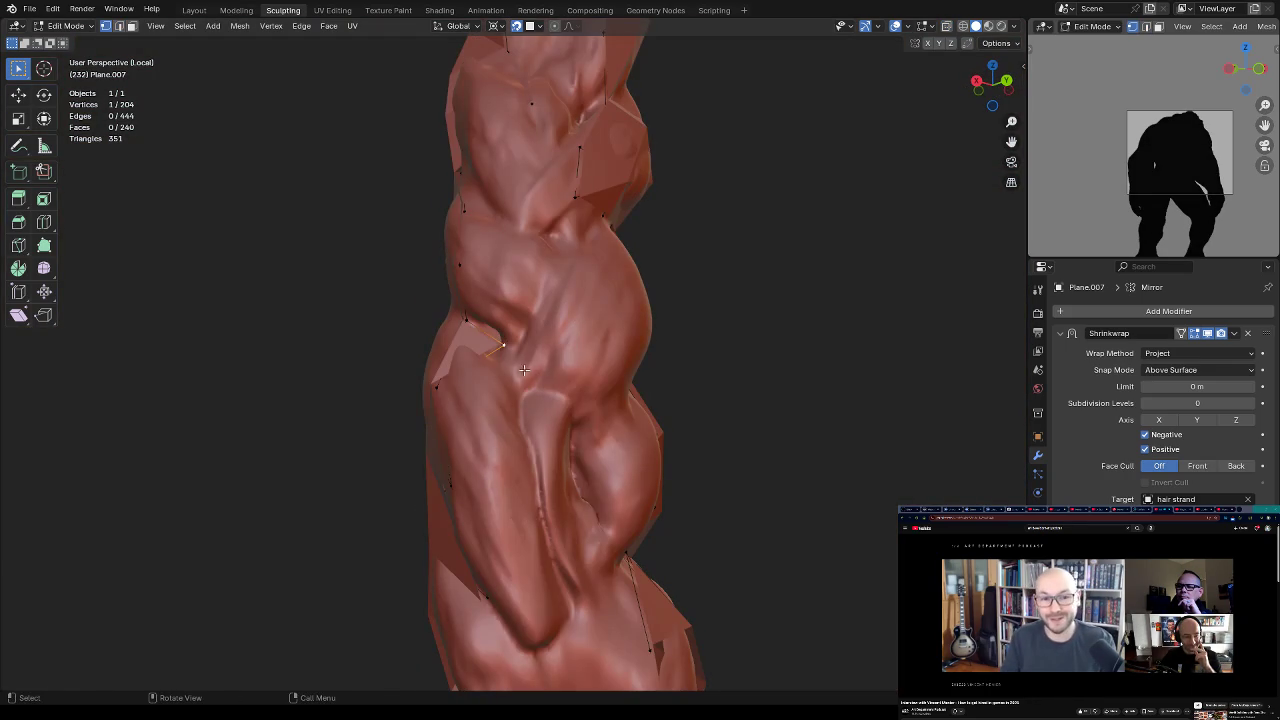
ctrl+right_click(532, 441)
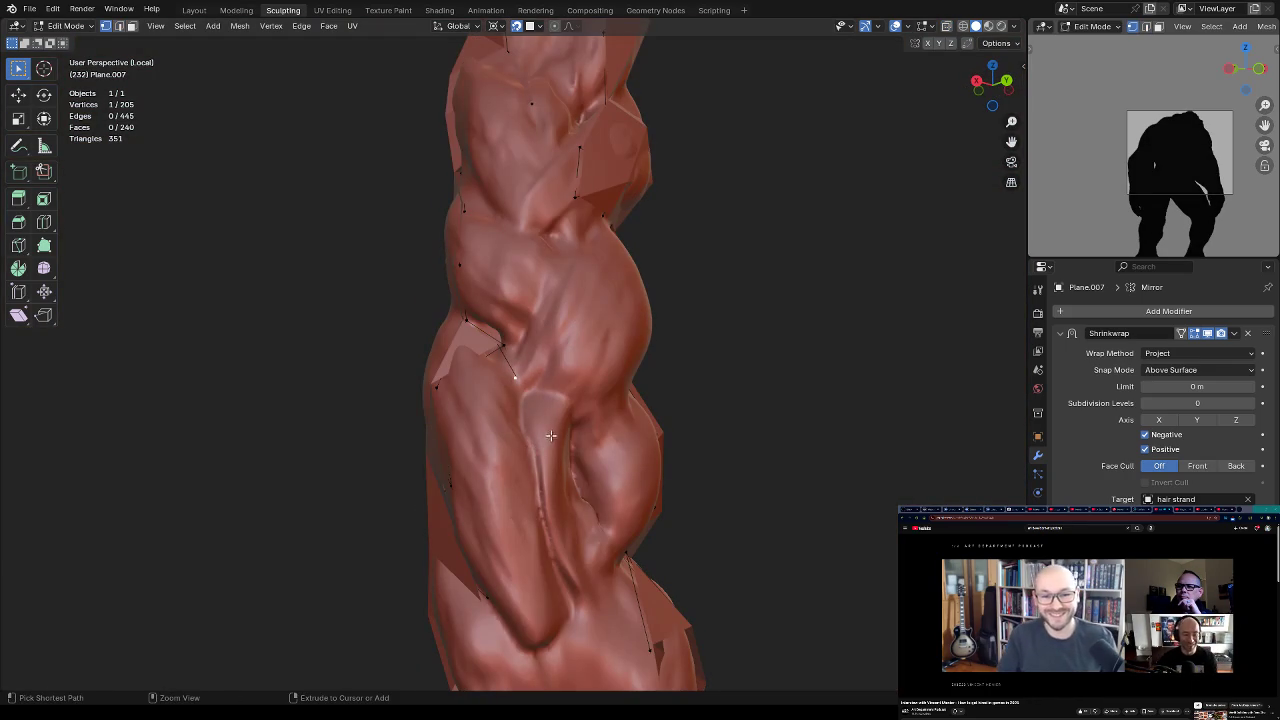
mouse_move(532, 441)
middle_down()
mouse_move(553, 349)
mouse_move(588, 425)
middle_up()
key(ctrl+Tab)
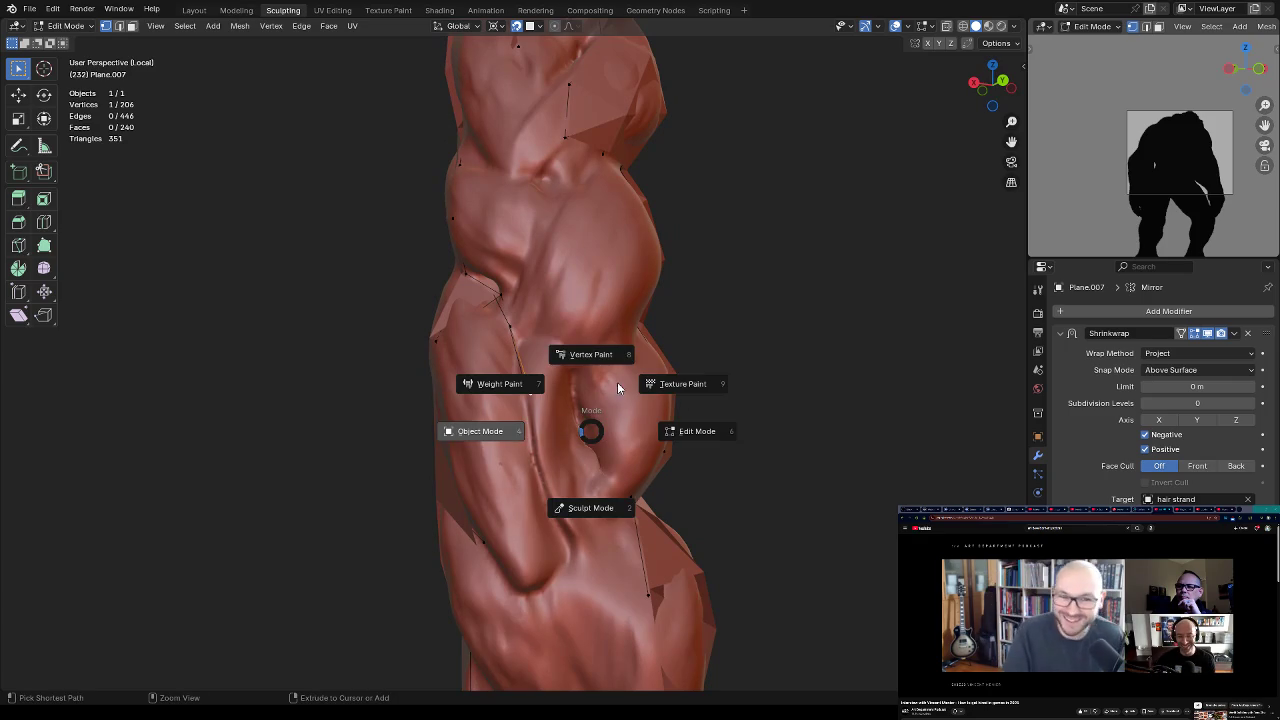
click(543, 438)
click(471, 322)
middle_drag(457, 294, 657, 240)
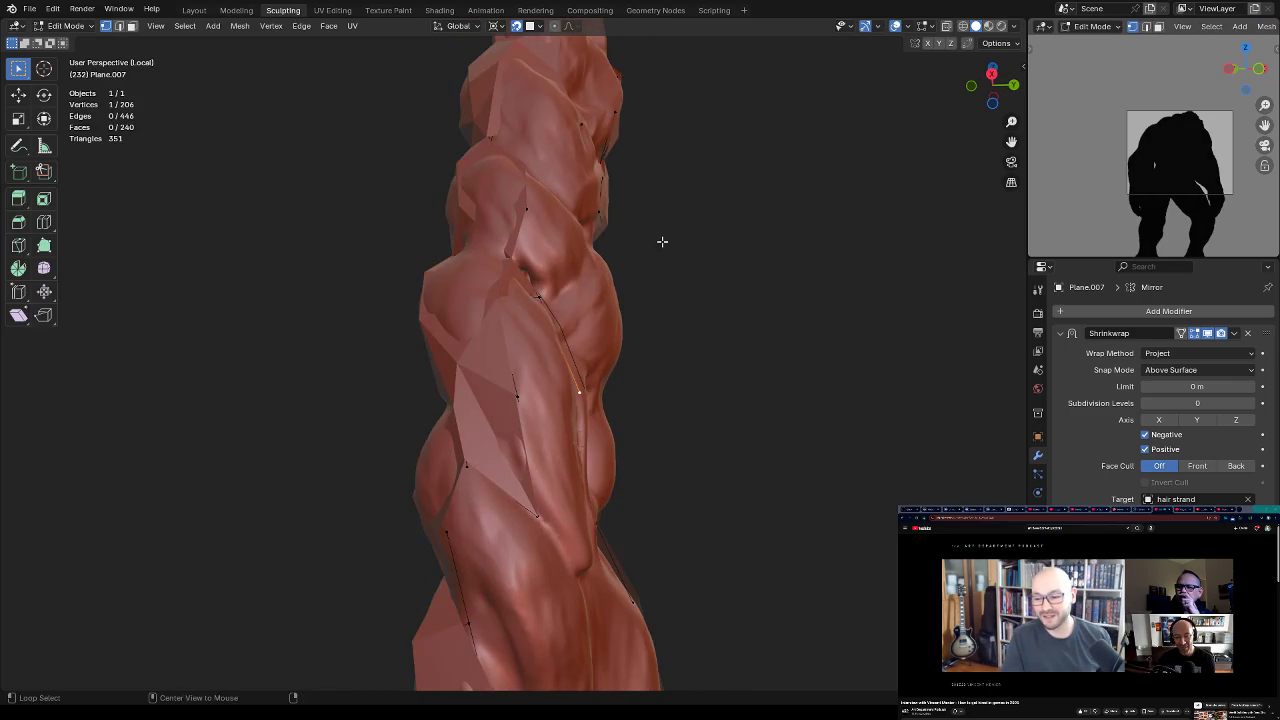
key(Tab)
mouse_move(586, 323)
middle_down()
mouse_move(516, 318)
mouse_move(591, 294)
mouse_move(562, 330)
middle_up()
Step: Delete the stray face and refill the corner with triangle faces instead of a quad
key(x)
click(549, 341)
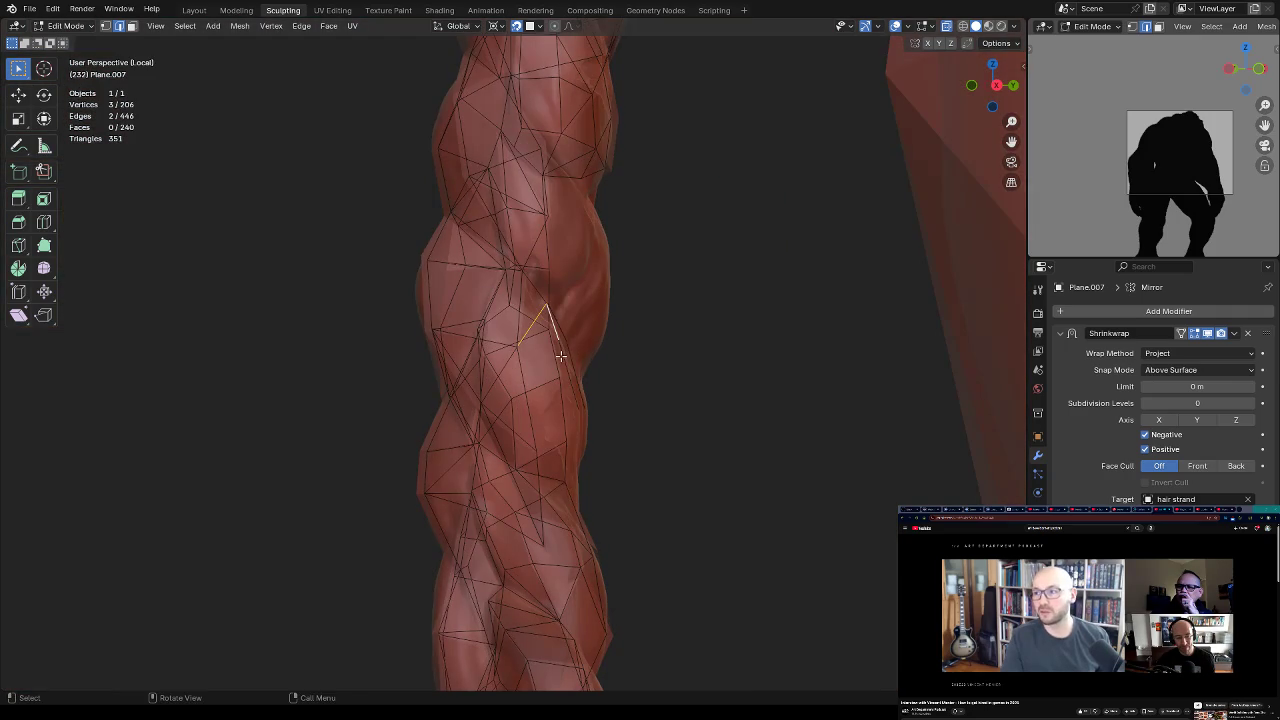
key(f)
key(ctrl+z)
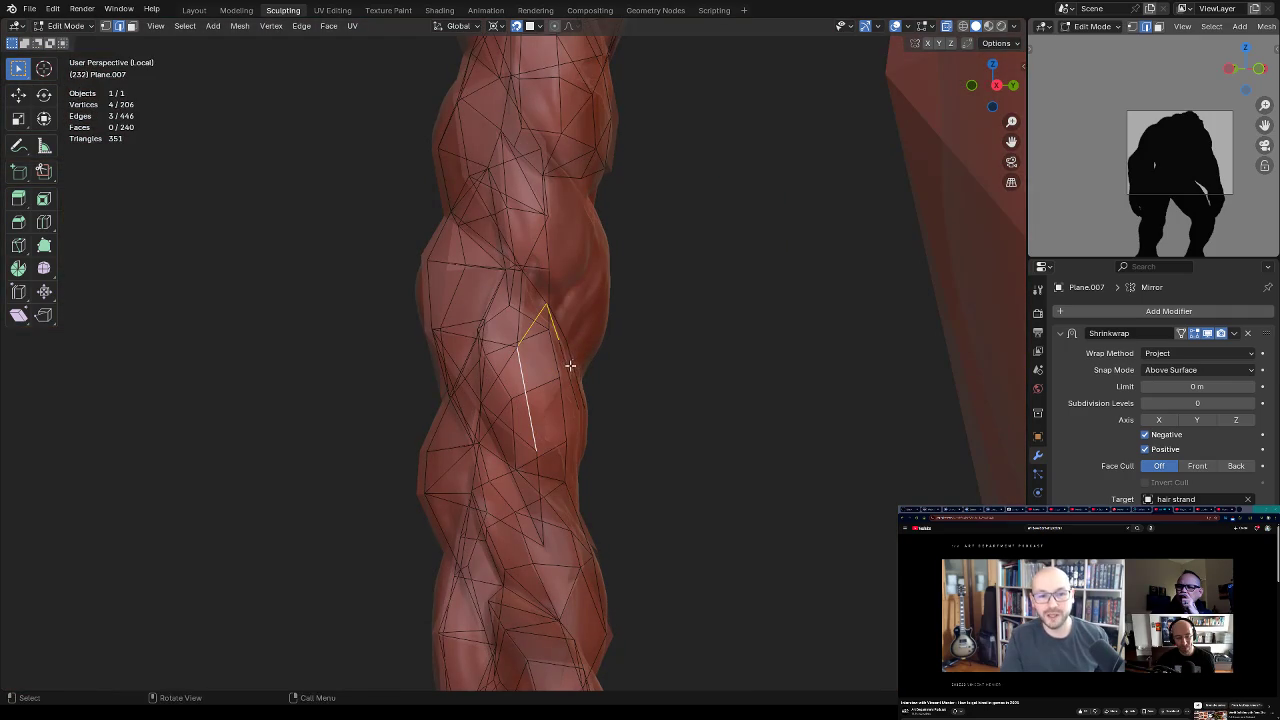
key(f)
click(556, 342)
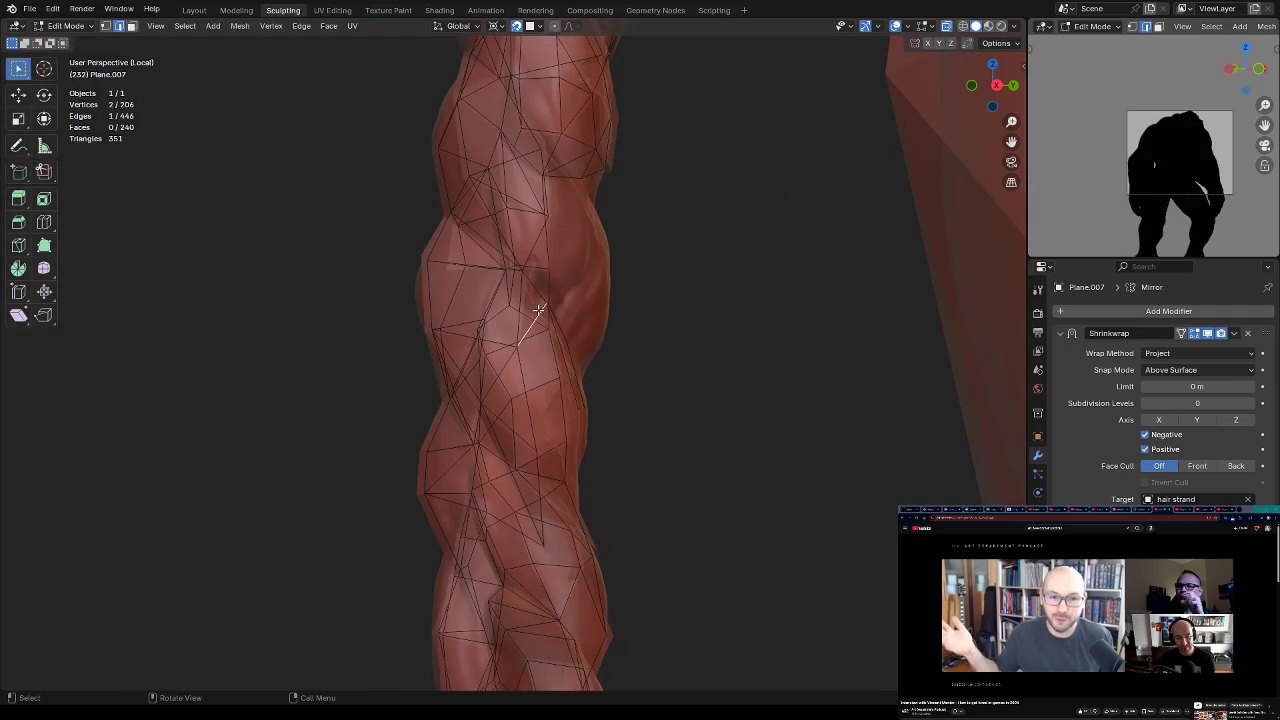
key(f)
Step: Slide a vertex twice along its edge to settle its position
mouse_move(581, 382)
middle_down()
mouse_move(596, 342)
mouse_move(571, 394)
middle_up()
click(571, 394)
key(shift+v)
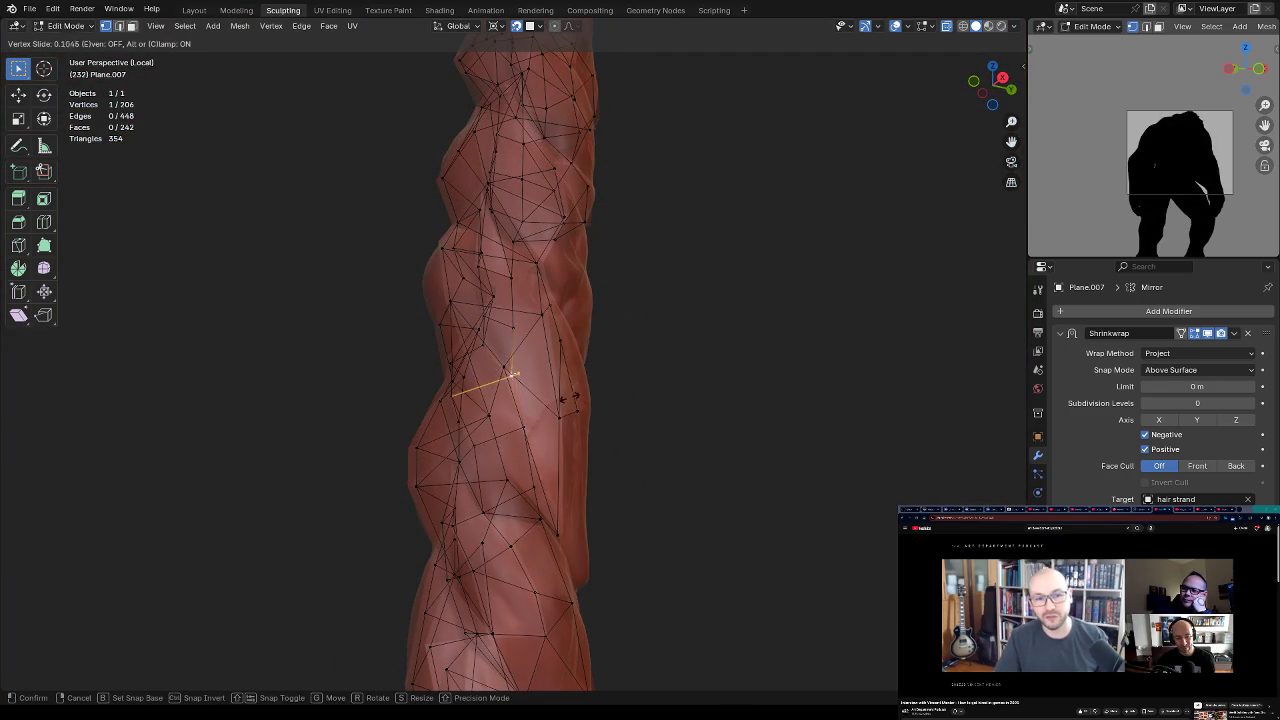
click(565, 400)
key(shift+v)
mouse_move(570, 393)
middle_down()
mouse_move(562, 402)
mouse_move(602, 397)
mouse_move(607, 377)
mouse_move(557, 448)
mouse_move(596, 376)
mouse_move(512, 459)
middle_up()
click(556, 405)
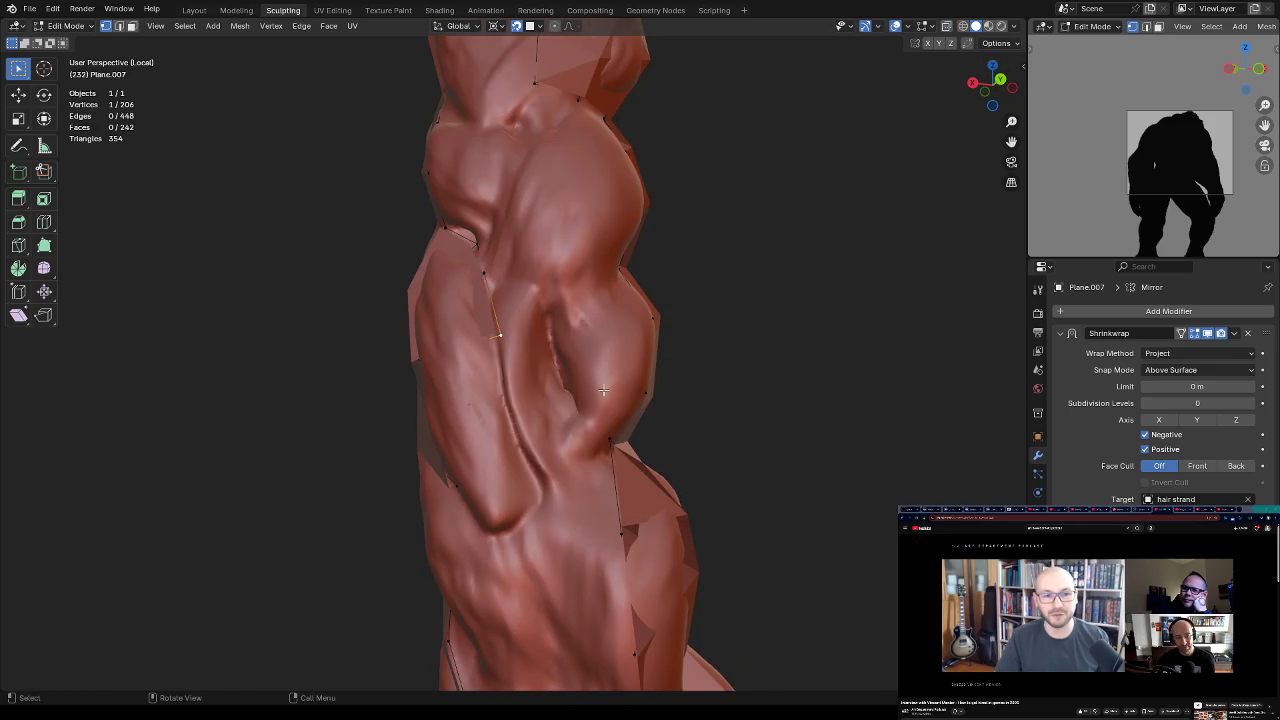
mouse_move(611, 395)
middle_down()
mouse_move(611, 361)
mouse_move(640, 309)
mouse_move(663, 354)
mouse_move(669, 323)
mouse_move(619, 429)
middle_up()
Step: Recalculate the whole wrap mesh's normals outward
key(a)
key(shift+n)
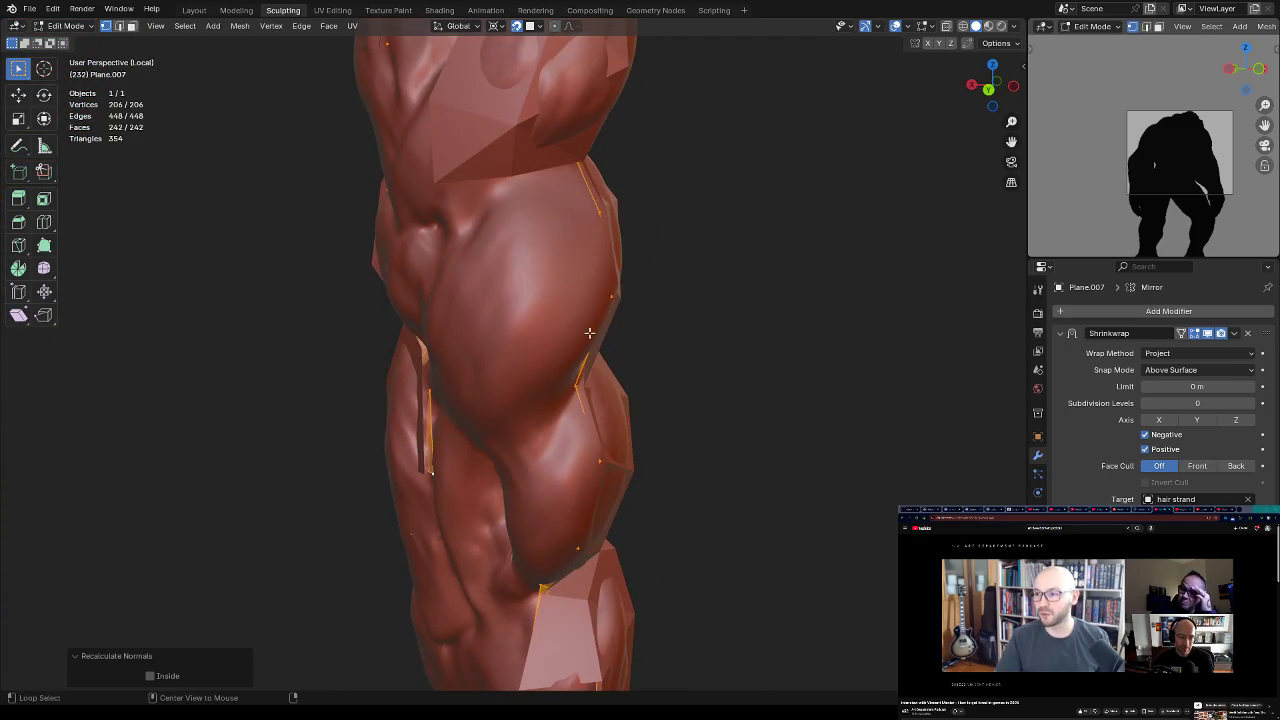
key(alt+z)
Step: Extrude a new vertex from a selected wrap vertex onto the strand
key(alt+z)
key(Tab)
mouse_move(658, 256)
middle_down()
mouse_move(634, 223)
mouse_move(654, 274)
mouse_move(537, 234)
mouse_move(614, 214)
mouse_move(597, 172)
mouse_move(519, 299)
mouse_move(590, 210)
mouse_move(653, 179)
middle_up()
key(Tab)
key(alt+a)
click(597, 172)
key(alt+z)
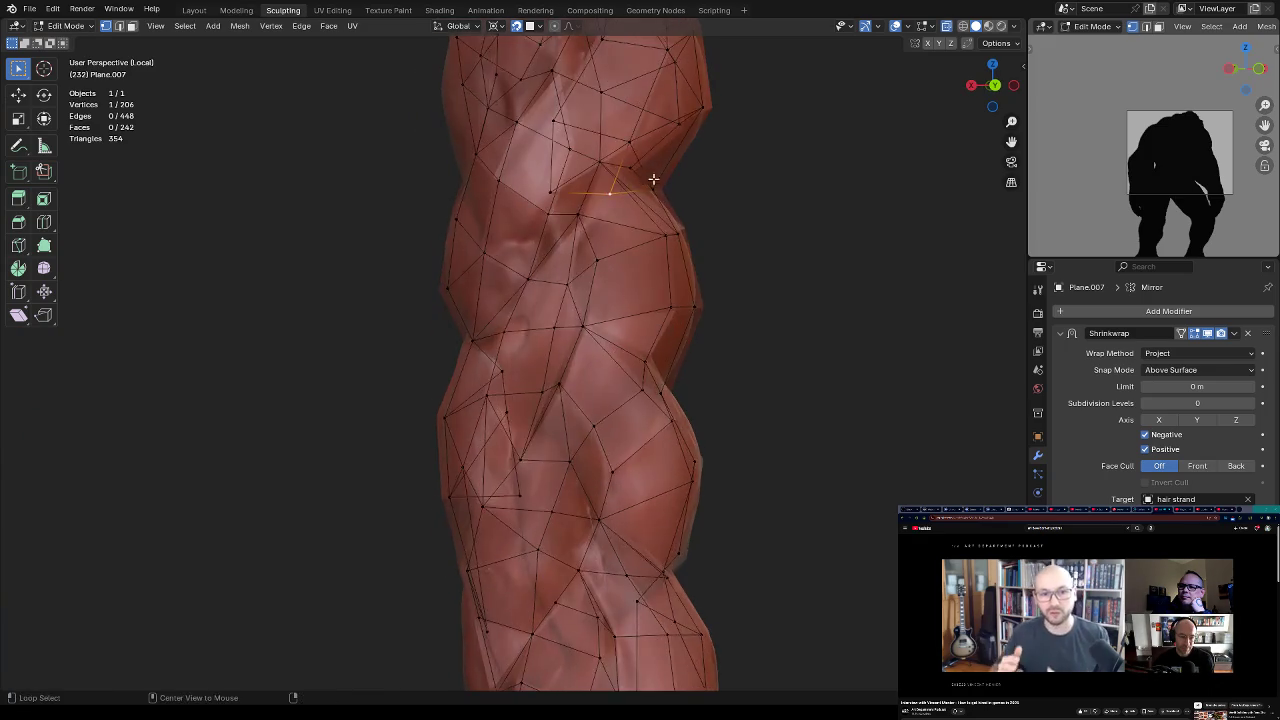
key(alt+z)
ctrl+right_click(573, 259)
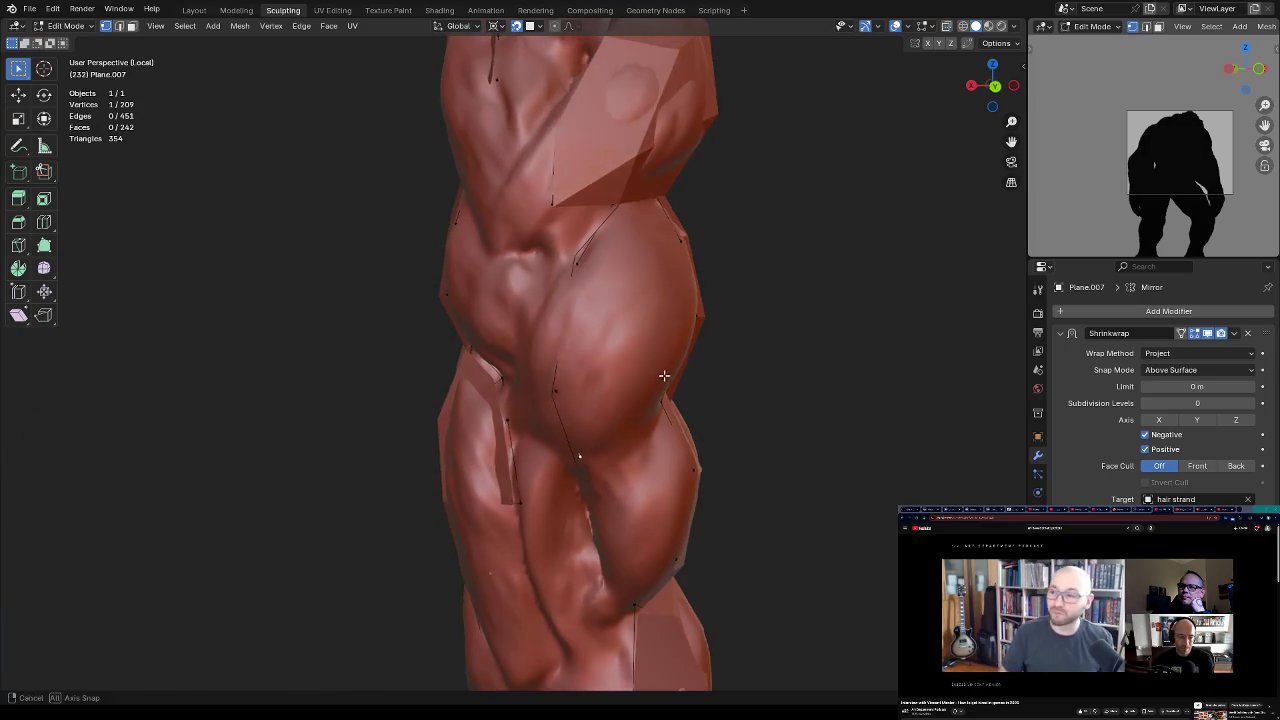
middle_drag(663, 374, 560, 340)
Step: Add a centred loop cut across the faces and reposition a vertex
key(ctrl+r)
click(533, 330)
right_click(536, 329)
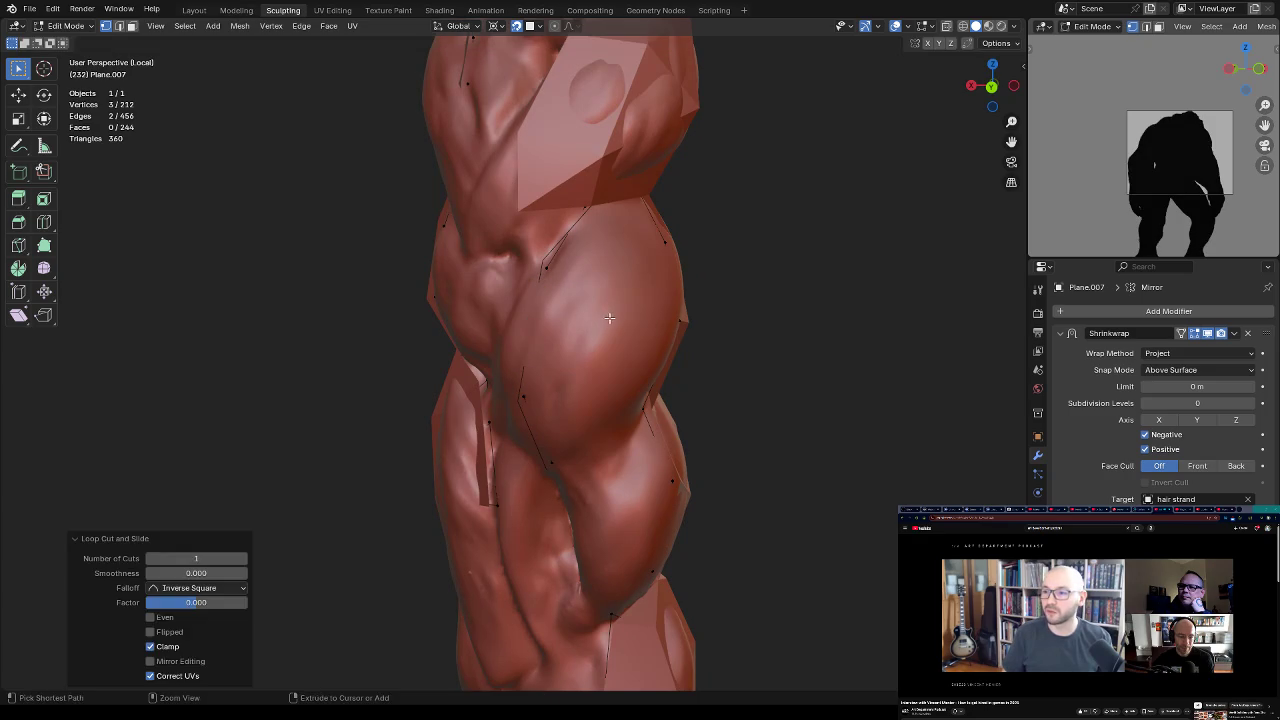
key(alt+z)
key(g)
click(562, 333)
mouse_move(560, 331)
middle_down()
mouse_move(609, 289)
mouse_move(590, 235)
mouse_move(624, 228)
mouse_move(613, 213)
mouse_move(651, 189)
mouse_move(652, 207)
mouse_move(689, 194)
mouse_move(609, 255)
mouse_move(640, 283)
mouse_move(629, 319)
mouse_move(609, 313)
middle_up()
Step: Fill new quad and triangle faces from open edges across the braid
key(alt+a)
click(590, 235)
key(alt+z)
shift+click(612, 216)
key(f)
click(613, 213)
key(f)
shift+click(582, 292)
key(f)
key(f)
key(f)
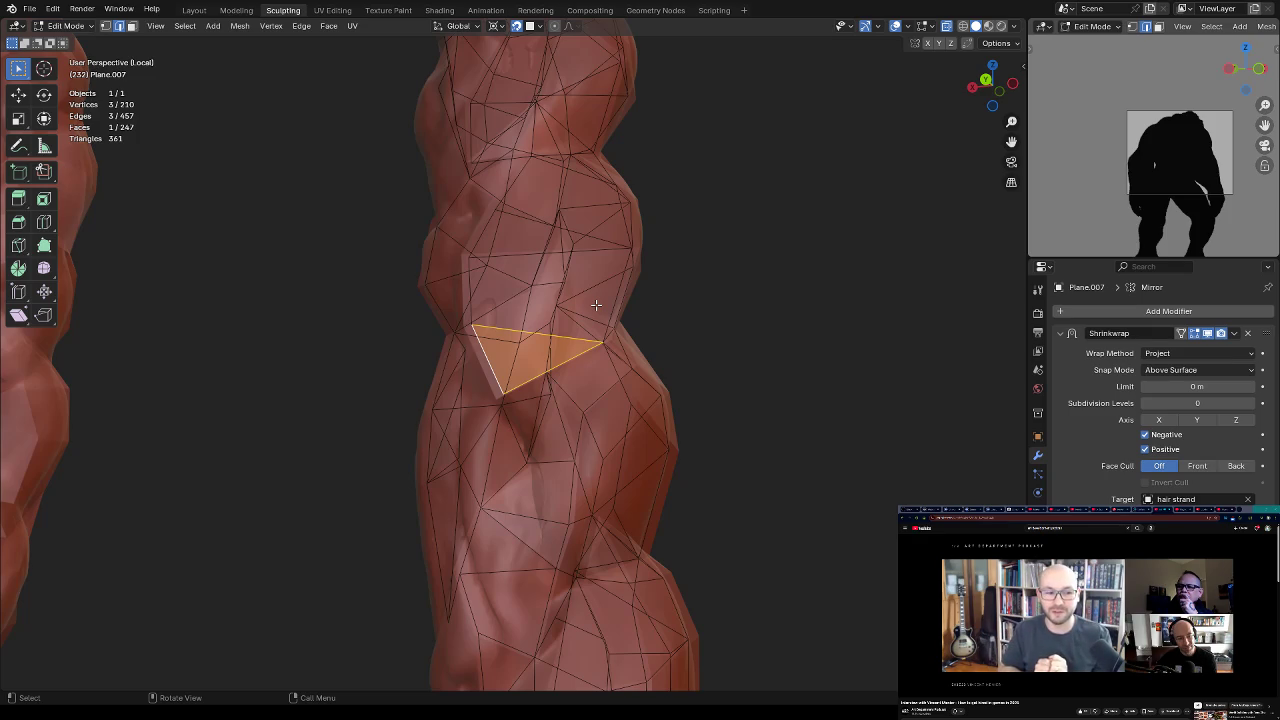
Step: Orbit around the wrap mesh to check the newly filled faces along the braid
mouse_move(596, 304)
middle_down()
mouse_move(743, 249)
mouse_move(663, 214)
mouse_move(642, 297)
mouse_move(597, 311)
mouse_move(640, 271)
mouse_move(640, 229)
mouse_move(663, 260)
mouse_move(749, 277)
mouse_move(726, 317)
mouse_move(631, 316)
mouse_move(563, 360)
mouse_move(608, 470)
middle_up()
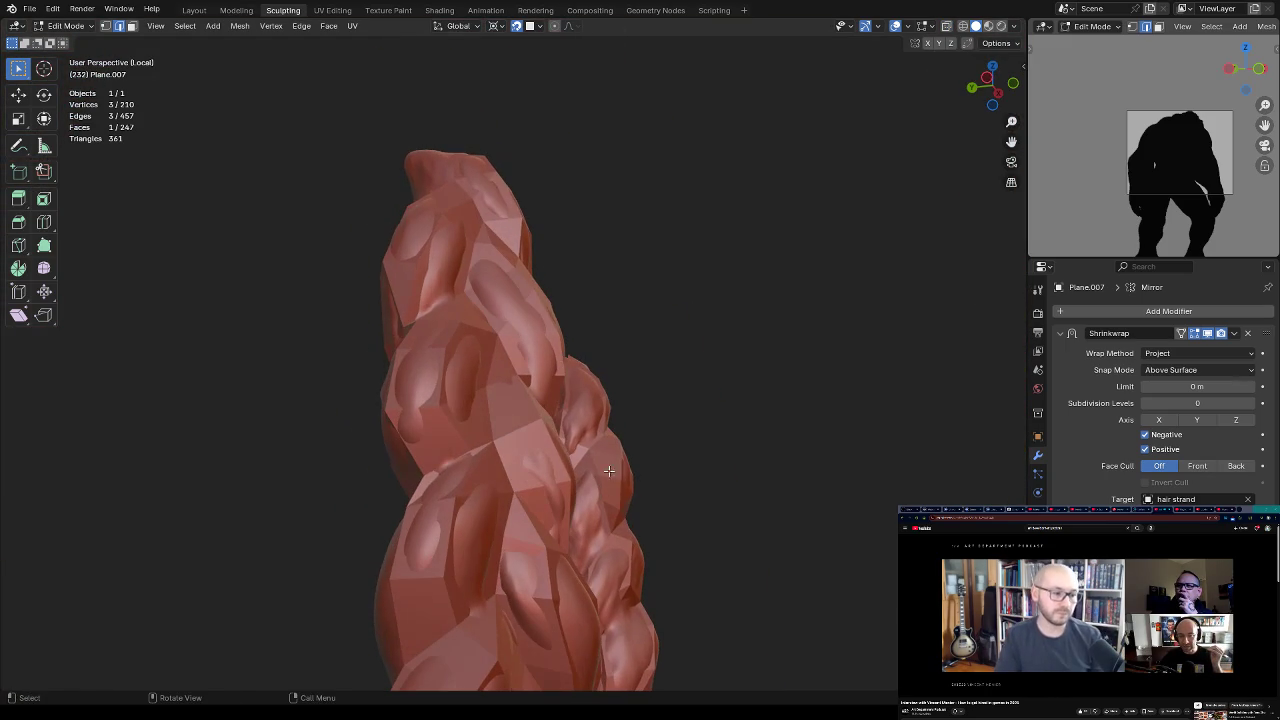
Step: Select a wrap vertex and extrude a new vertex near the strand tip
mouse_move(567, 382)
middle_down()
mouse_move(457, 557)
mouse_move(580, 423)
mouse_move(584, 318)
mouse_move(640, 357)
mouse_move(760, 343)
mouse_move(557, 406)
mouse_move(577, 363)
mouse_move(740, 317)
mouse_move(601, 350)
mouse_move(594, 440)
mouse_move(551, 394)
mouse_move(574, 494)
mouse_move(557, 394)
mouse_move(629, 354)
mouse_move(629, 457)
mouse_move(722, 330)
mouse_move(740, 326)
mouse_move(663, 386)
mouse_move(613, 317)
mouse_move(591, 314)
mouse_move(680, 263)
mouse_move(659, 315)
mouse_move(671, 351)
mouse_move(651, 371)
mouse_move(566, 345)
mouse_move(577, 325)
mouse_move(597, 342)
mouse_move(610, 320)
mouse_move(645, 318)
mouse_move(583, 306)
middle_up()
key(Tab)
key(Tab)
key(1)
click(523, 365)
key(2)
key(e)
click(596, 323)
key(ctrl)
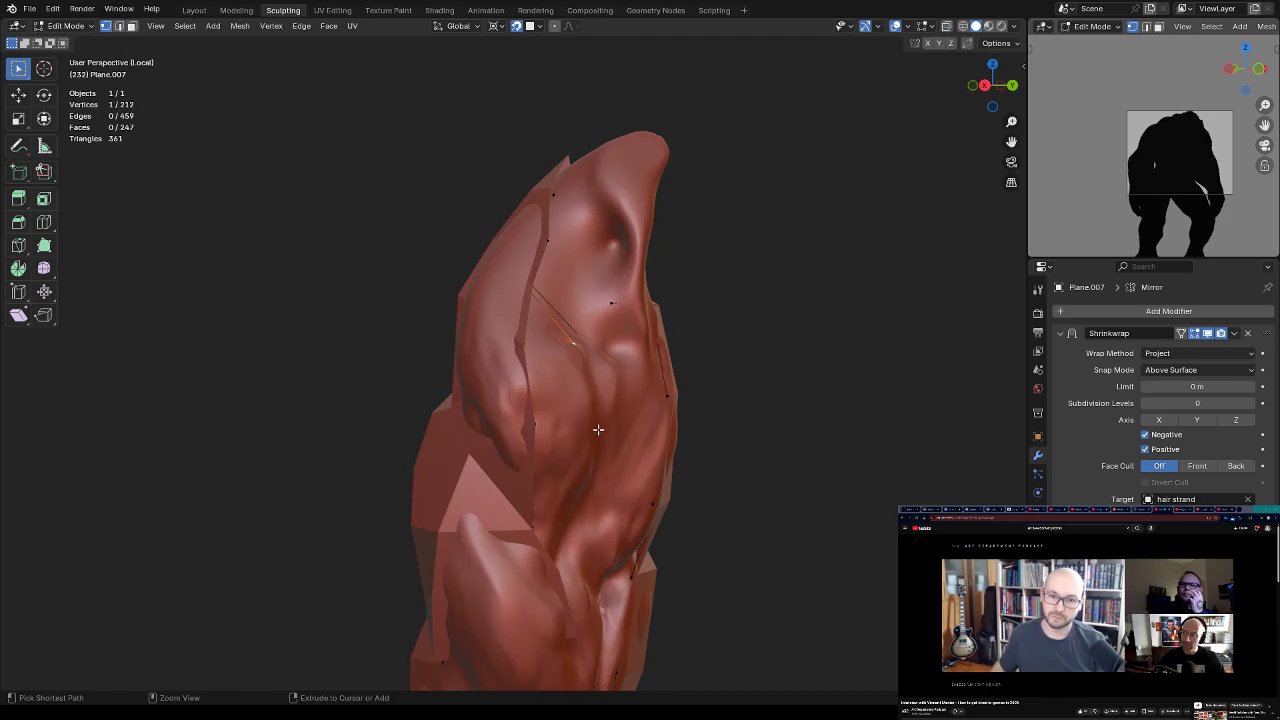
Step: Extrude a new edge onto the braid and fill three triangle faces beside it
middle_drag(628, 494, 555, 451)
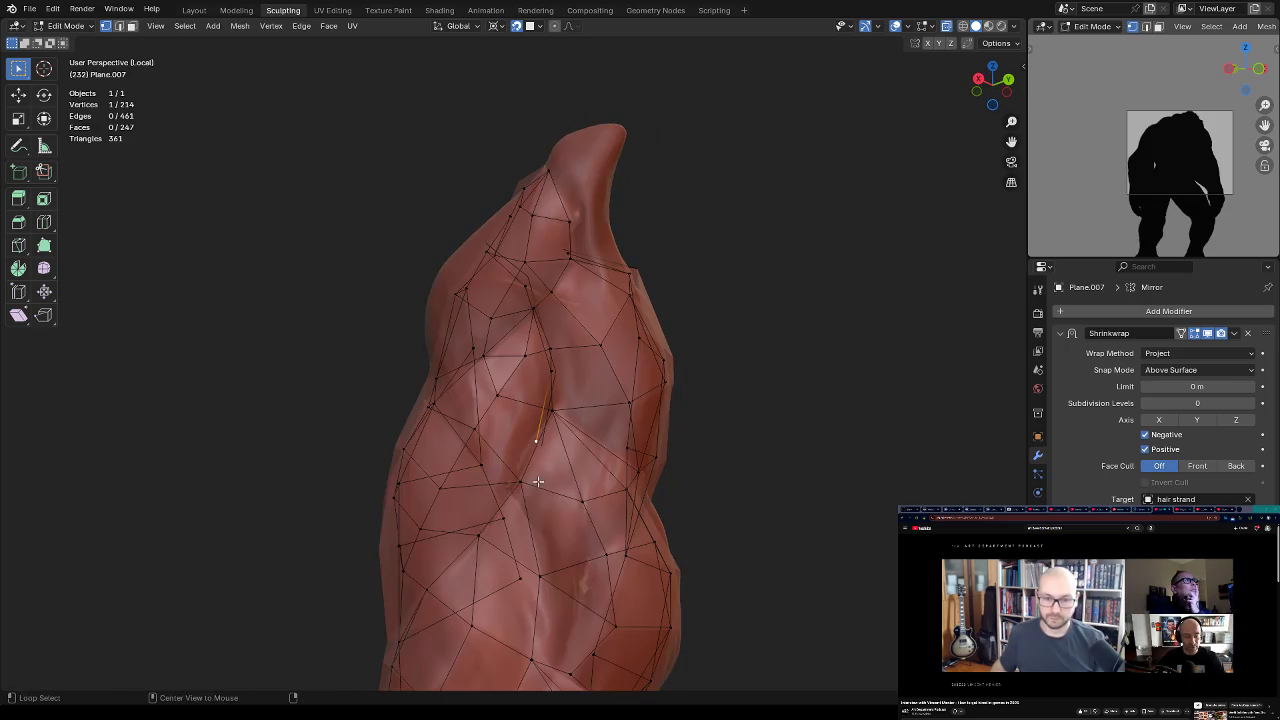
ctrl+right_click(566, 455)
key(2)
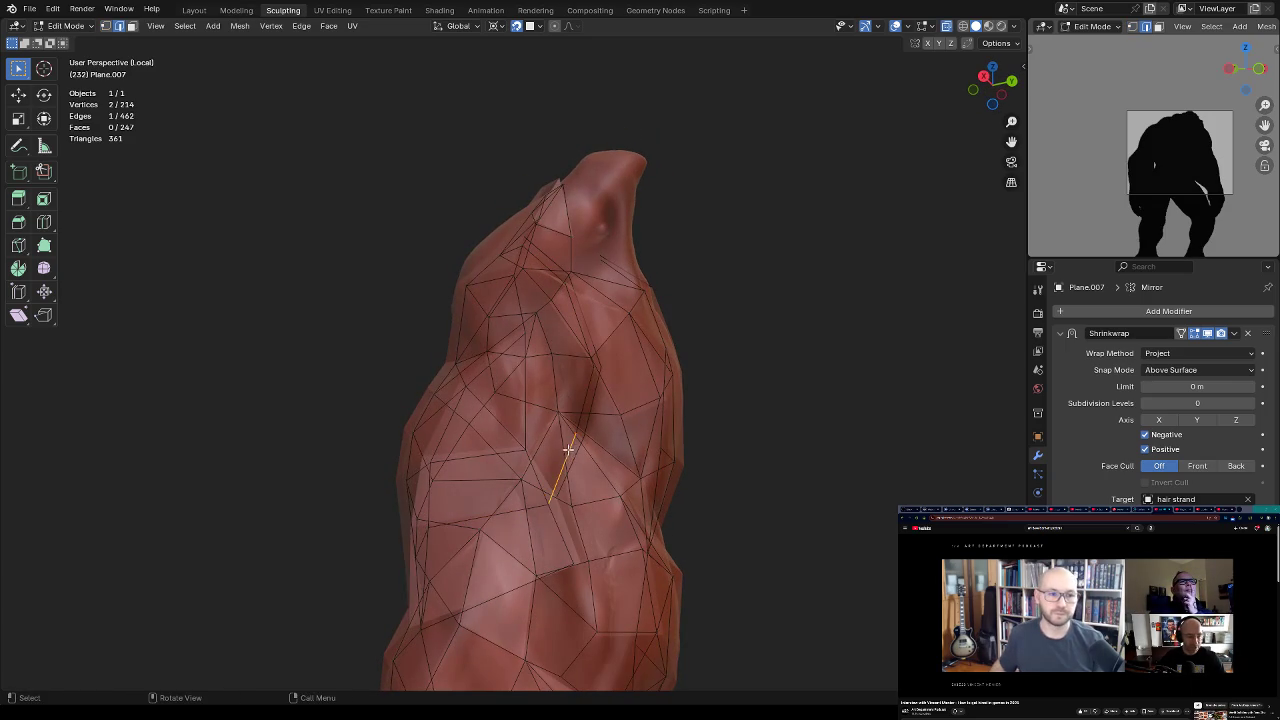
middle_drag(570, 445, 600, 478)
key(f)
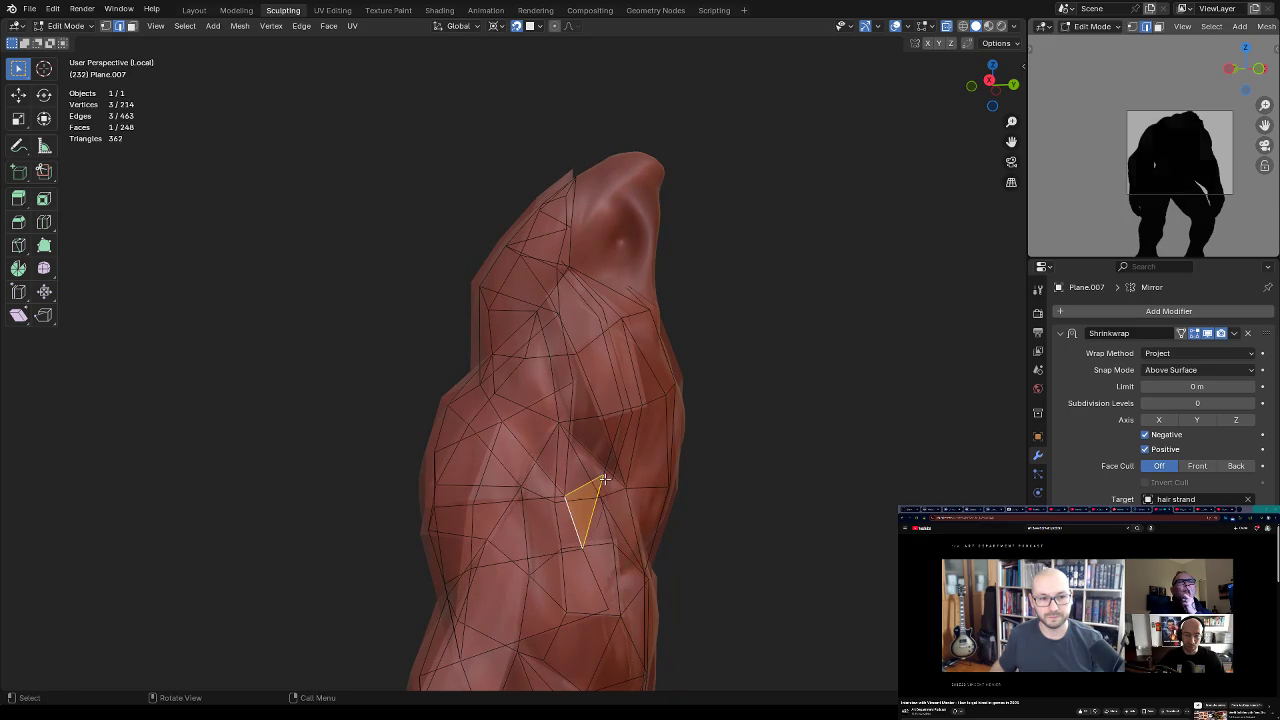
key(f)
key(f)
mouse_move(620, 450)
middle_down()
mouse_move(606, 445)
mouse_move(620, 350)
mouse_move(598, 357)
middle_up()
key(f)
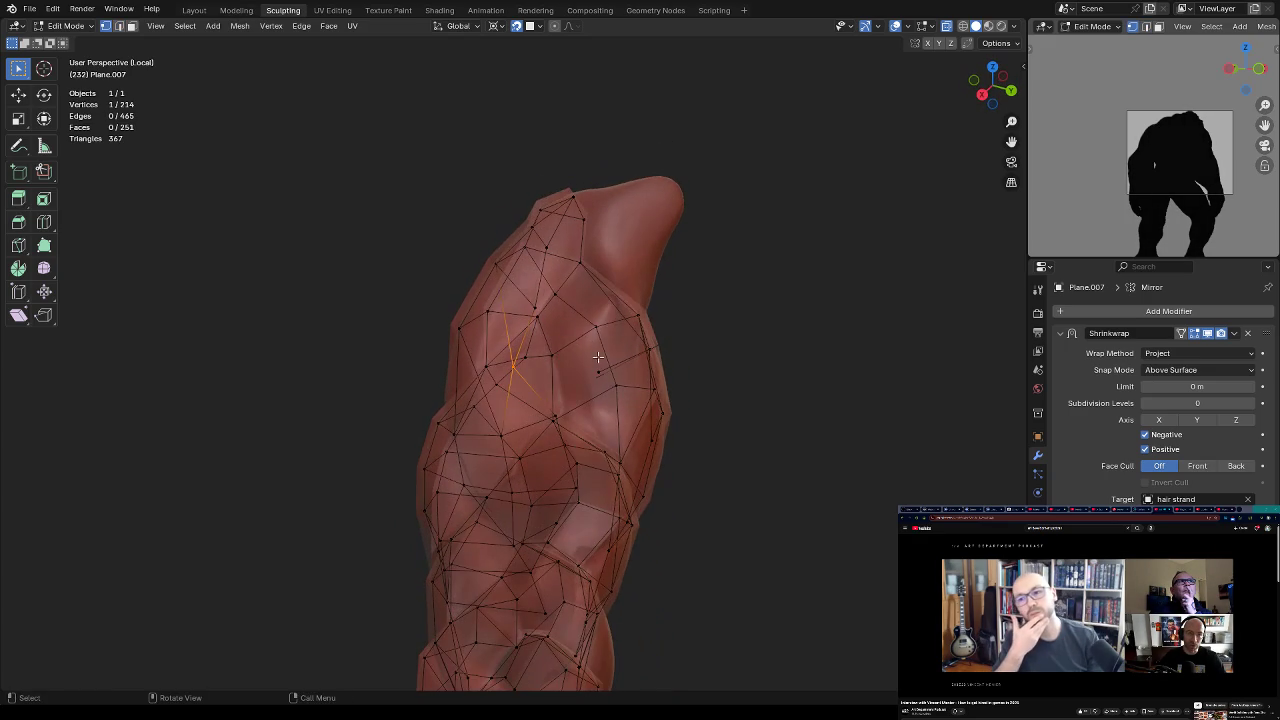
Step: Fill two more faces from the gap's border edges
click(526, 336)
key(f)
mouse_move(550, 378)
middle_down()
mouse_move(514, 505)
mouse_move(581, 378)
middle_up()
scroll(514, 505, down, 2)
scroll(581, 378, up, 2)
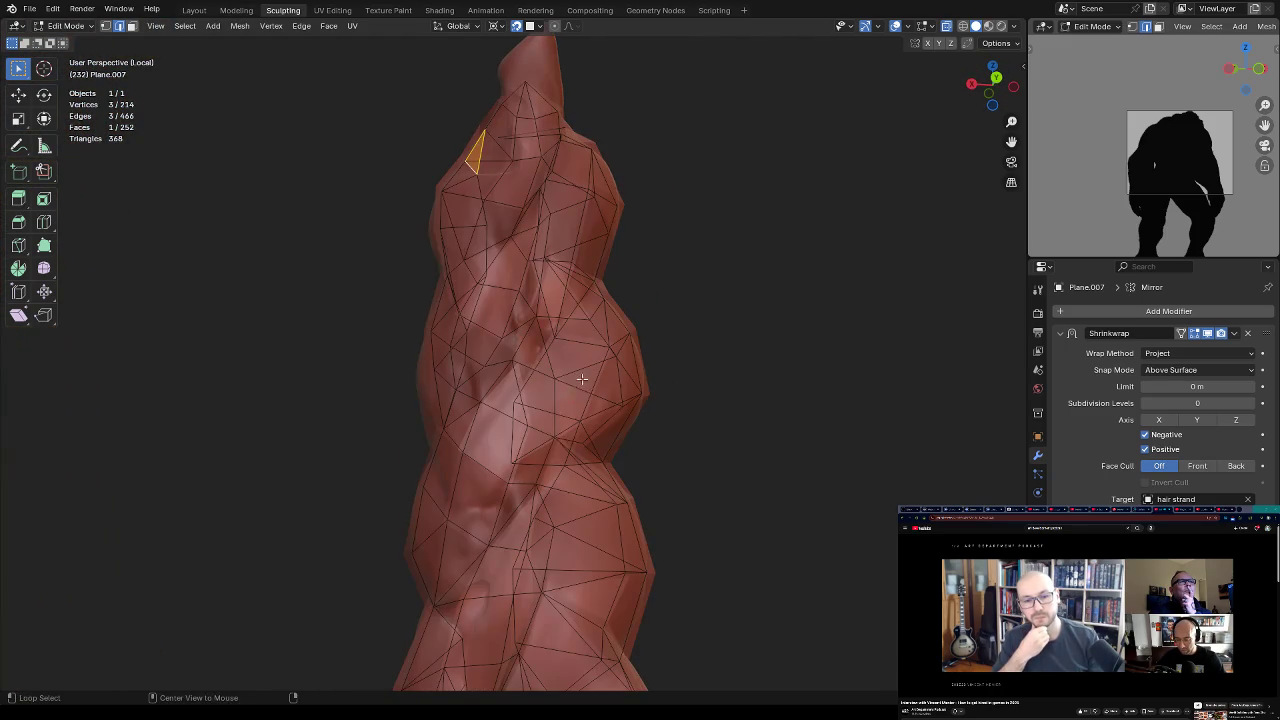
key(f)
Step: Fill one more face beside the new one, then select a vertex with the braid see-through
mouse_move(568, 472)
middle_down()
mouse_move(688, 472)
mouse_move(543, 403)
mouse_move(566, 409)
mouse_move(603, 357)
mouse_move(557, 305)
mouse_move(606, 294)
mouse_move(557, 366)
mouse_move(575, 394)
mouse_move(539, 298)
middle_up()
click(543, 366)
key(f)
key(1)
click(557, 366)
key(alt+z)
key(alt+z)
key(alt+z)
key(alt+z)
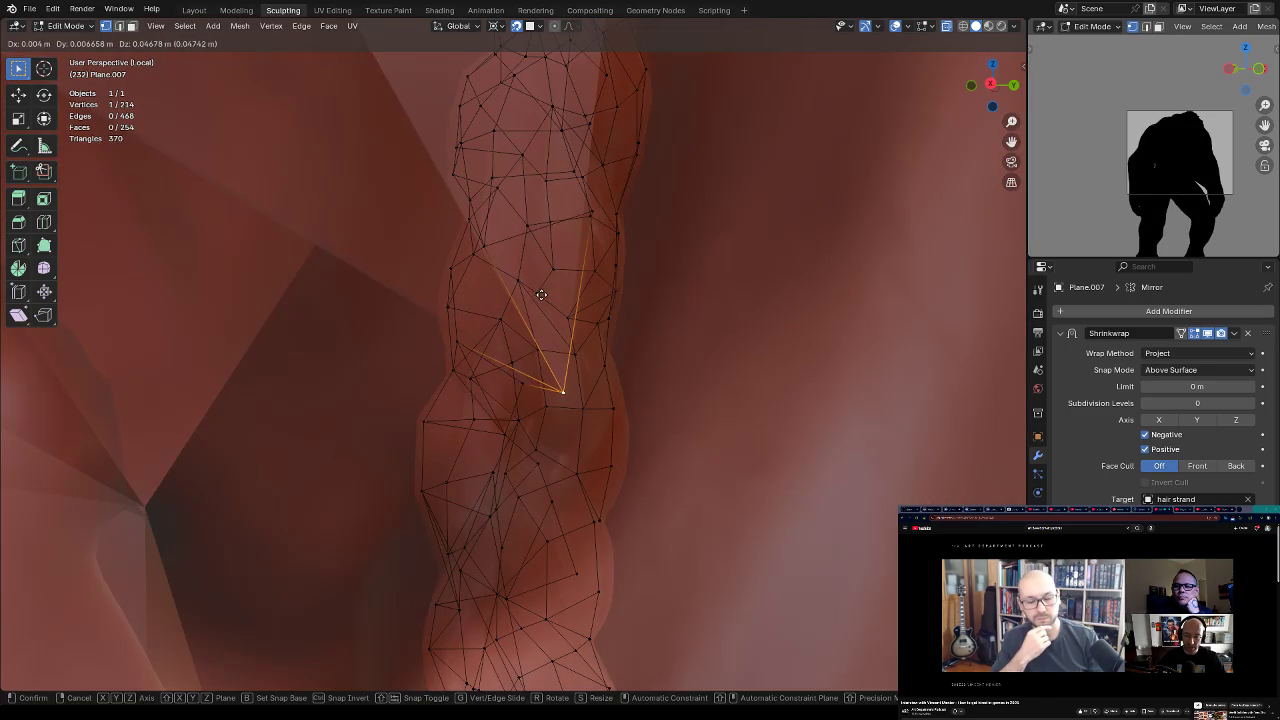
key(alt+z)
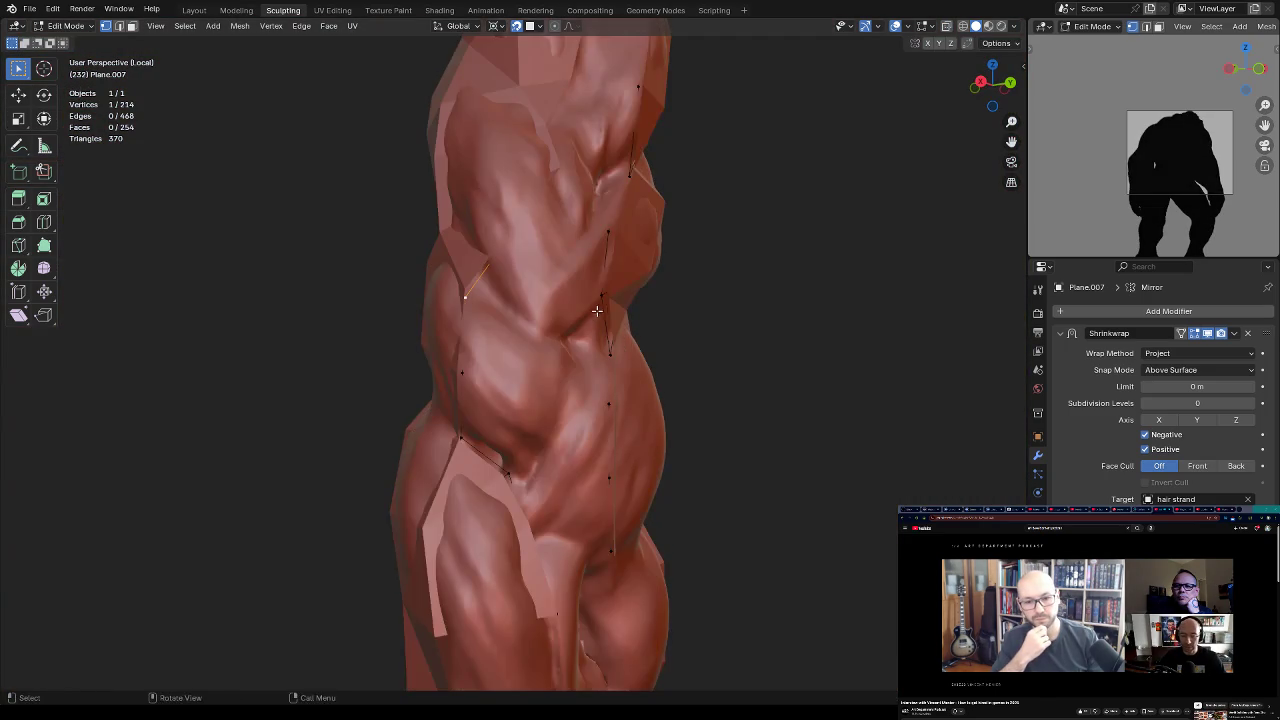
Step: Reposition a vertex, extrude a new one onto the braid, and join them with an edge
key(g)
click(604, 297)
key(alt+z)
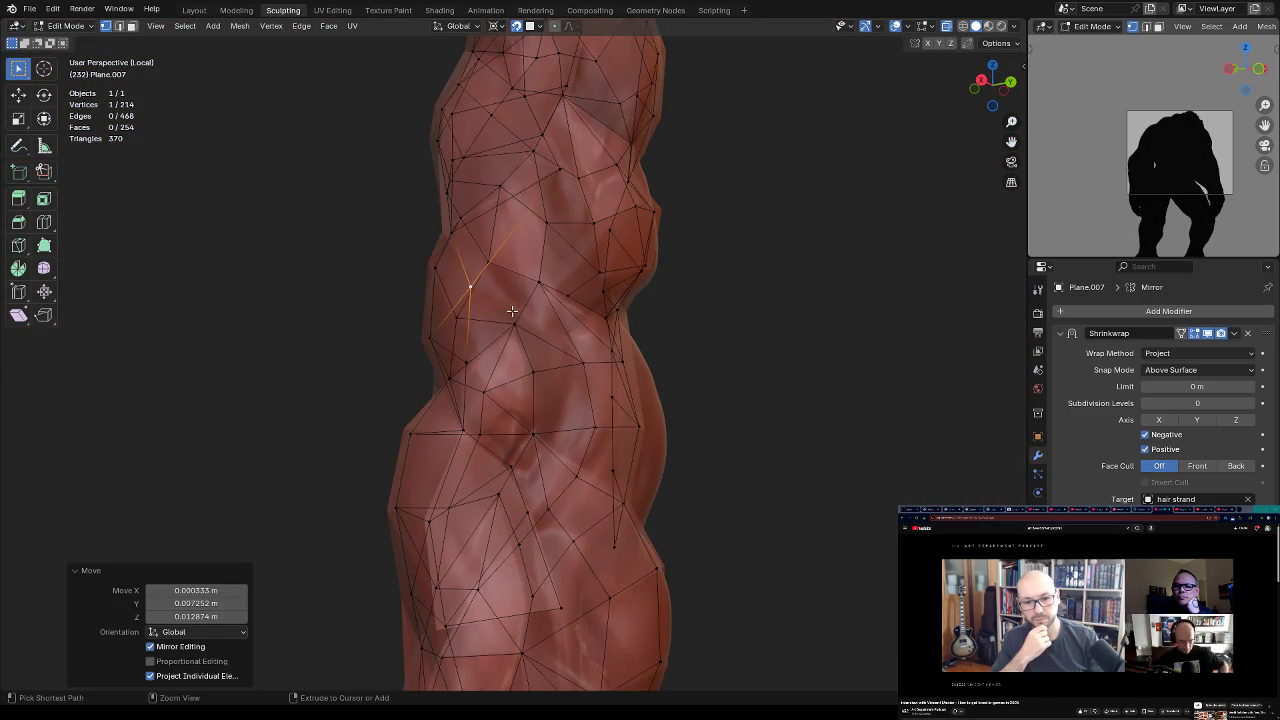
ctrl+right_click(511, 311)
key(alt+z)
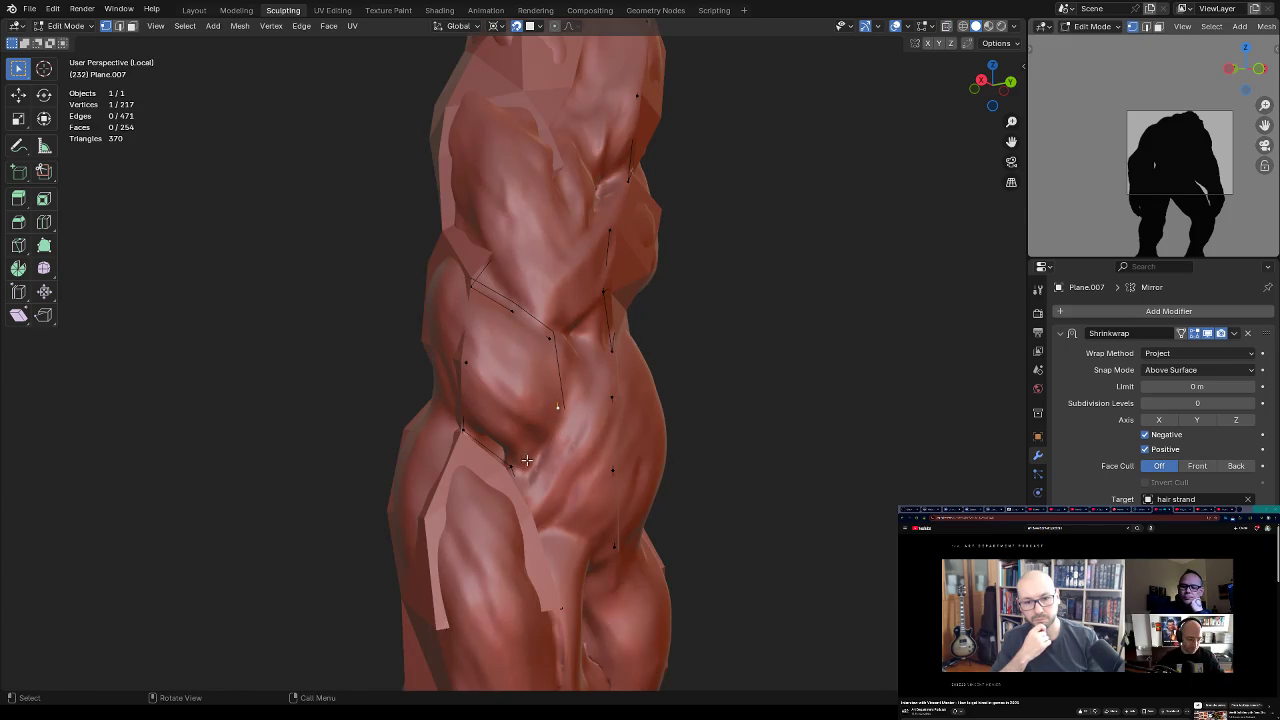
key(f)
key(ctrl+r)
click(540, 432)
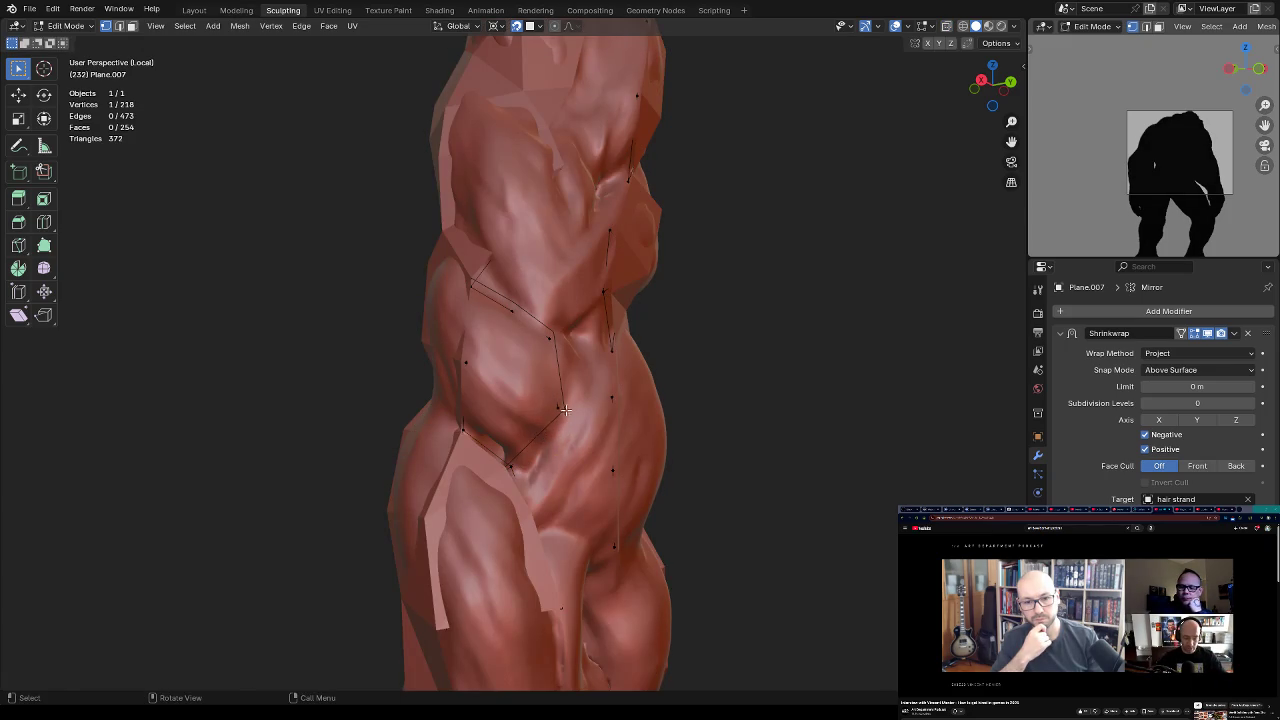
Step: Subdivide an edge and fill two new triangle faces across the braid's twist
middle_drag(571, 425, 581, 416)
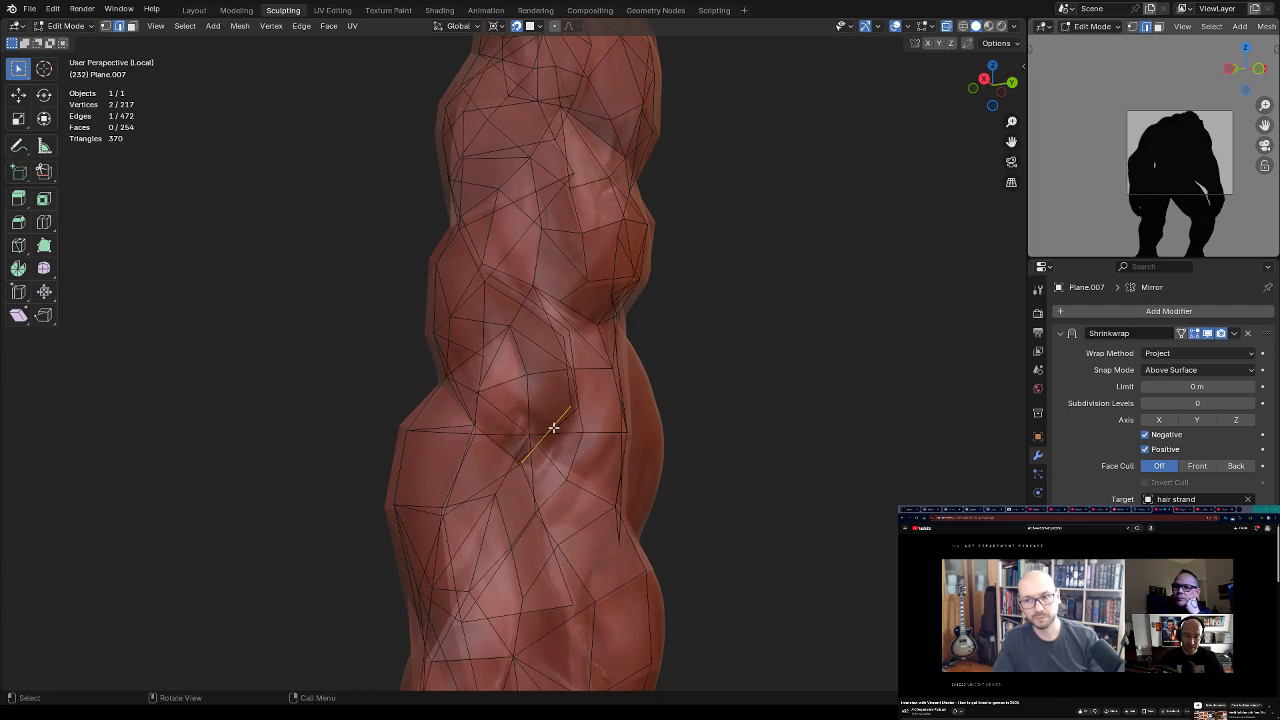
right_drag(553, 427, 548, 433)
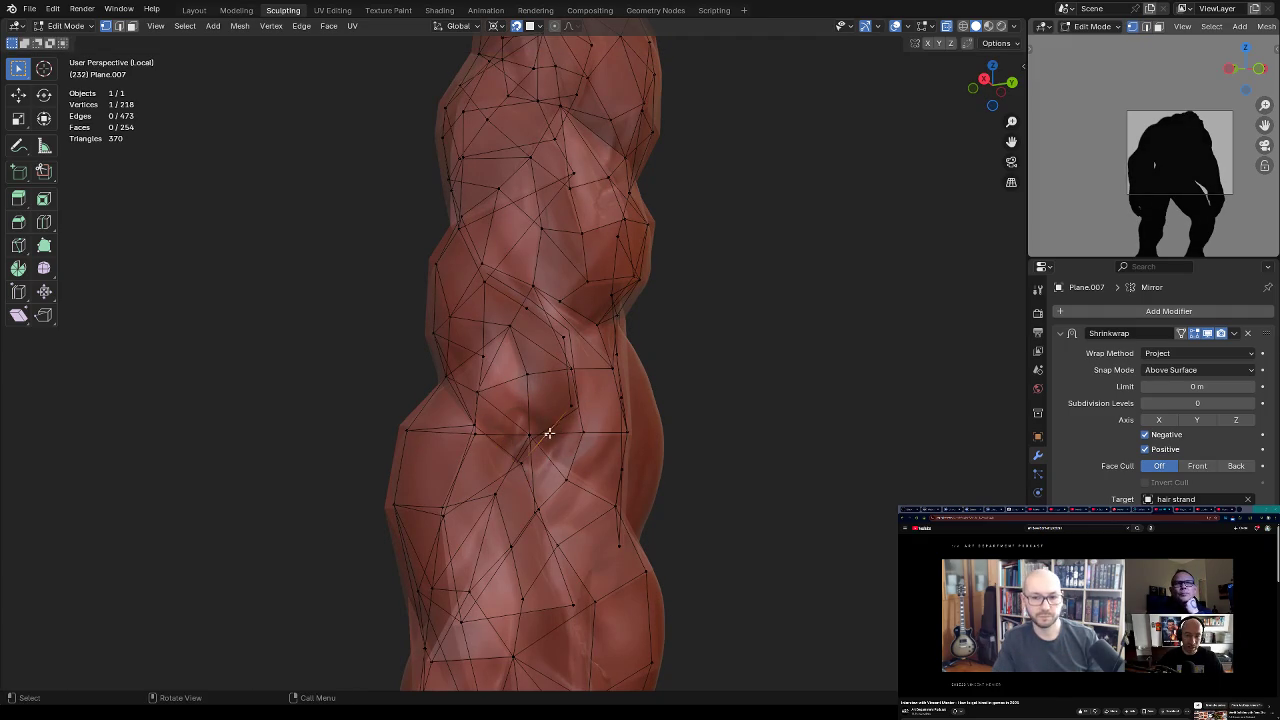
key(2)
mouse_move(548, 433)
middle_down()
mouse_move(528, 319)
mouse_move(597, 272)
mouse_move(595, 322)
mouse_move(572, 332)
mouse_move(553, 284)
mouse_move(587, 307)
mouse_move(580, 335)
mouse_move(607, 321)
middle_up()
key(f)
shift+click(565, 330)
shift+click(553, 284)
key(f)
click(553, 368)
Step: Fill another face in the braid gap and join two vertices with an edge
key(f)
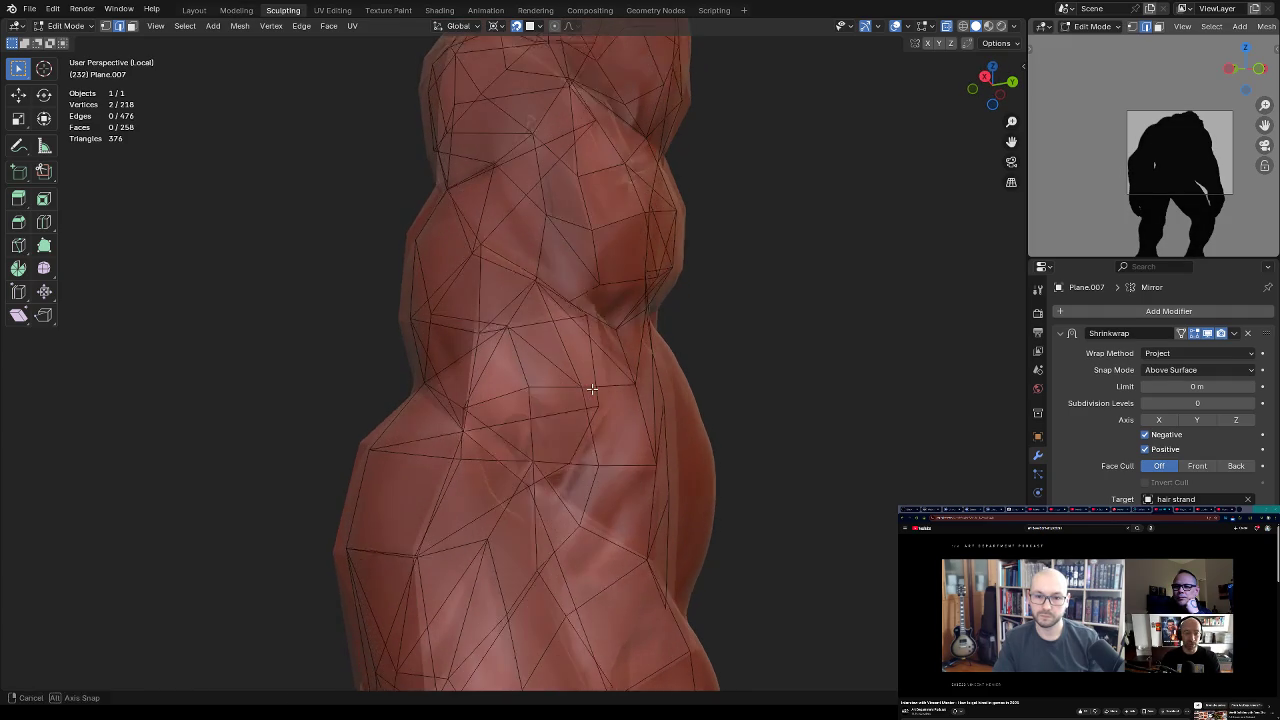
middle_drag(597, 368, 571, 452)
shift+click(462, 441)
key(f)
Step: Move selected vertices with G so the cage sits on the braid surface
mouse_move(485, 443)
middle_down()
mouse_move(603, 427)
mouse_move(535, 340)
middle_up()
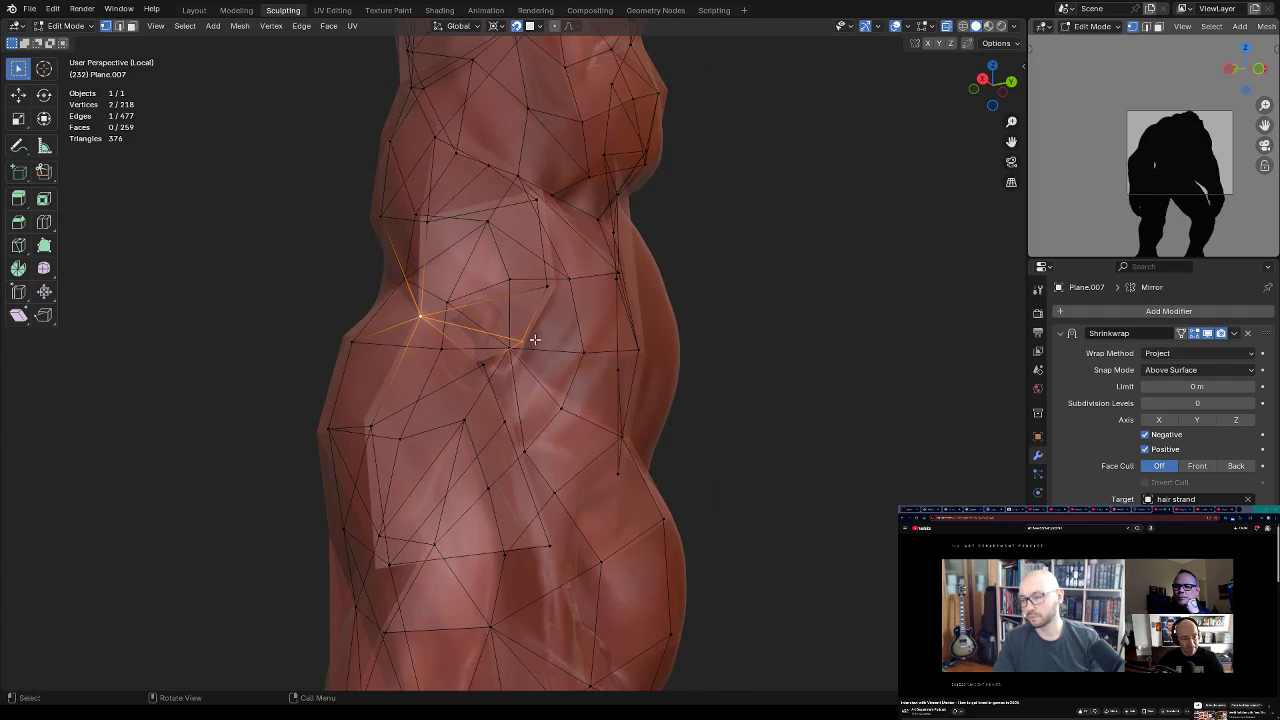
key(g)
click(522, 336)
key(g)
click(545, 290)
mouse_move(545, 290)
middle_down()
mouse_move(568, 314)
mouse_move(561, 301)
middle_up()
key(g)
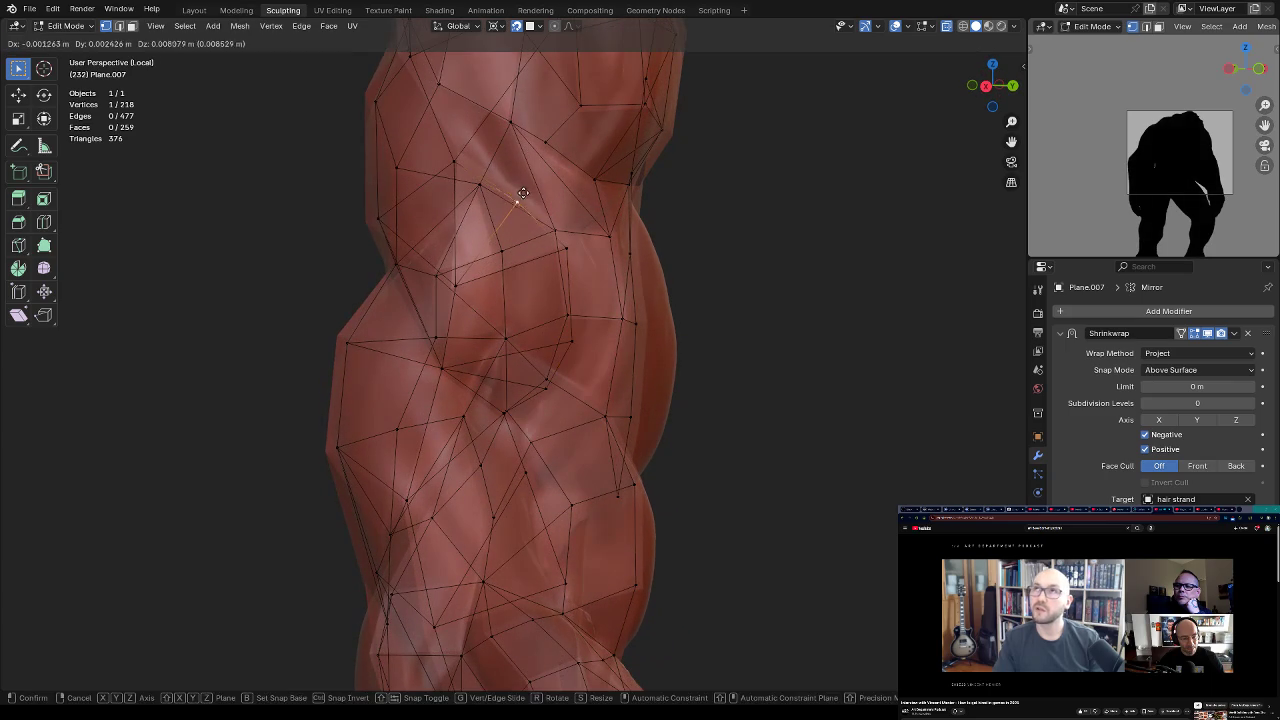
click(527, 187)
mouse_move(527, 187)
middle_down()
mouse_move(588, 405)
mouse_move(565, 412)
mouse_move(553, 397)
mouse_move(593, 370)
mouse_move(540, 385)
mouse_move(602, 347)
mouse_move(520, 350)
mouse_move(556, 340)
mouse_move(600, 388)
mouse_move(567, 402)
mouse_move(563, 364)
middle_up()
Step: Select border edges and vertices at the gap and fill two triangle faces
shift+click(565, 412)
scroll(593, 360, up, 3)
click(520, 350)
shift+click(600, 388)
key(f)
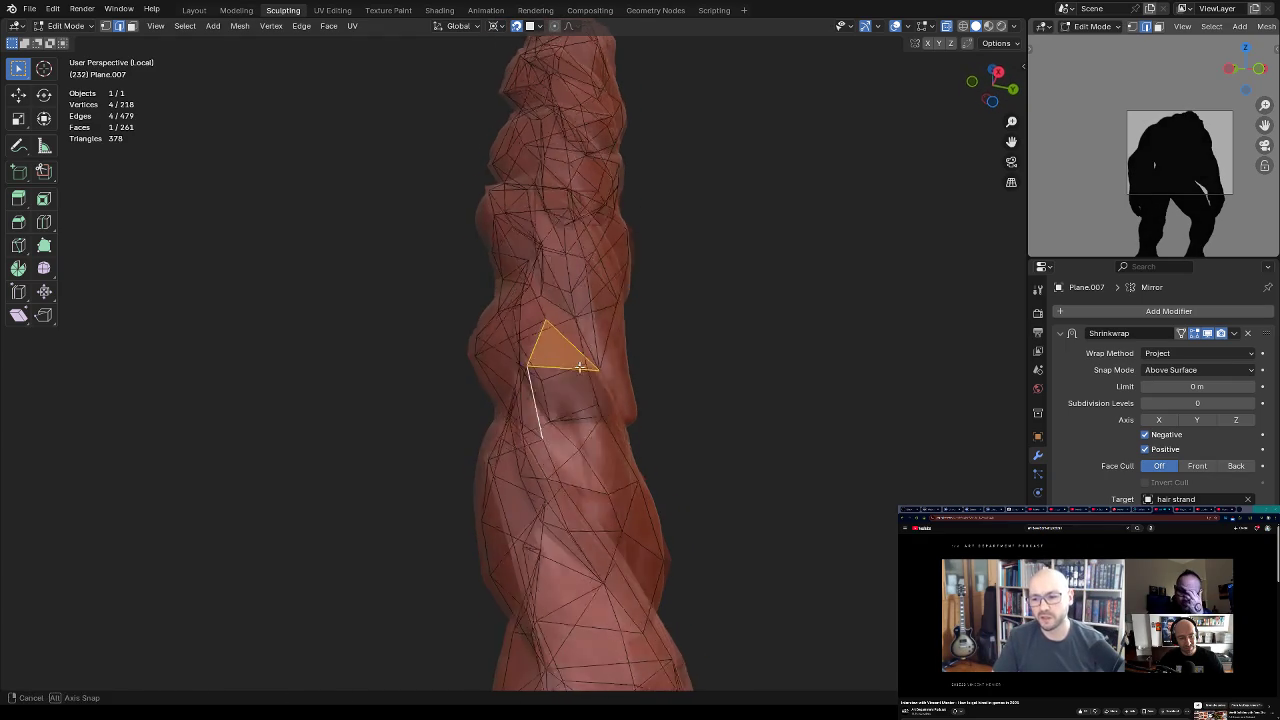
click(563, 364)
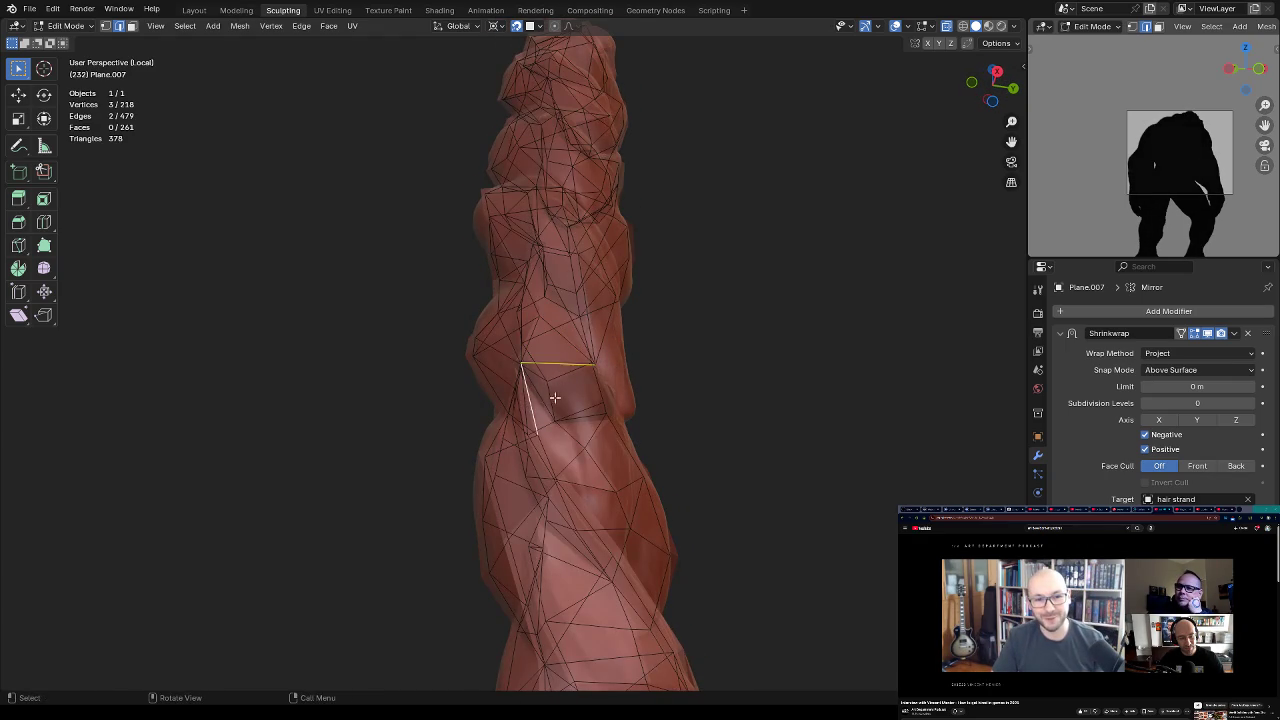
key(f)
Step: Select a border vertex and extrude a new vertex onto the braid surface
middle_drag(554, 397, 565, 369)
click(570, 383)
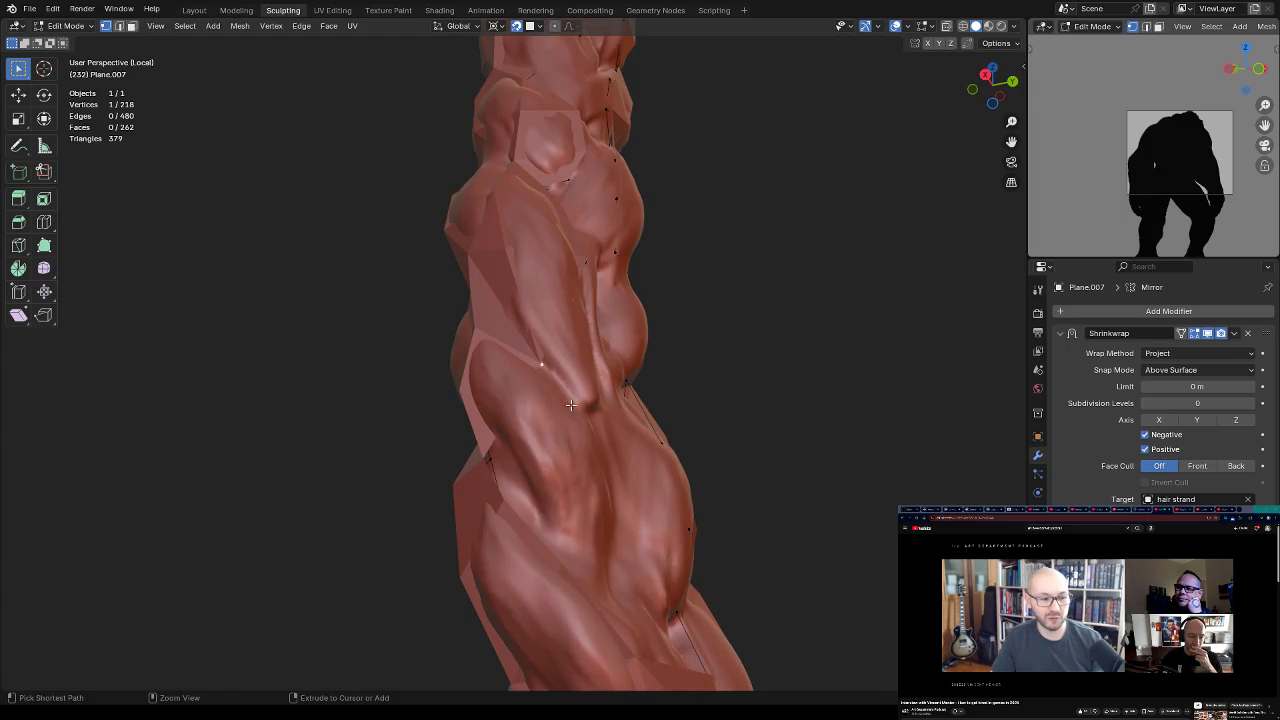
key(ctrl+z)
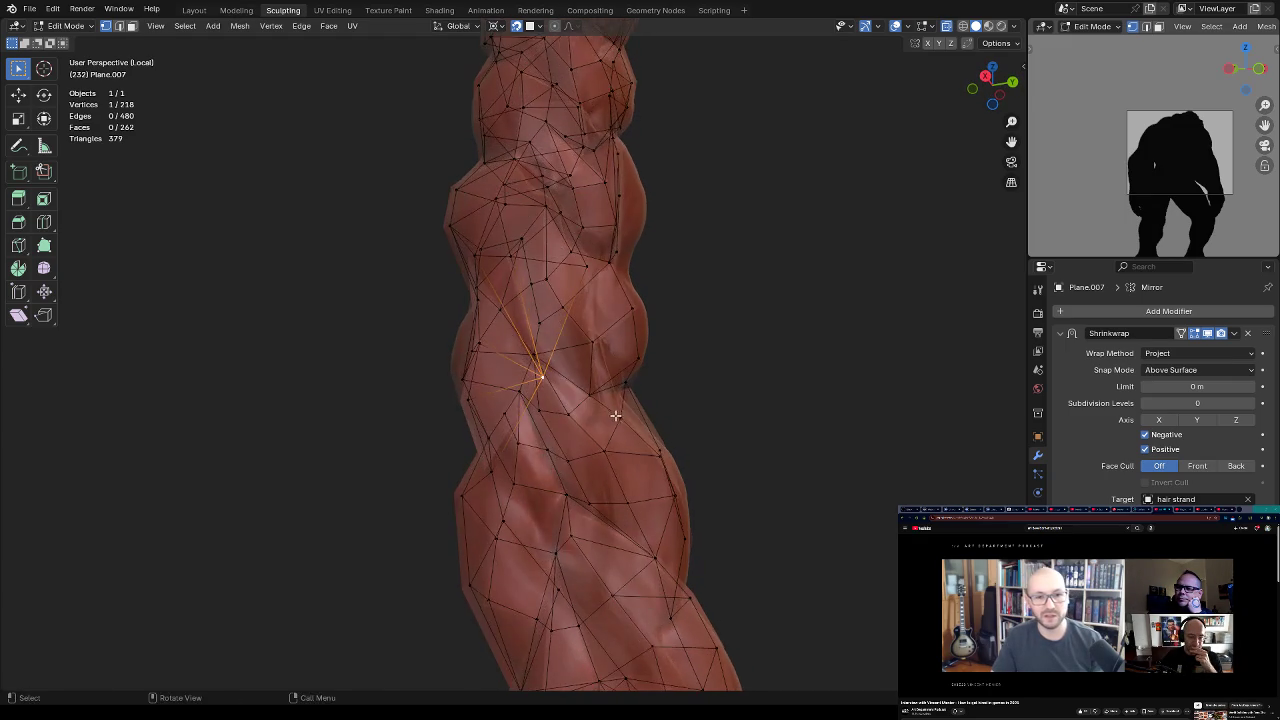
key(ctrl+shift+z)
ctrl+right_click(607, 480)
Step: Connect the new vertex with an edge and fill the adjacent gap faces
mouse_move(607, 480)
middle_down()
mouse_move(609, 459)
mouse_move(641, 489)
middle_up()
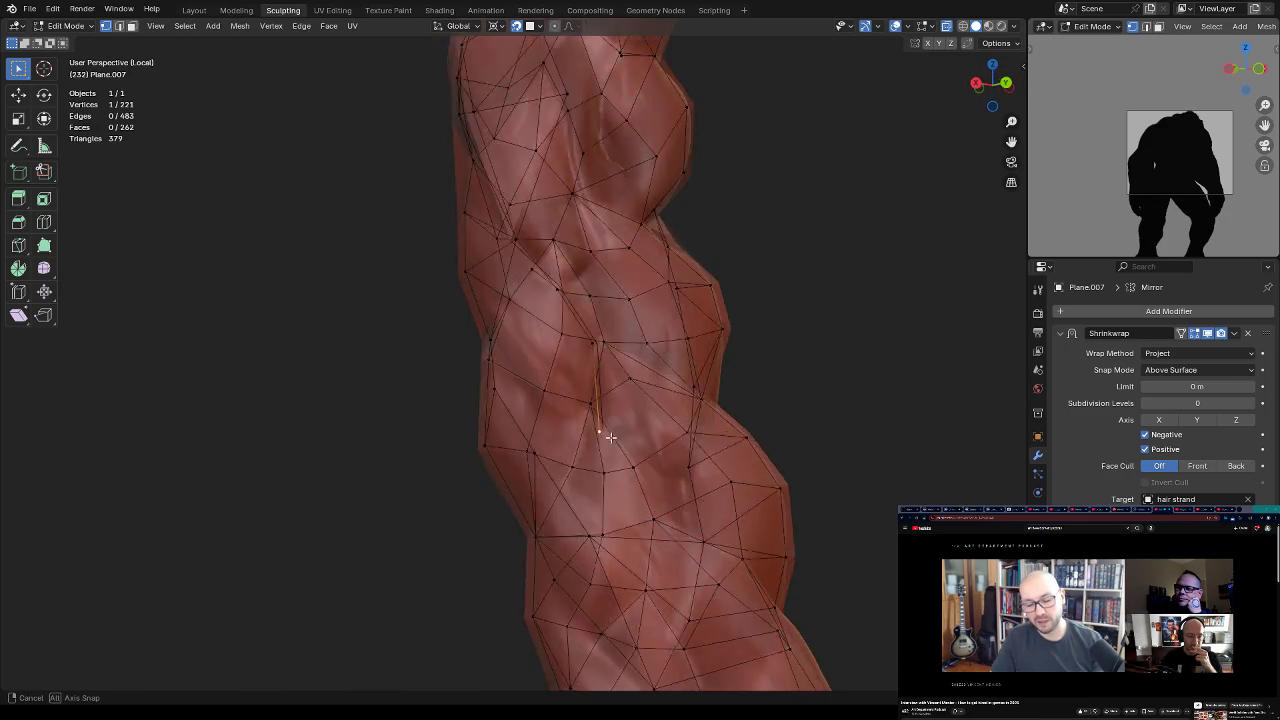
shift+click(635, 553)
key(f)
middle_drag(635, 553, 645, 484)
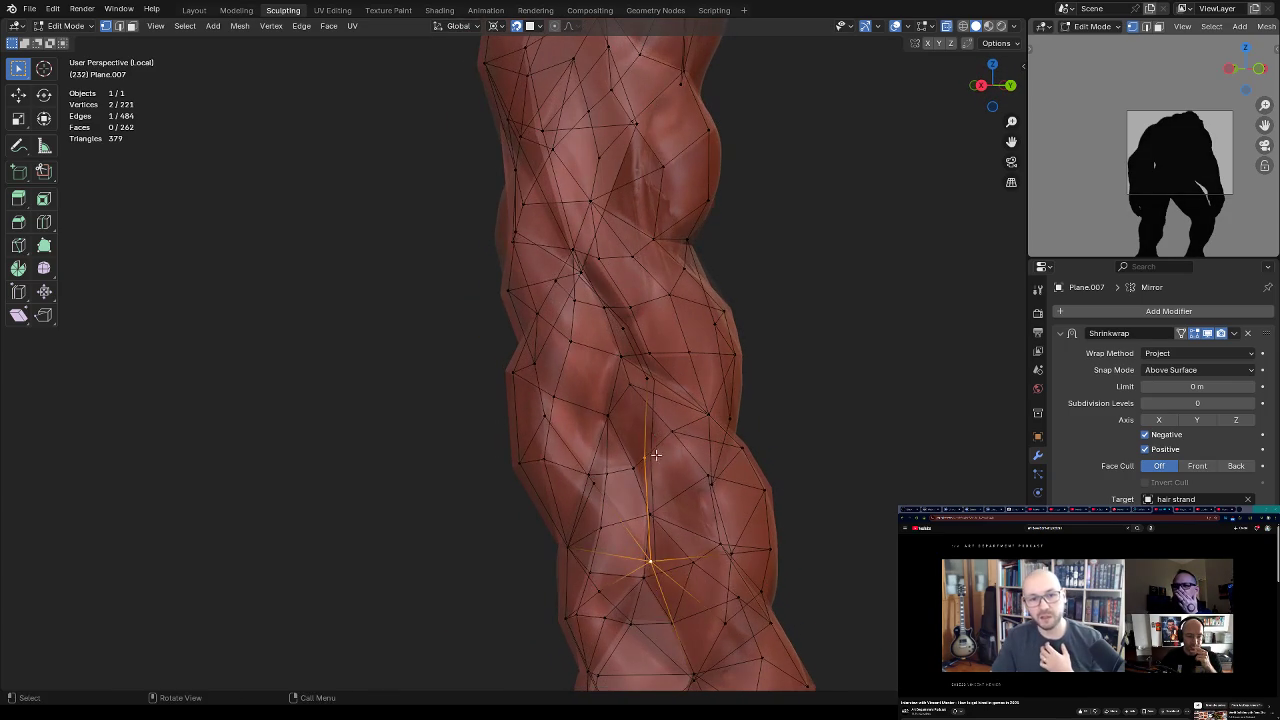
key(f)
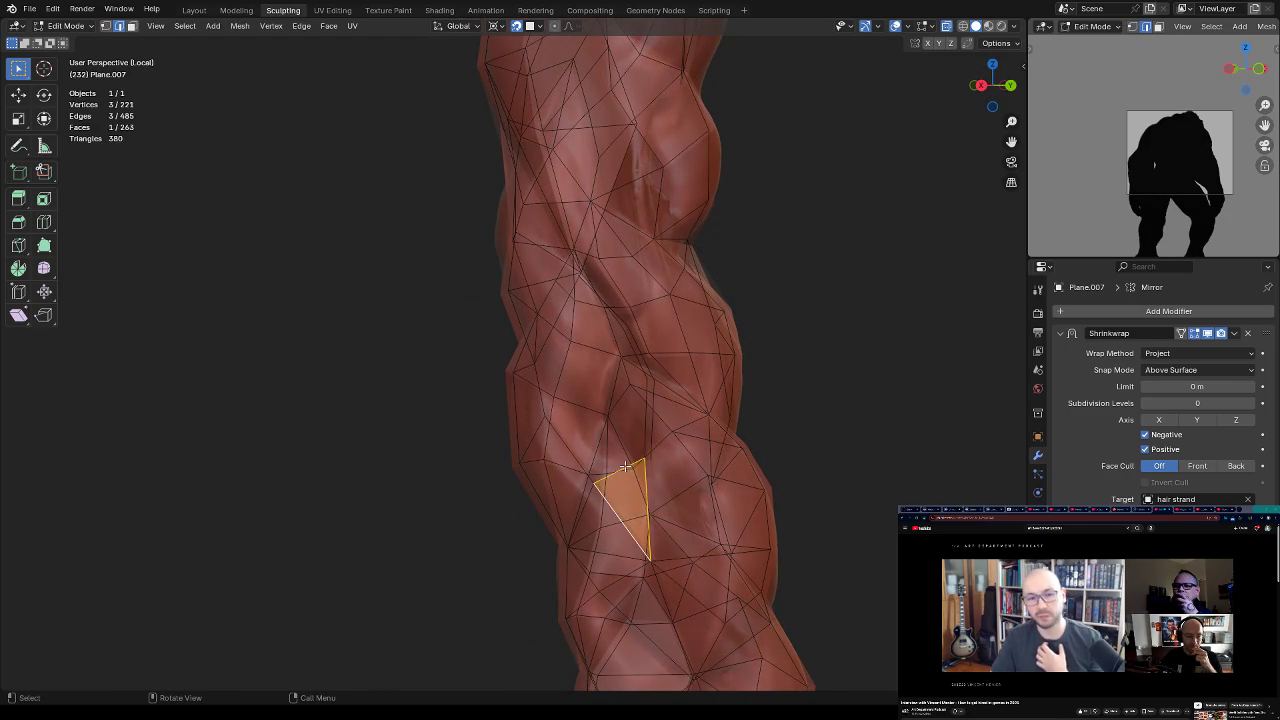
mouse_move(631, 462)
middle_down()
mouse_move(669, 345)
mouse_move(643, 297)
mouse_move(623, 300)
mouse_move(612, 373)
mouse_move(692, 440)
mouse_move(659, 301)
mouse_move(595, 408)
mouse_move(620, 368)
middle_up()
key(f)
key(f)
key(f)
Step: Extrude another vertex onto the braid and fill a triangle from three vertices
key(Tab)
key(Tab)
click(580, 416)
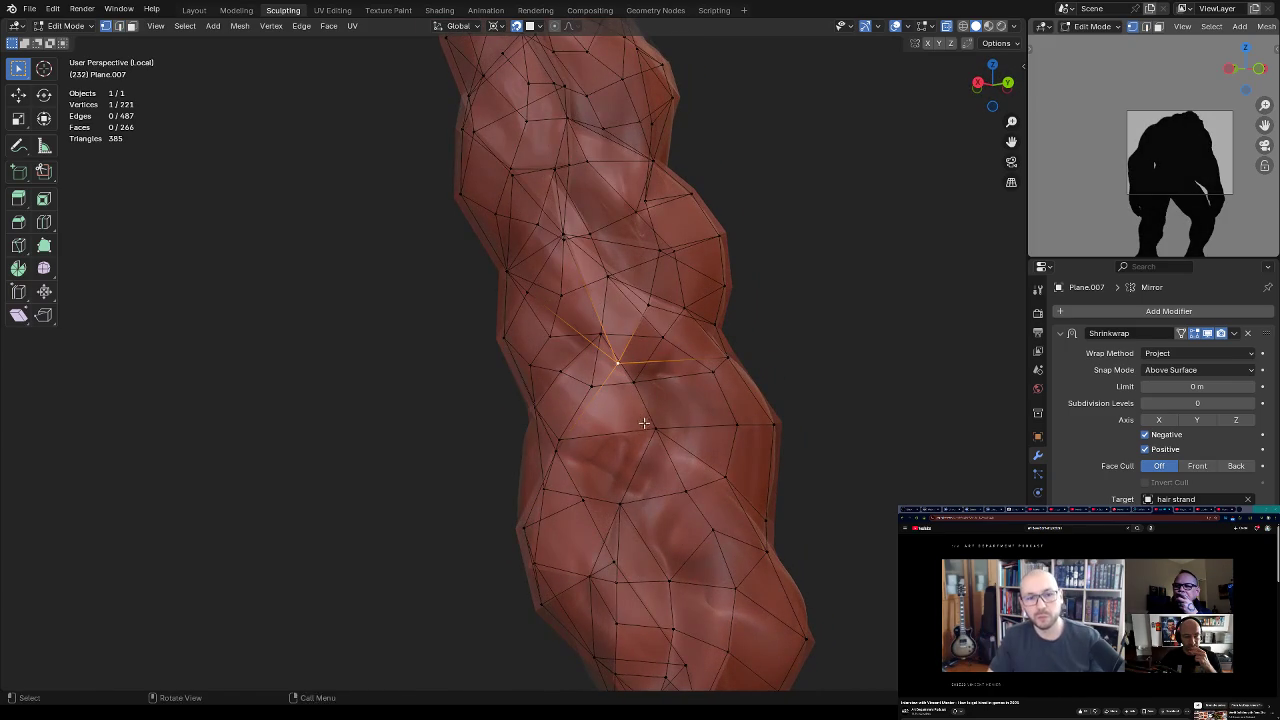
middle_drag(643, 340, 640, 336)
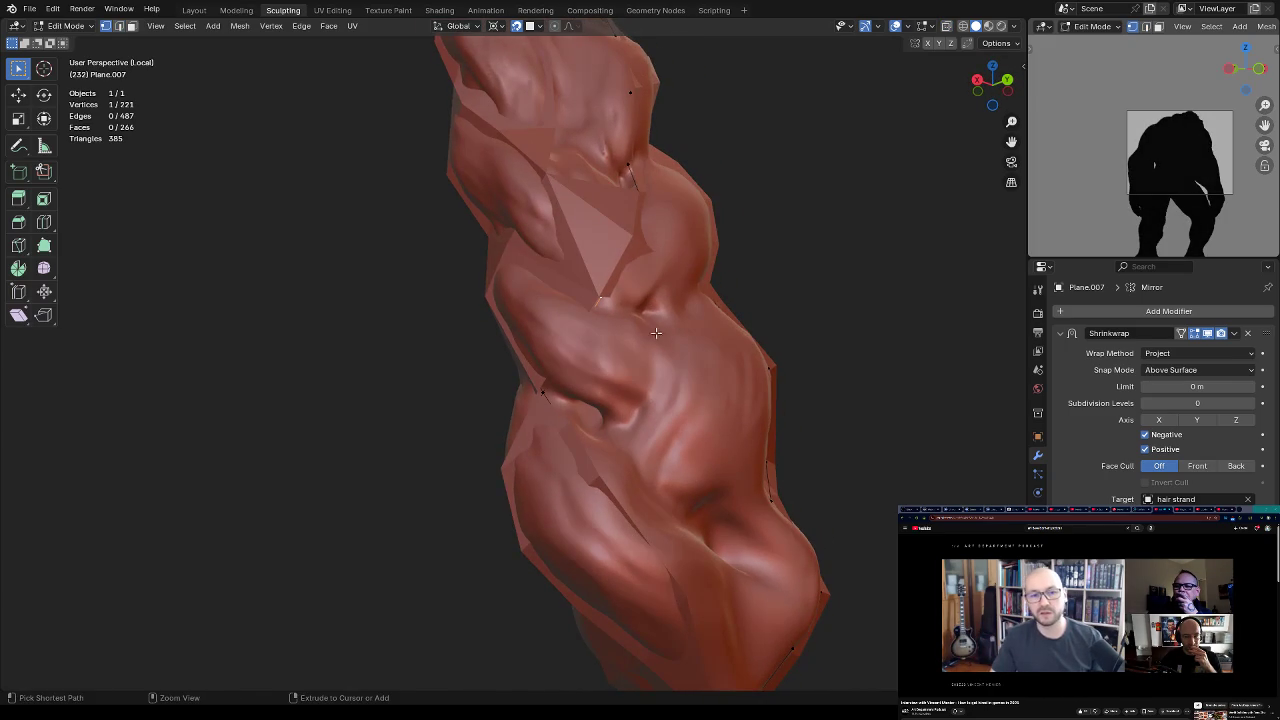
key(shift+alt+z)
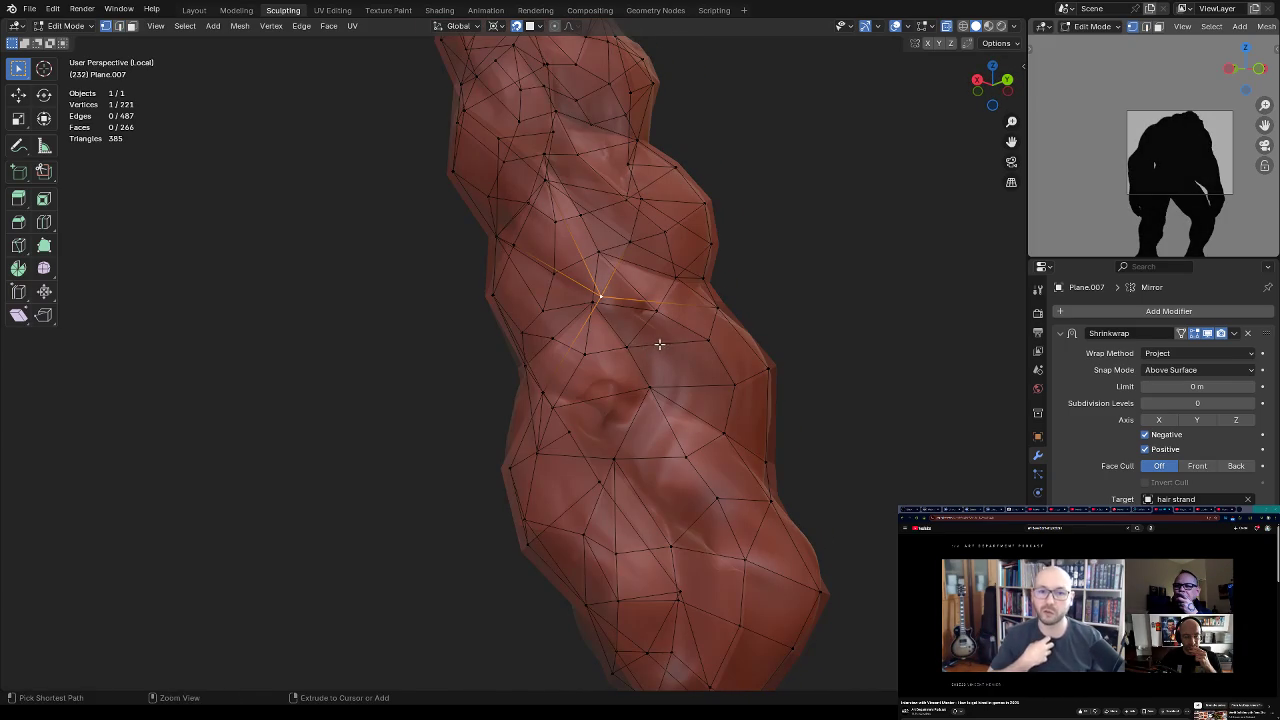
ctrl+right_click(645, 360)
middle_drag(652, 358, 670, 360)
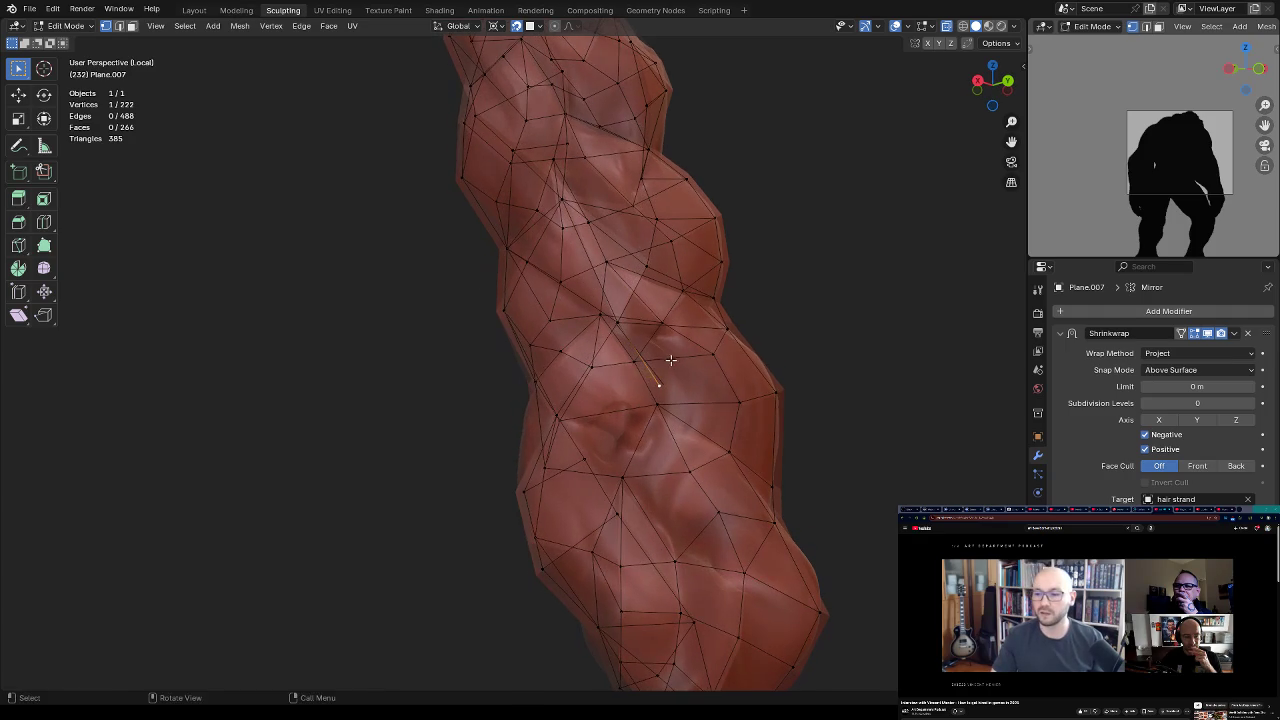
shift+click(618, 322)
key(f)
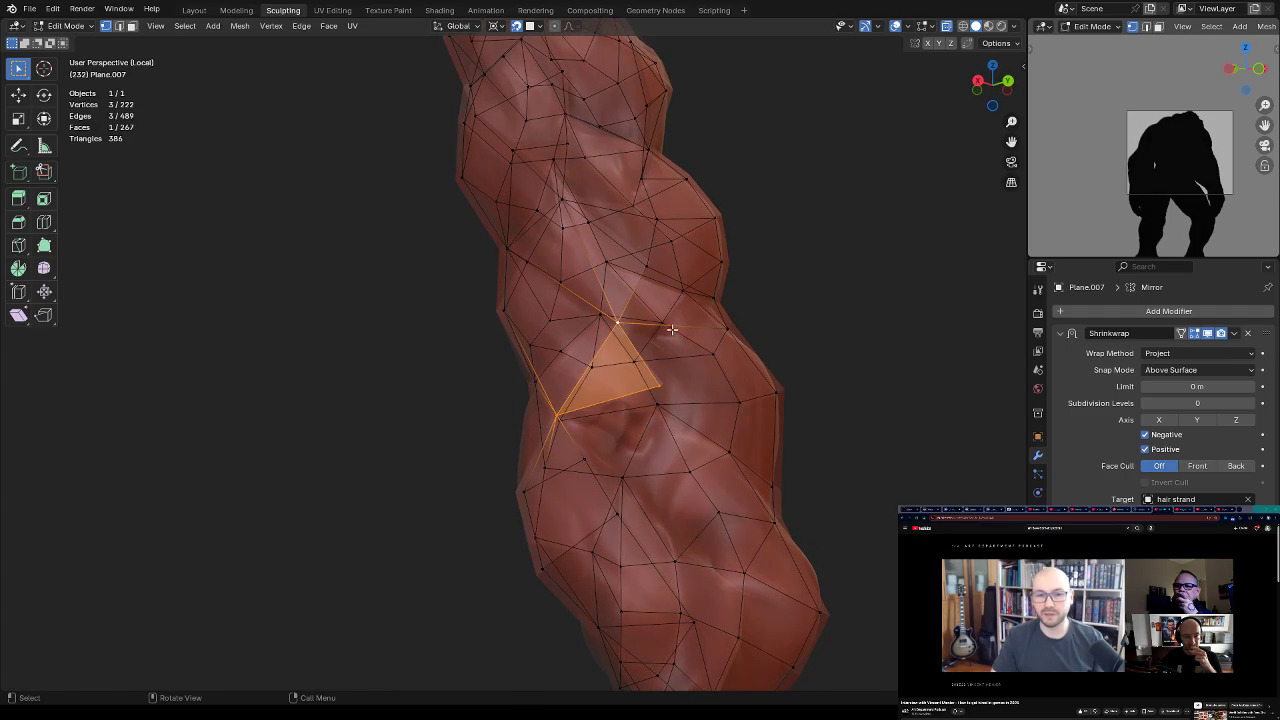
Step: Check the sculpt with the cage hidden, then fill a new gap triangle
click(655, 383)
key(shift+alt+z)
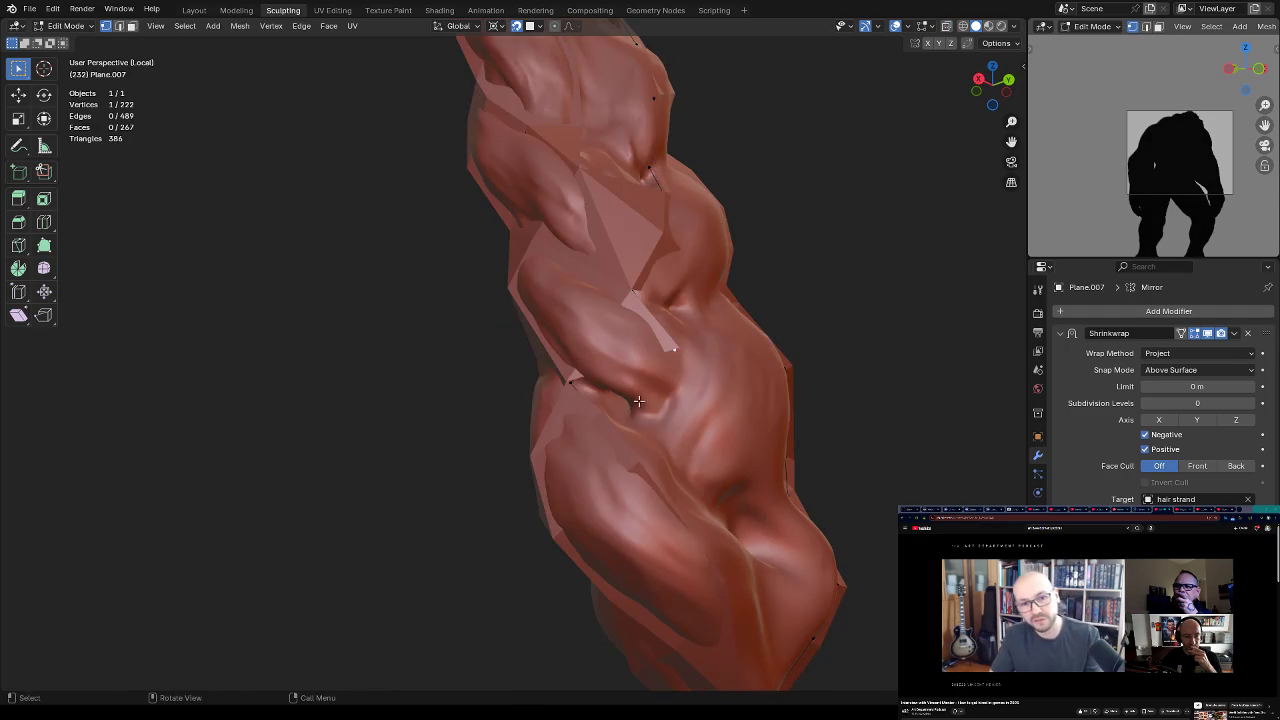
key(shift+alt+z)
shift+click(570, 381)
key(f)
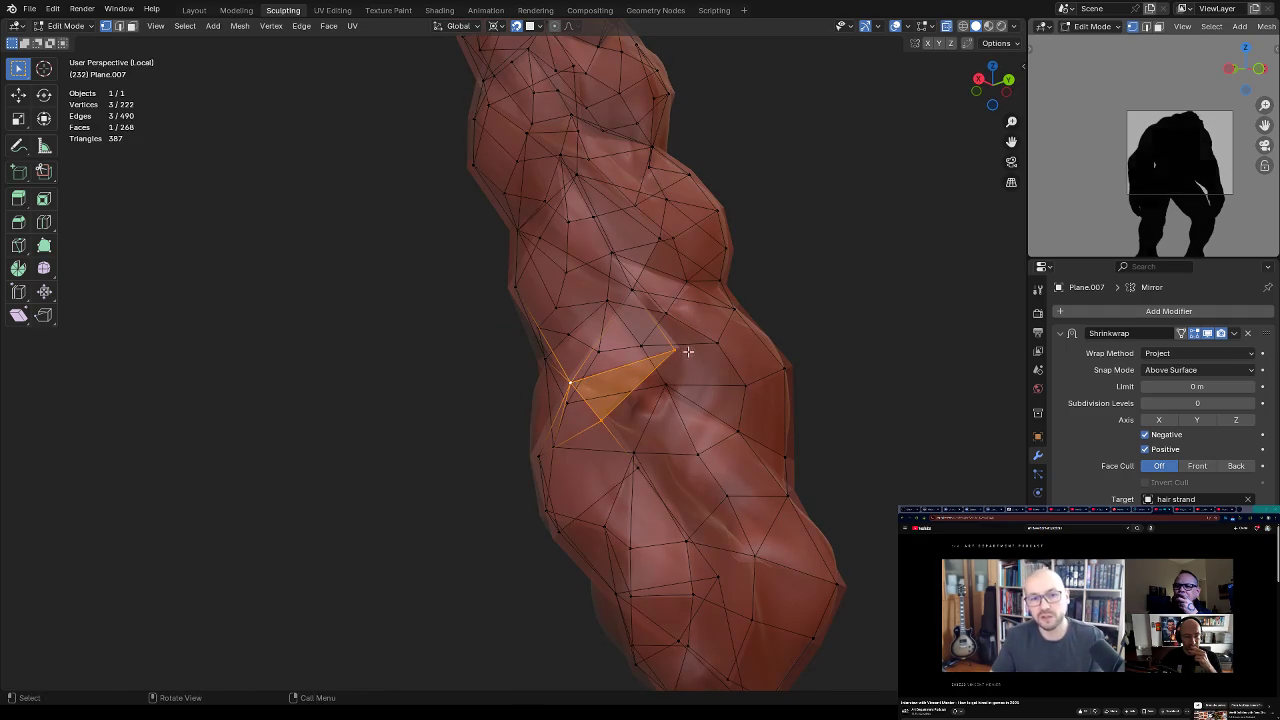
Step: Select vertices bordering the next gap and fill it with a triangle
click(647, 428)
key(shift+alt+z)
Step: Orbit along the strand, toggling the wireframe cage to inspect the filled surface
key(shift+alt+z)
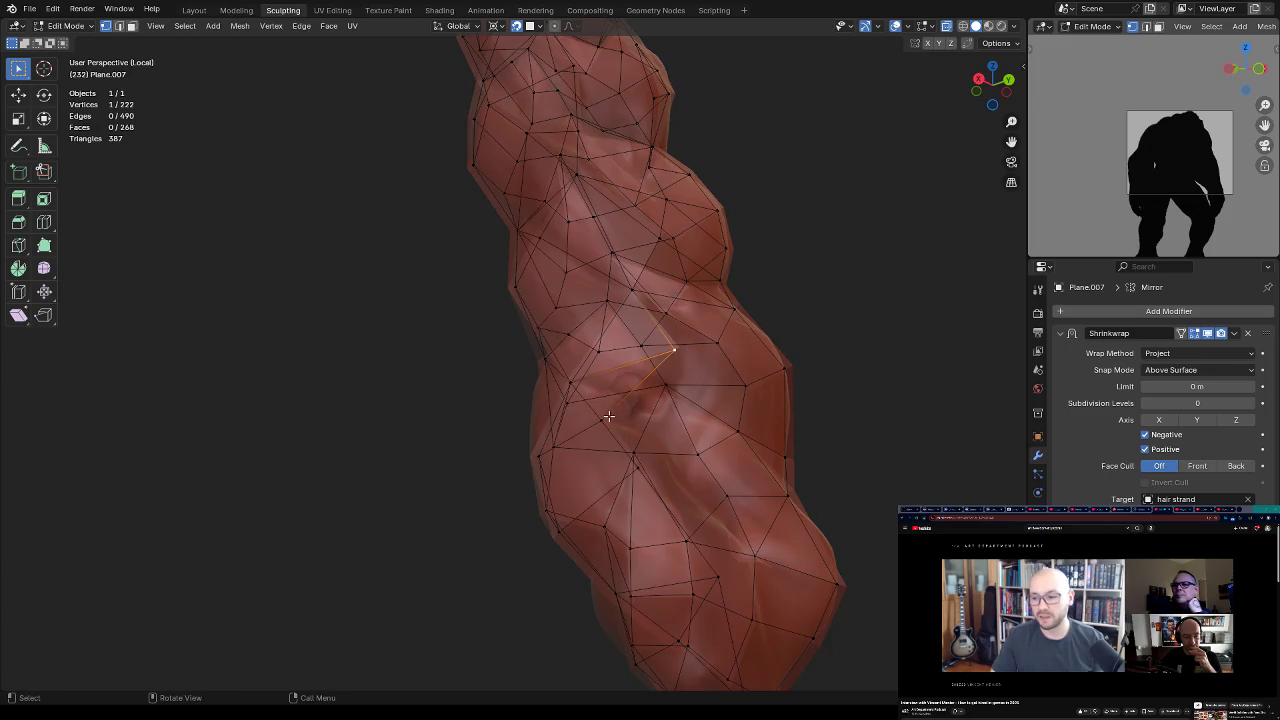
click(645, 450)
shift+click(663, 383)
key(f)
click(636, 463)
middle_drag(681, 432, 651, 398)
key(shift+alt+z)
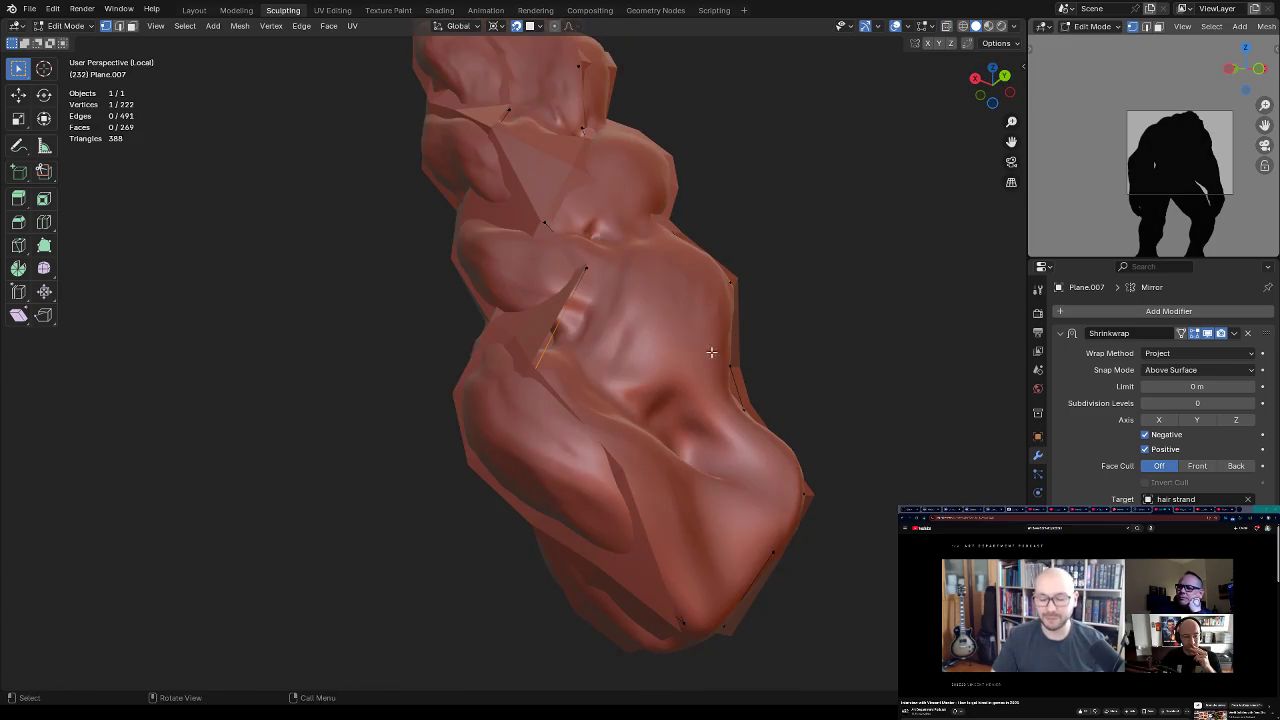
mouse_move(711, 352)
middle_down()
mouse_move(583, 411)
mouse_move(677, 340)
middle_up()
key(shift+alt+z)
mouse_move(615, 391)
middle_down()
mouse_move(640, 400)
mouse_move(644, 441)
mouse_move(686, 357)
mouse_move(729, 323)
mouse_move(683, 397)
middle_up()
key(shift+alt+z)
key(shift+alt+z)
key(shift+alt+z)
key(shift+alt+z)
key(2)
key(shift+alt+z)
key(shift+alt+z)
key(shift+alt+z)
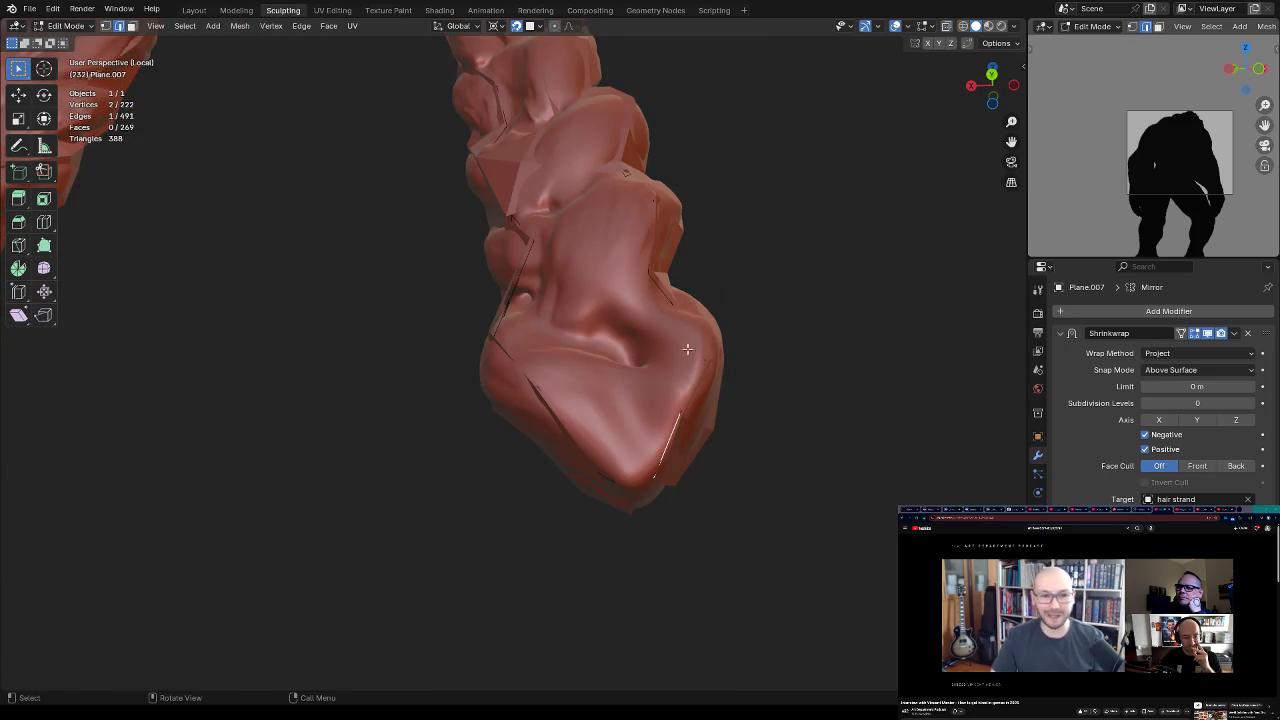
Step: Move a vertex near the strand's tip onto the braid surface
click(650, 478)
key(shift+alt+z)
mouse_move(650, 478)
middle_down()
mouse_move(637, 450)
mouse_move(703, 306)
mouse_move(509, 343)
mouse_move(565, 426)
mouse_move(609, 363)
mouse_move(548, 429)
mouse_move(837, 380)
mouse_move(766, 337)
mouse_move(695, 528)
mouse_move(740, 277)
mouse_move(723, 311)
mouse_move(652, 188)
mouse_move(694, 217)
mouse_move(716, 167)
mouse_move(640, 346)
mouse_move(645, 259)
middle_up()
key(shift+alt+z)
key(shift+alt+z)
key(g)
click(700, 210)
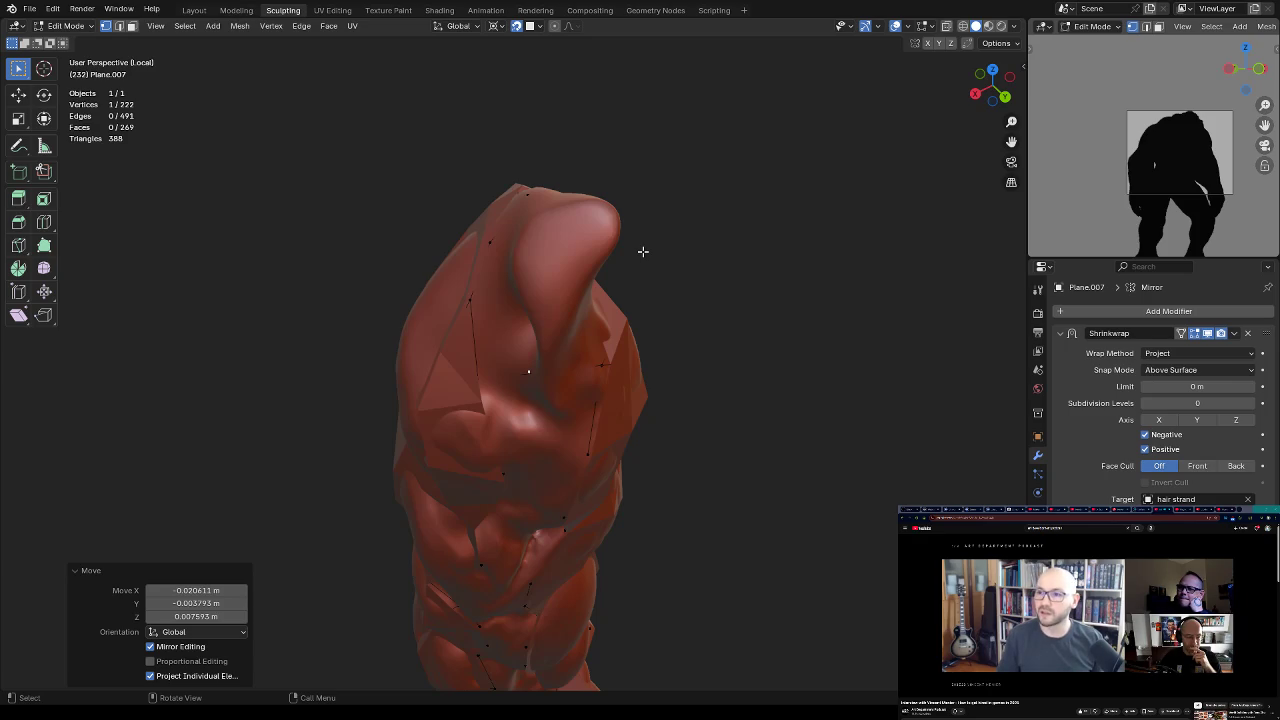
Step: Reposition another tip vertex, then join two vertices with a new edge
middle_drag(643, 251, 598, 258)
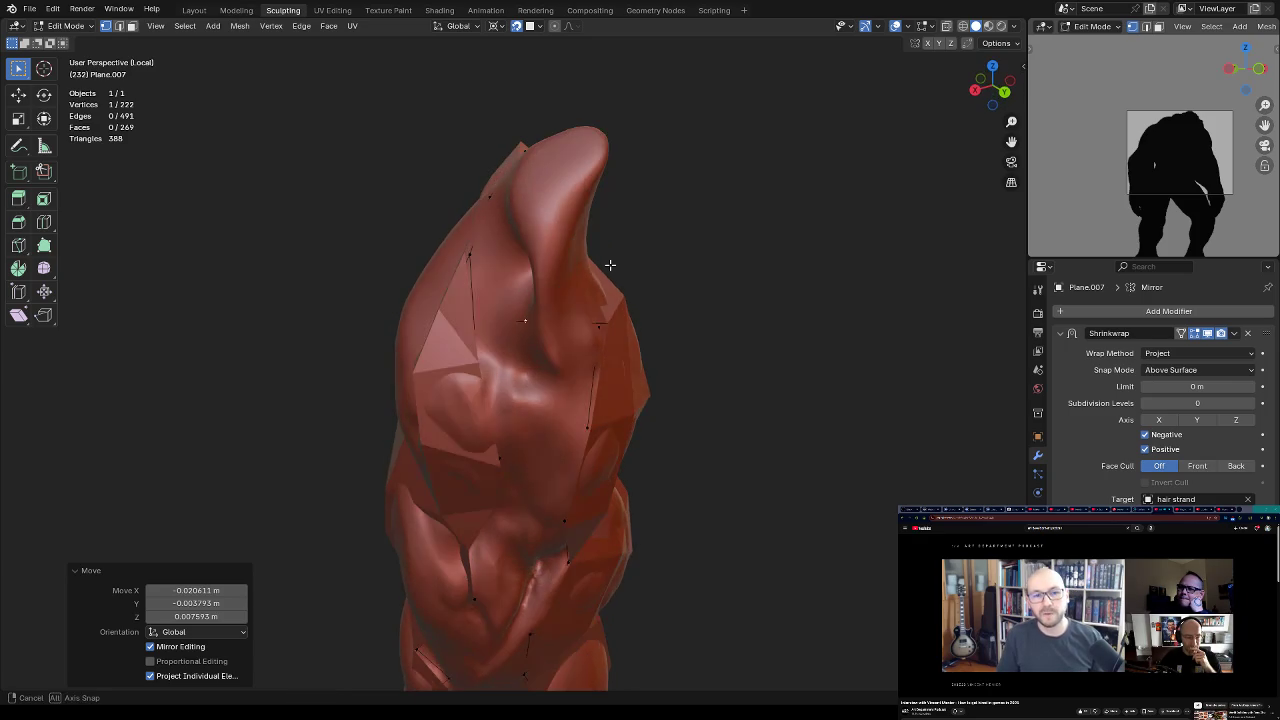
key(g)
click(608, 259)
mouse_move(611, 260)
middle_down()
mouse_move(652, 245)
mouse_move(559, 268)
mouse_move(577, 270)
mouse_move(584, 237)
mouse_move(578, 281)
mouse_move(559, 273)
middle_up()
shift+click(527, 231)
key(f)
click(572, 257)
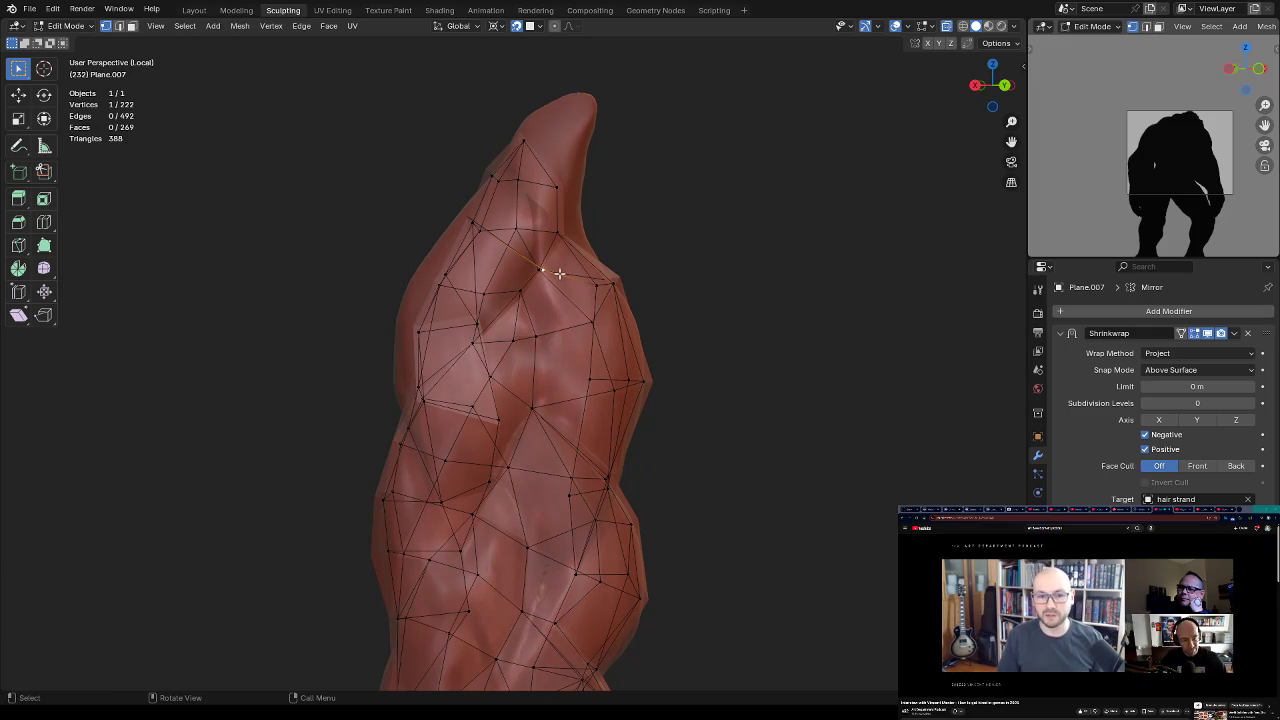
Step: Extrude two new vertices toward the strand's tip, connecting one with an edge
ctrl+right_click(540, 195)
mouse_move(540, 195)
middle_down()
mouse_move(623, 217)
mouse_move(582, 195)
mouse_move(609, 251)
mouse_move(560, 225)
middle_up()
key(f)
key(f)
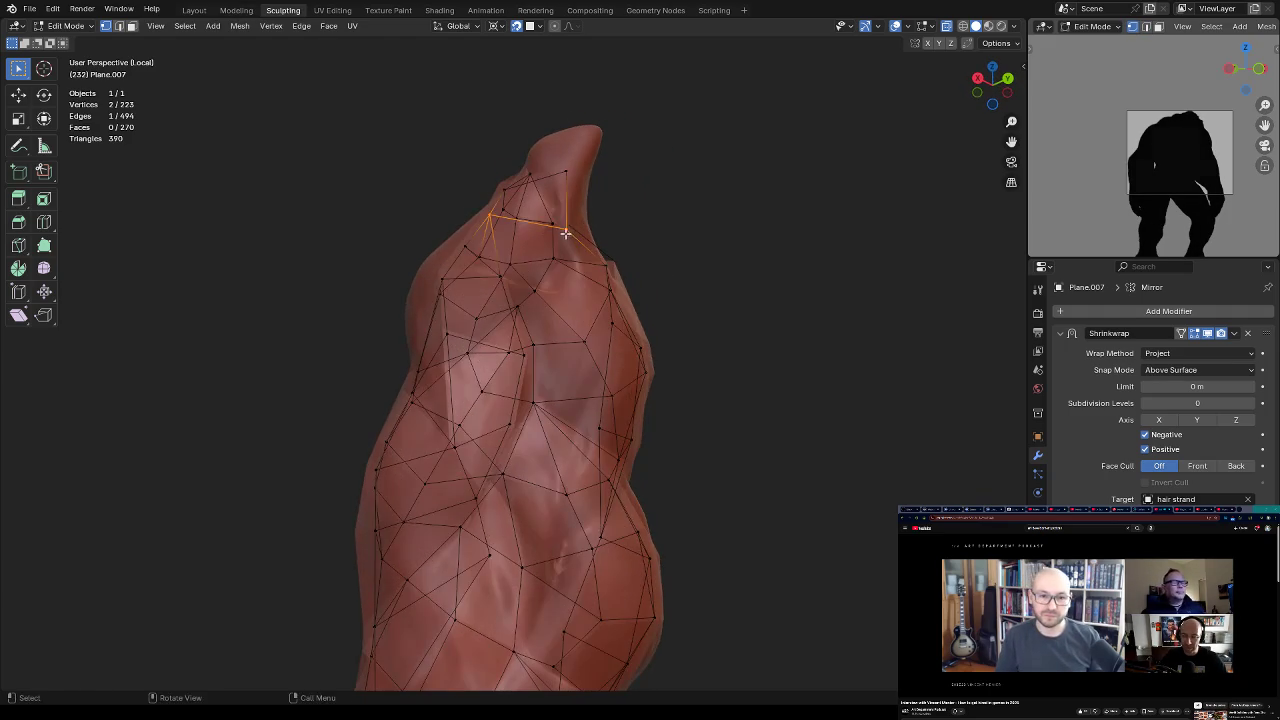
click(548, 220)
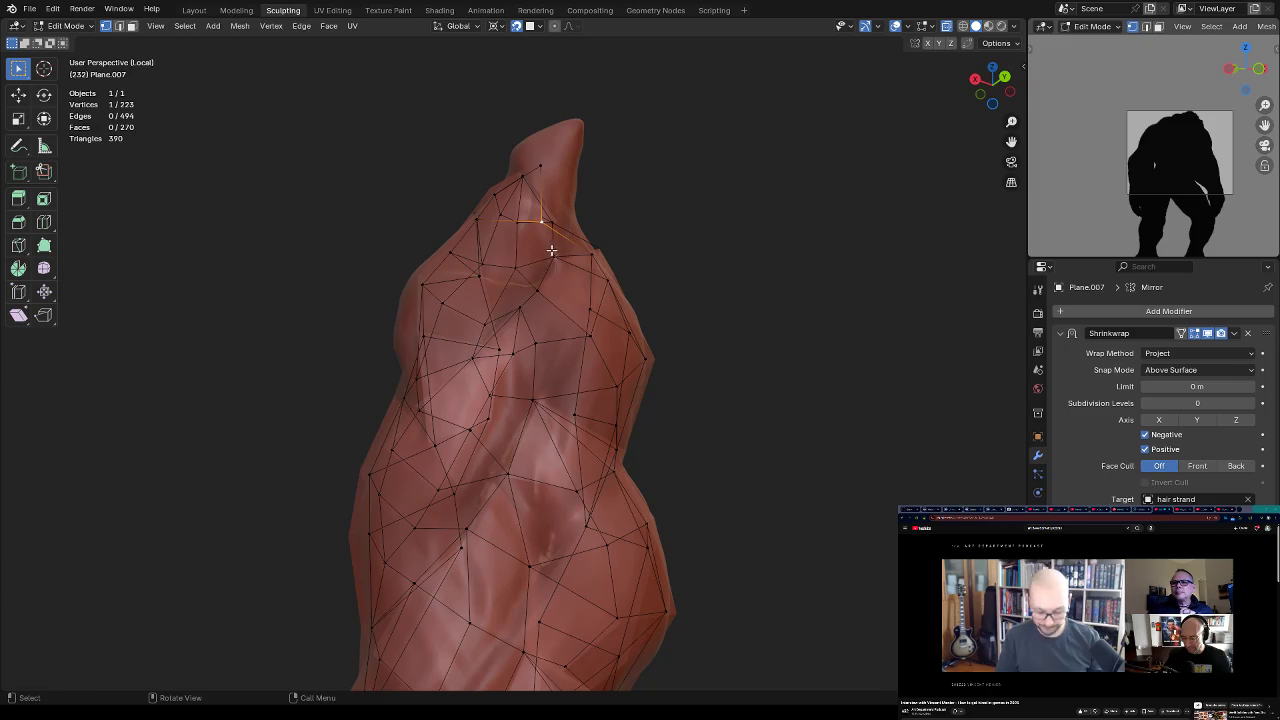
ctrl+right_click(544, 270)
mouse_move(560, 240)
middle_down()
mouse_move(571, 240)
mouse_move(534, 234)
middle_up()
Step: Fill faces between the border edges at the tip's hole
alt+click(545, 231)
shift+click(552, 250)
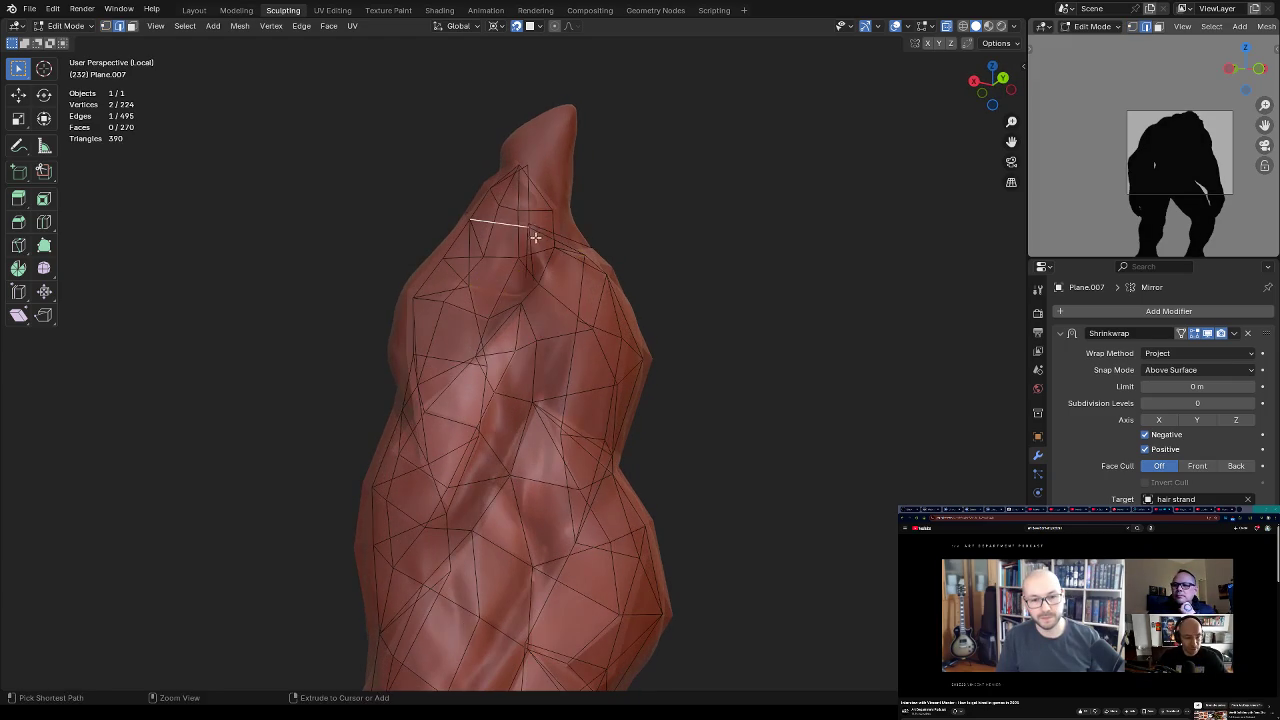
key(f)
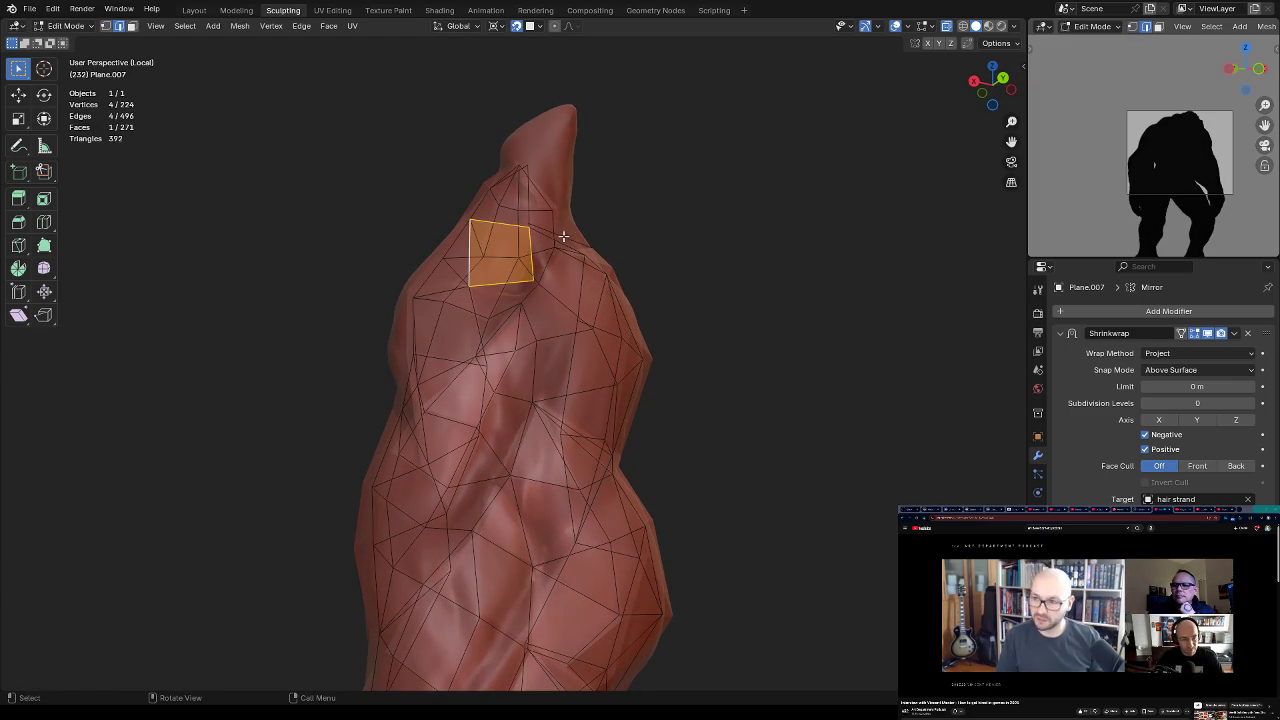
alt+click(552, 237)
middle_drag(552, 237, 538, 222)
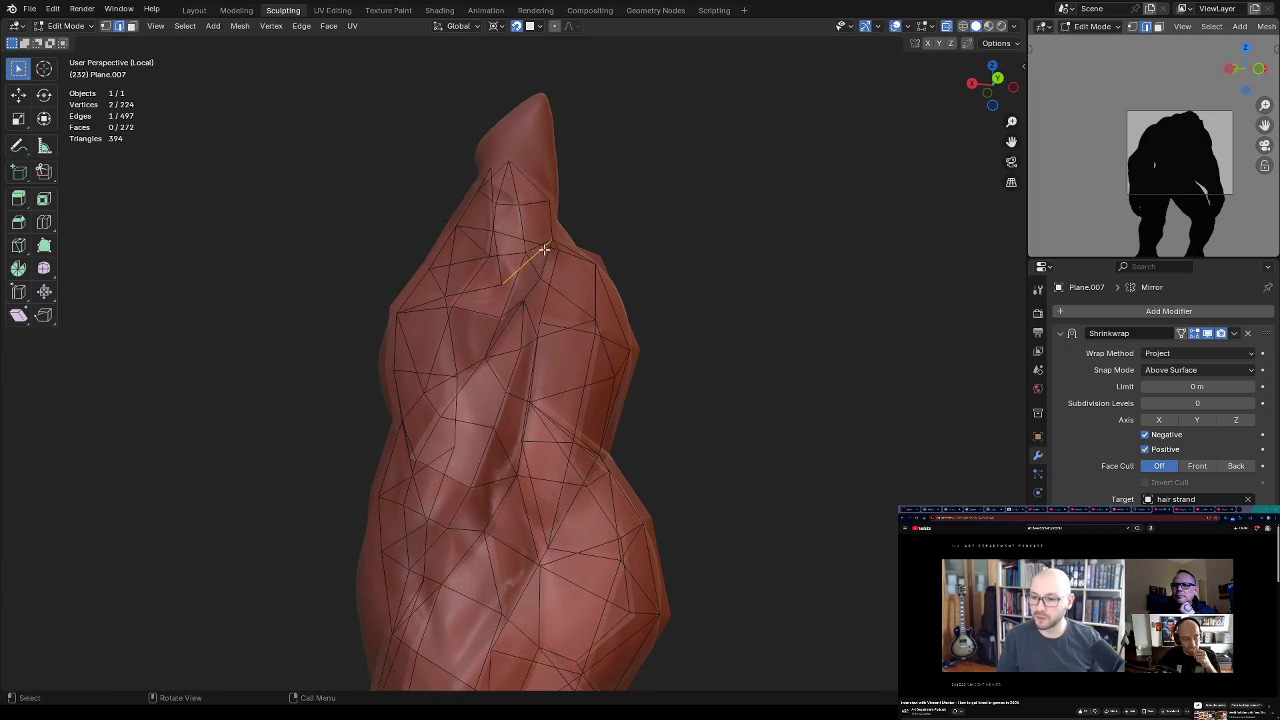
key(f)
key(1)
Step: Move a tip vertex into place and fill a face between two vertices
click(506, 288)
middle_drag(506, 288, 534, 258)
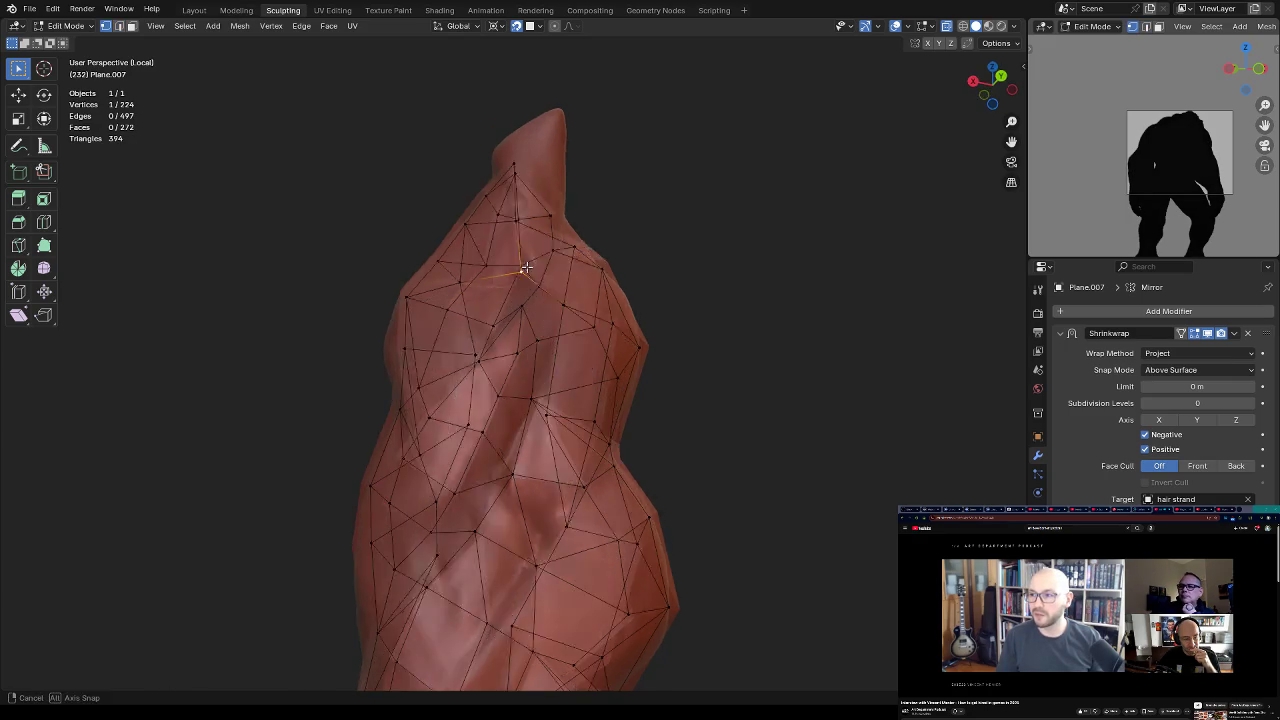
key(g)
click(553, 278)
middle_drag(553, 278, 603, 284)
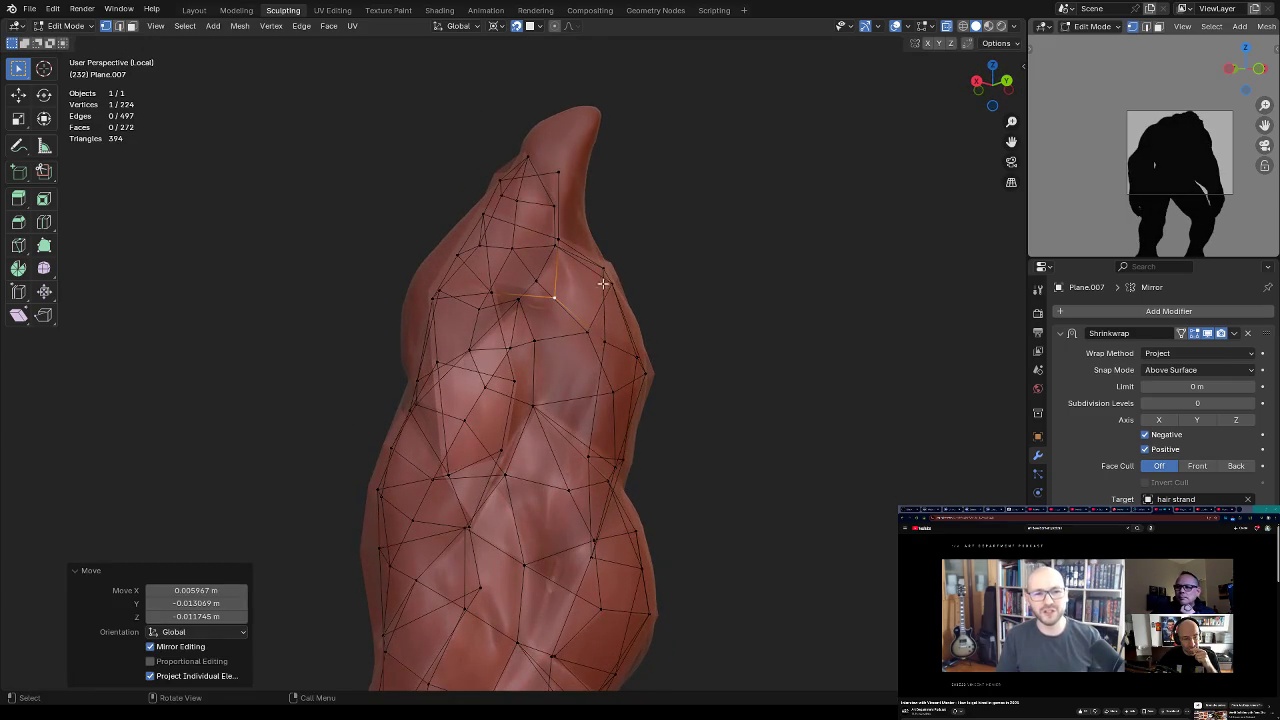
shift+click(494, 295)
key(f)
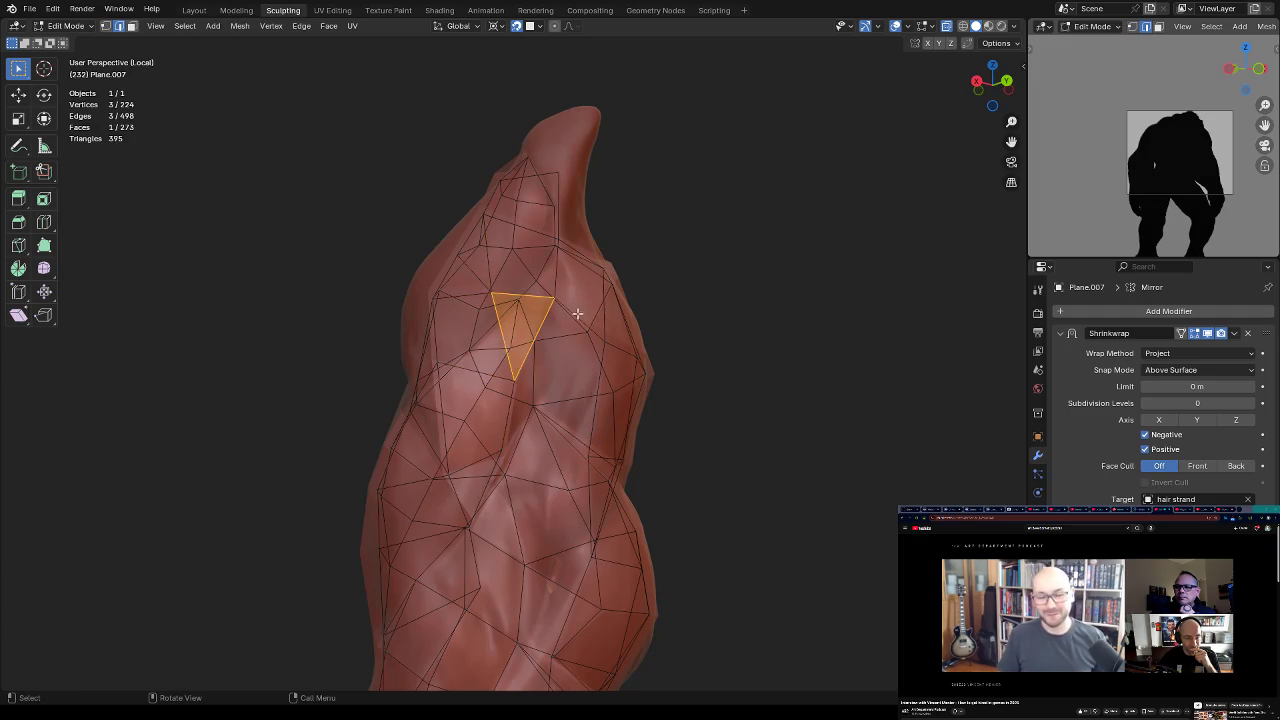
Step: Fill the next two gaps along the strand with faces
middle_drag(600, 300, 605, 263)
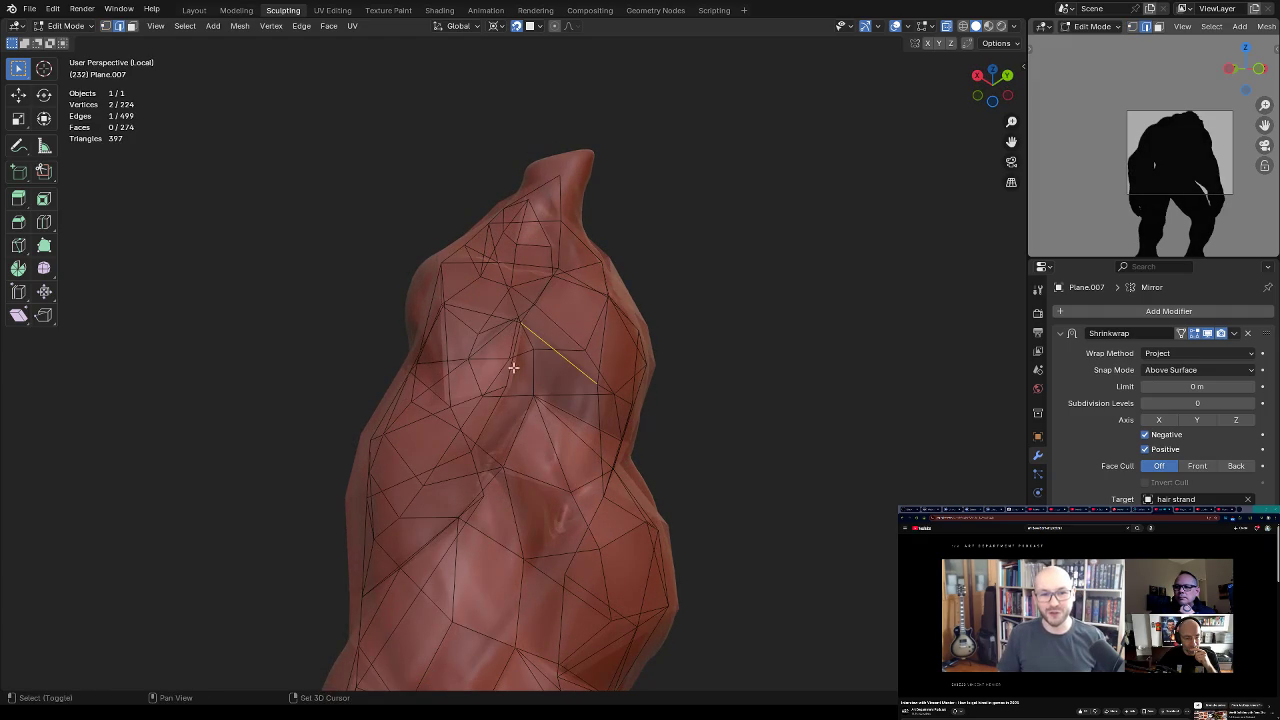
key(f)
mouse_move(541, 358)
middle_down()
mouse_move(575, 363)
mouse_move(626, 333)
mouse_move(538, 481)
mouse_move(608, 377)
mouse_move(565, 411)
mouse_move(634, 286)
mouse_move(643, 337)
mouse_move(661, 344)
mouse_move(609, 424)
middle_up()
key(f)
Step: Select border edges and vertices and fill more triangles near the tip
key(f)
shift+click(565, 411)
click(573, 400)
shift+click(614, 320)
key(f)
scroll(612, 318, up, 2)
click(600, 300)
key(f)
key(f)
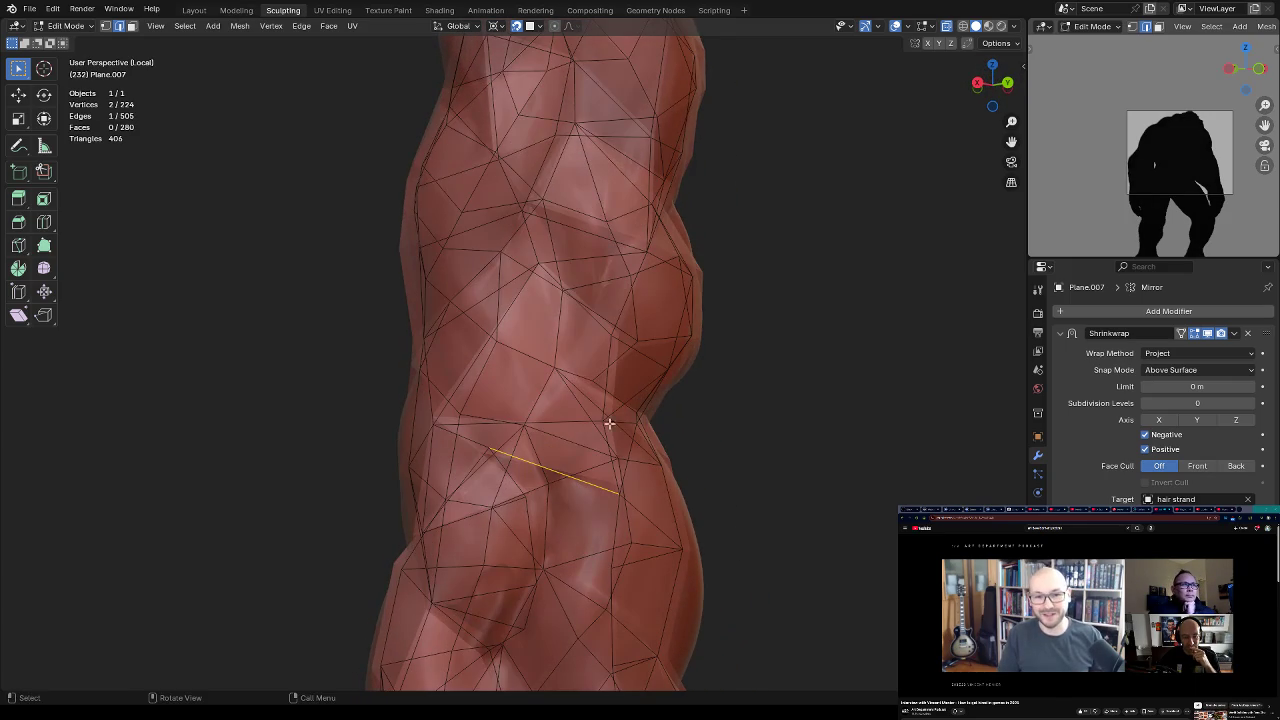
Step: Fill a triangle and a quad face in the next gap down the strand
mouse_move(517, 483)
middle_down()
mouse_move(612, 410)
mouse_move(617, 428)
mouse_move(612, 366)
mouse_move(600, 400)
mouse_move(618, 416)
mouse_move(620, 401)
mouse_move(565, 428)
middle_up()
key(f)
key(f)
shift+click(575, 386)
key(f)
click(618, 416)
shift+click(547, 433)
Step: Select edges bordering the following gaps and fill three more faces
key(f)
click(590, 470)
mouse_move(590, 470)
middle_down()
mouse_move(599, 476)
mouse_move(600, 440)
mouse_move(589, 449)
middle_up()
key(f)
shift+click(545, 418)
key(f)
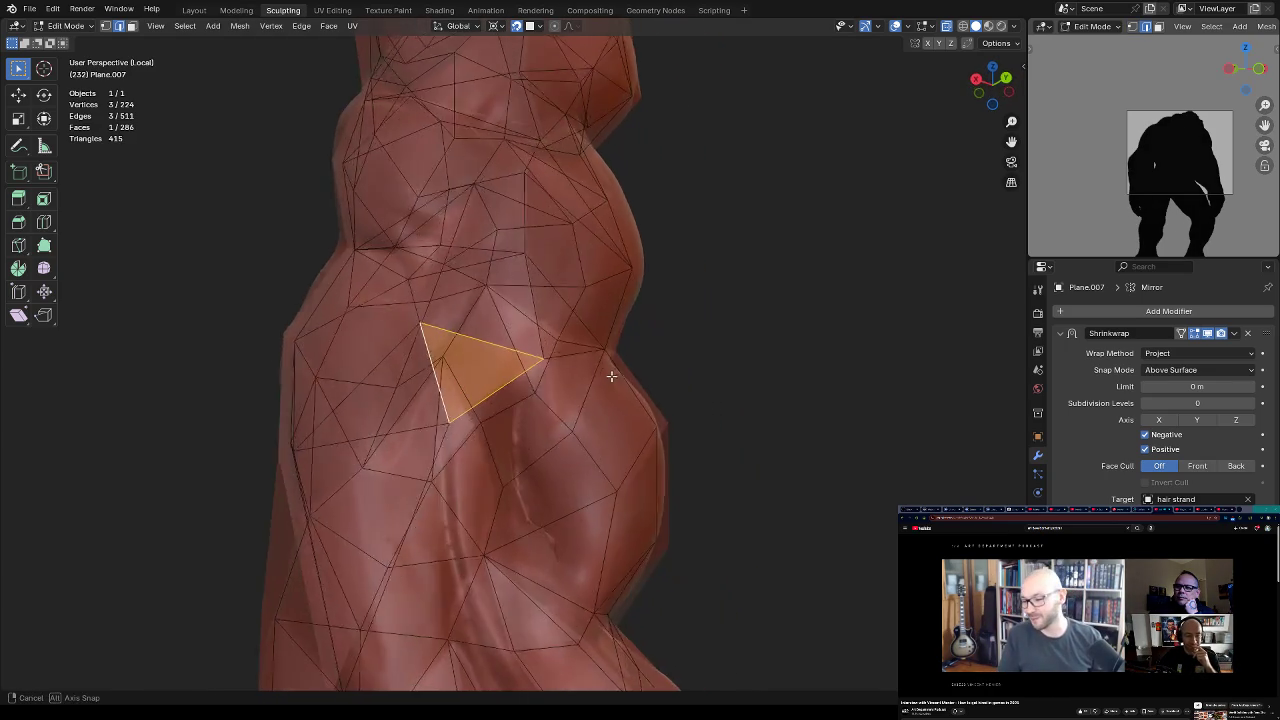
click(589, 449)
shift+click(500, 407)
key(f)
Step: Orbit around the strand to a closer view and select a vertex
shift+middle_drag(564, 456, 585, 359)
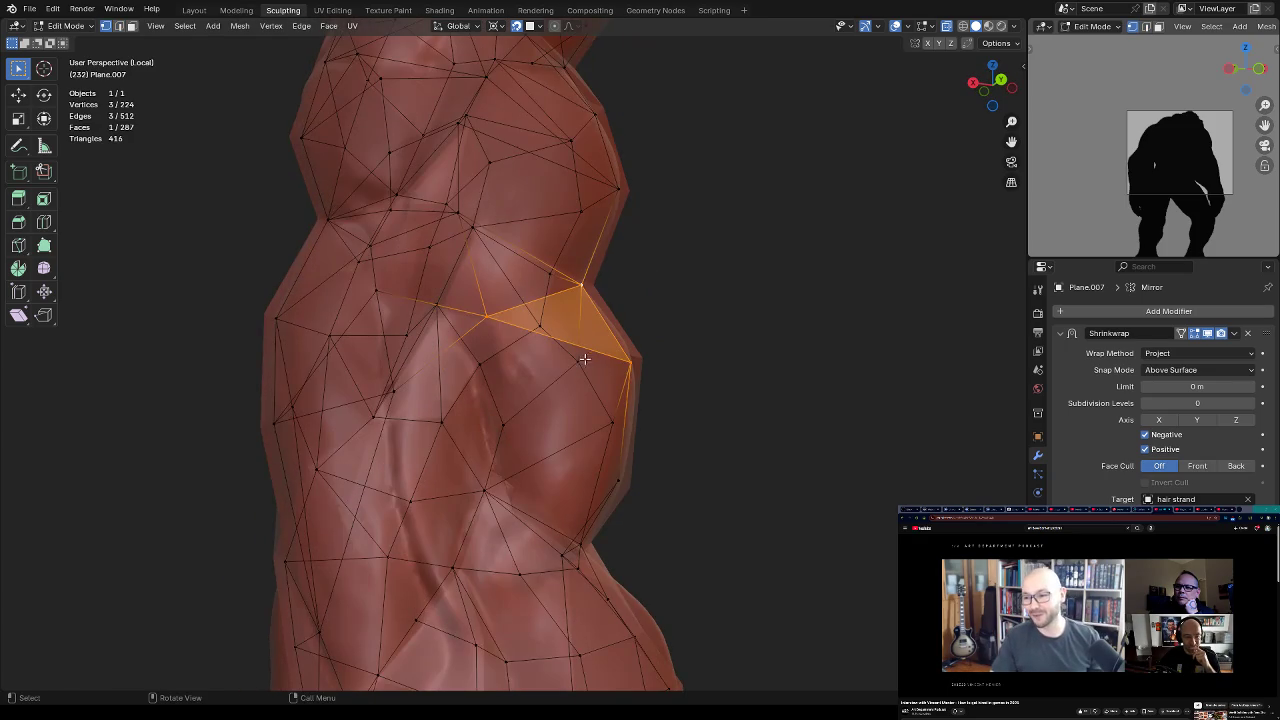
click(490, 318)
mouse_move(492, 321)
middle_down()
mouse_move(614, 282)
mouse_move(540, 255)
mouse_move(586, 302)
mouse_move(591, 363)
middle_up()
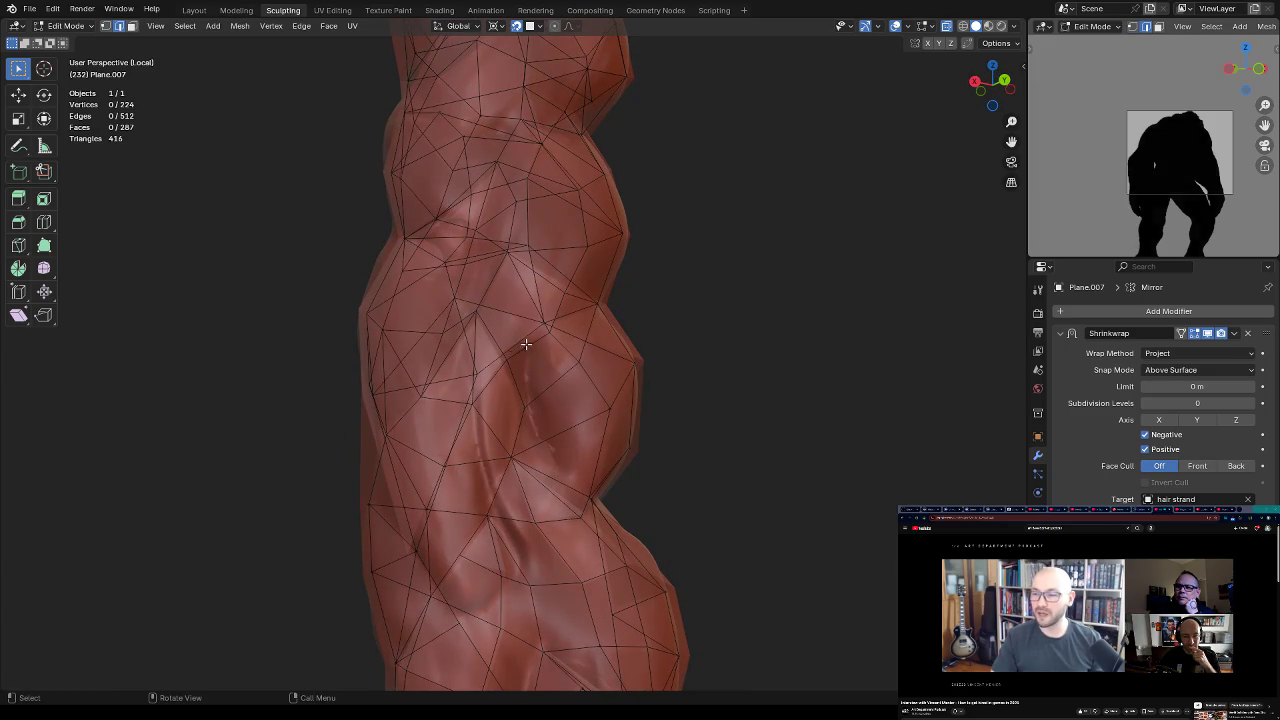
mouse_move(477, 383)
middle_down()
mouse_move(651, 286)
mouse_move(571, 334)
mouse_move(603, 283)
mouse_move(620, 380)
mouse_move(559, 346)
mouse_move(620, 434)
mouse_move(643, 297)
mouse_move(551, 317)
mouse_move(444, 499)
mouse_move(560, 371)
mouse_move(557, 420)
mouse_move(526, 429)
mouse_move(603, 337)
mouse_move(603, 411)
mouse_move(594, 346)
mouse_move(583, 366)
mouse_move(609, 418)
mouse_move(601, 408)
middle_up()
mouse_move(603, 353)
middle_down()
mouse_move(608, 446)
mouse_move(601, 278)
mouse_move(640, 240)
mouse_move(617, 263)
mouse_move(610, 381)
mouse_move(577, 343)
mouse_move(547, 254)
middle_up()
click(588, 245)
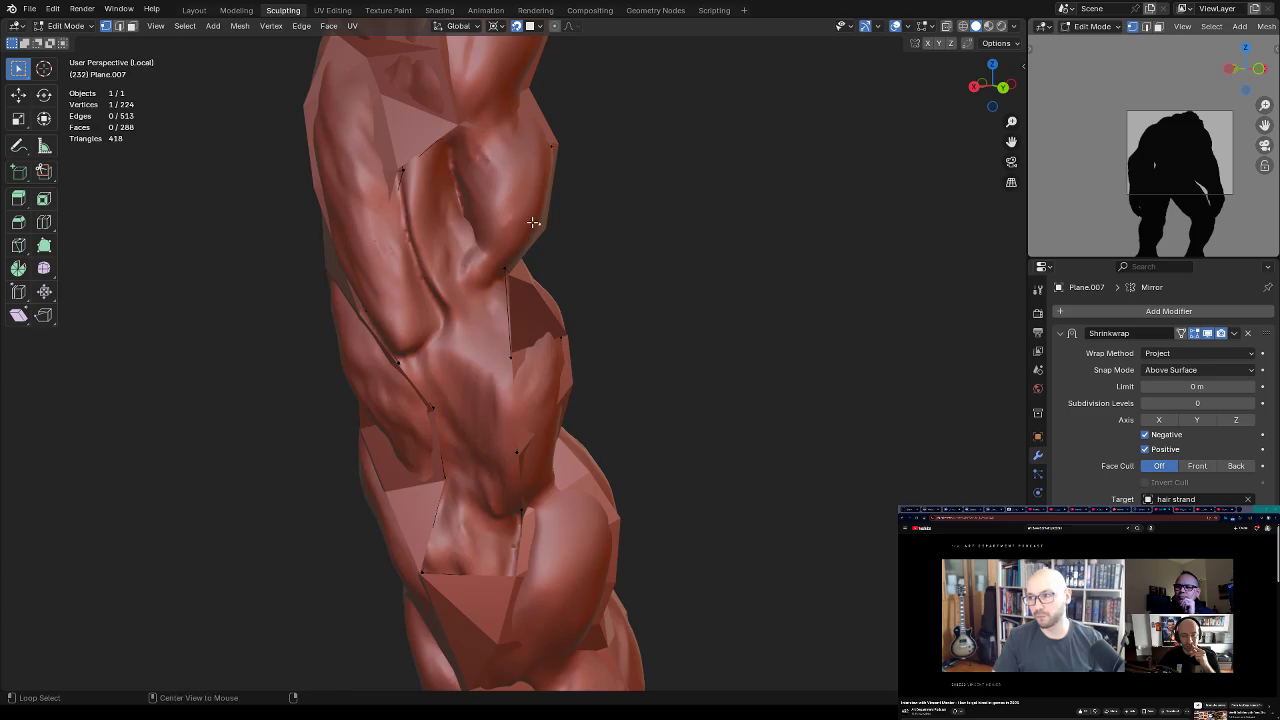
Step: In X-ray, extrude two new vertices at the strand's open gap and join them into faces
key(alt+z)
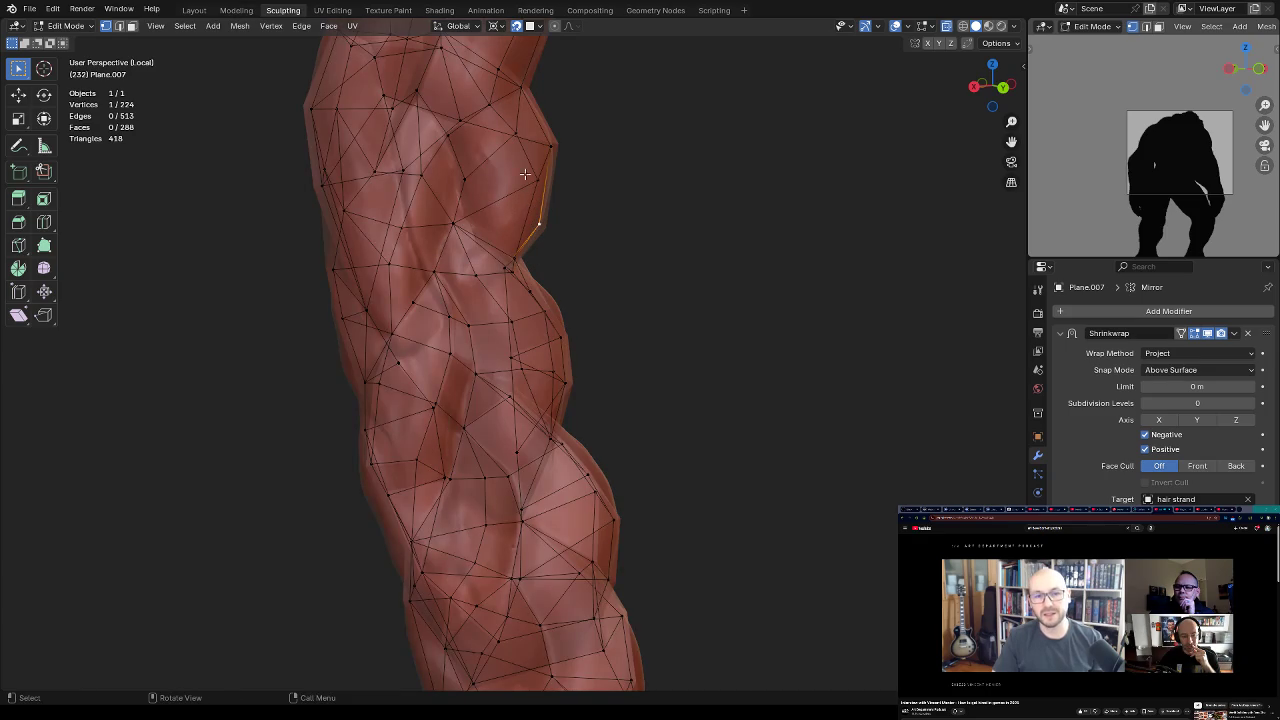
mouse_move(553, 148)
middle_down()
mouse_move(535, 141)
mouse_move(490, 166)
mouse_move(515, 161)
mouse_move(471, 217)
middle_up()
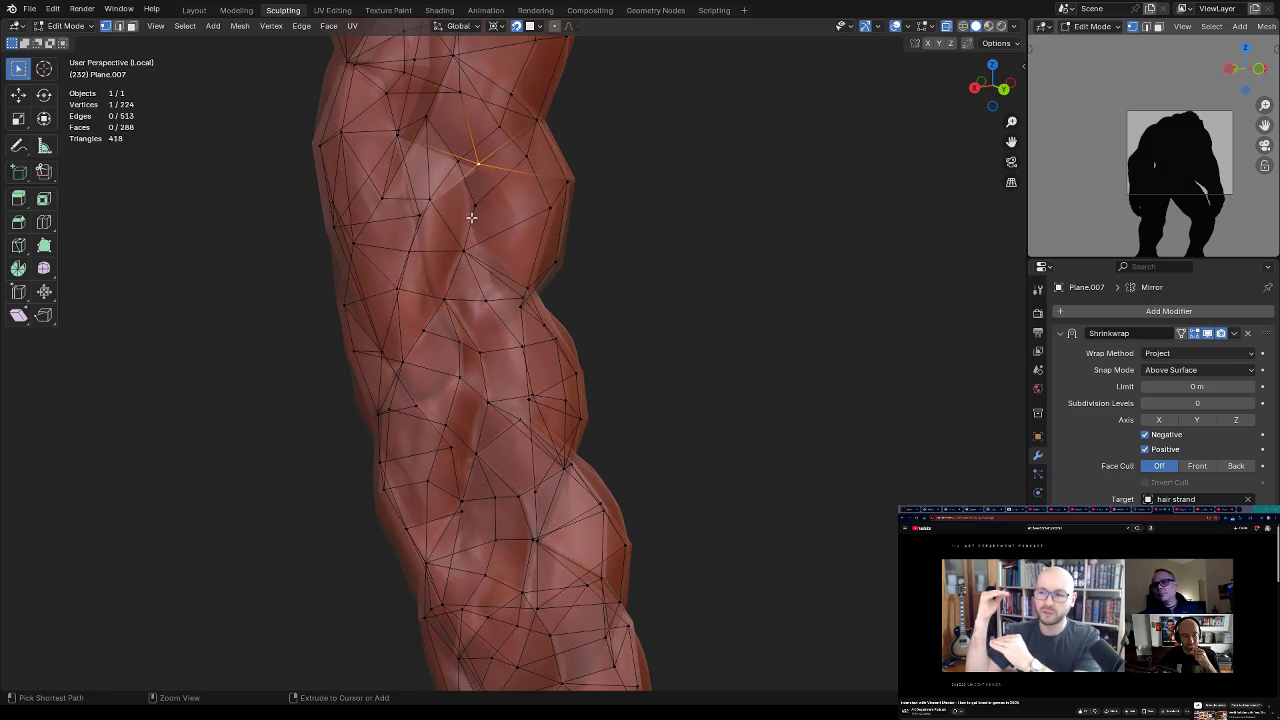
ctrl+right_click(471, 217)
ctrl+right_click(489, 272)
shift+click(529, 290)
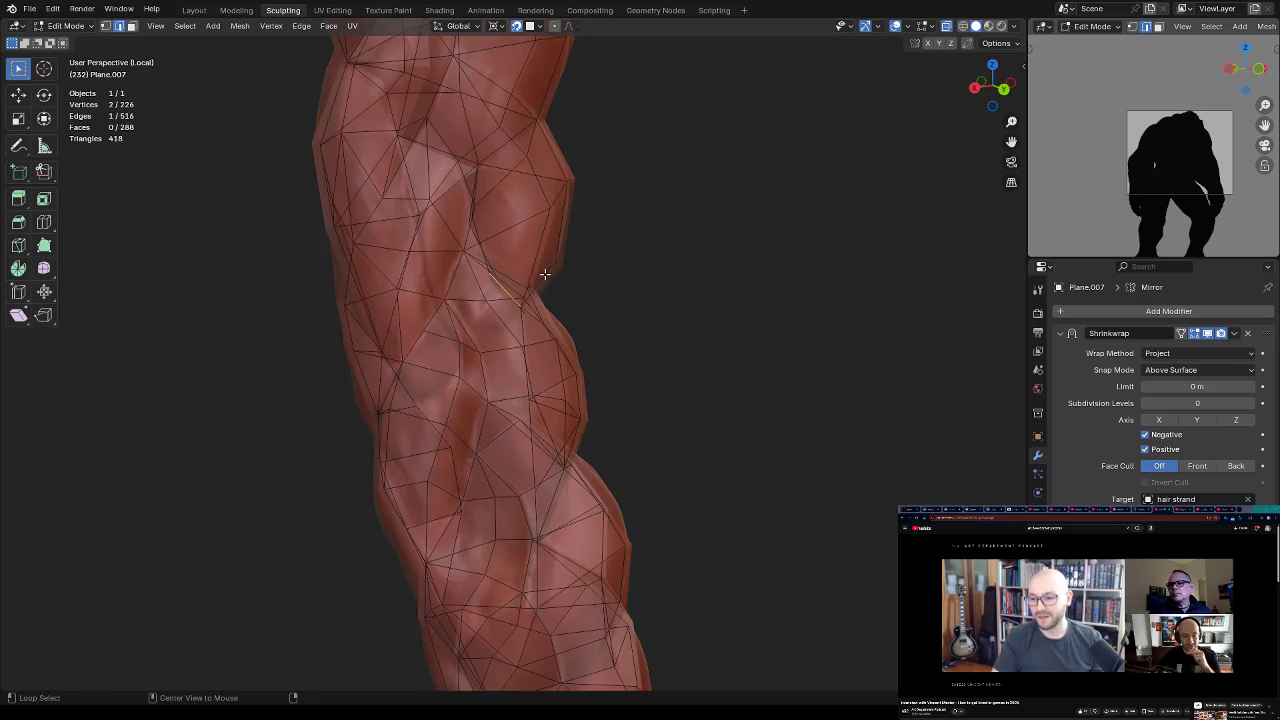
mouse_move(549, 278)
middle_down()
mouse_move(523, 243)
mouse_move(531, 306)
mouse_move(557, 303)
mouse_move(549, 329)
mouse_move(567, 345)
middle_up()
key(j)
Step: Fill several new faces and triangles between the selected vertices at the gap
key(f)
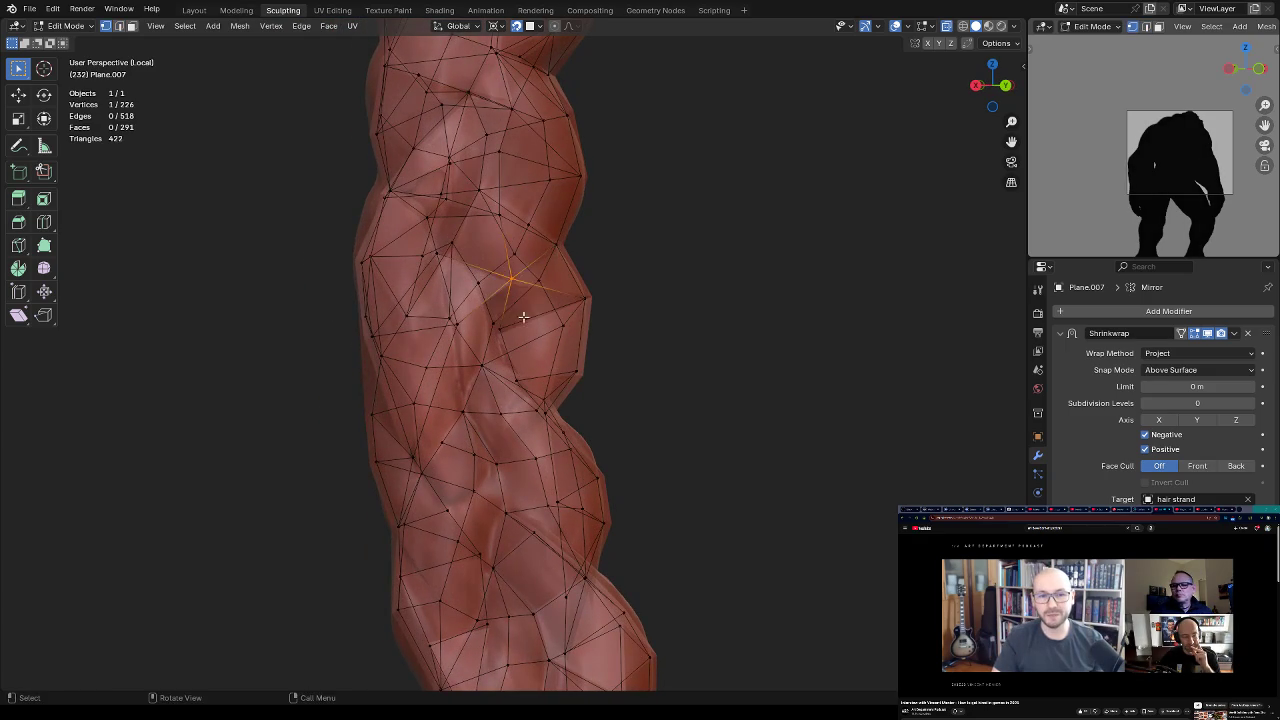
key(f)
mouse_move(484, 305)
middle_down()
mouse_move(531, 303)
mouse_move(525, 279)
mouse_move(549, 291)
mouse_move(486, 289)
mouse_move(580, 314)
mouse_move(554, 291)
middle_up()
click(452, 213)
key(f)
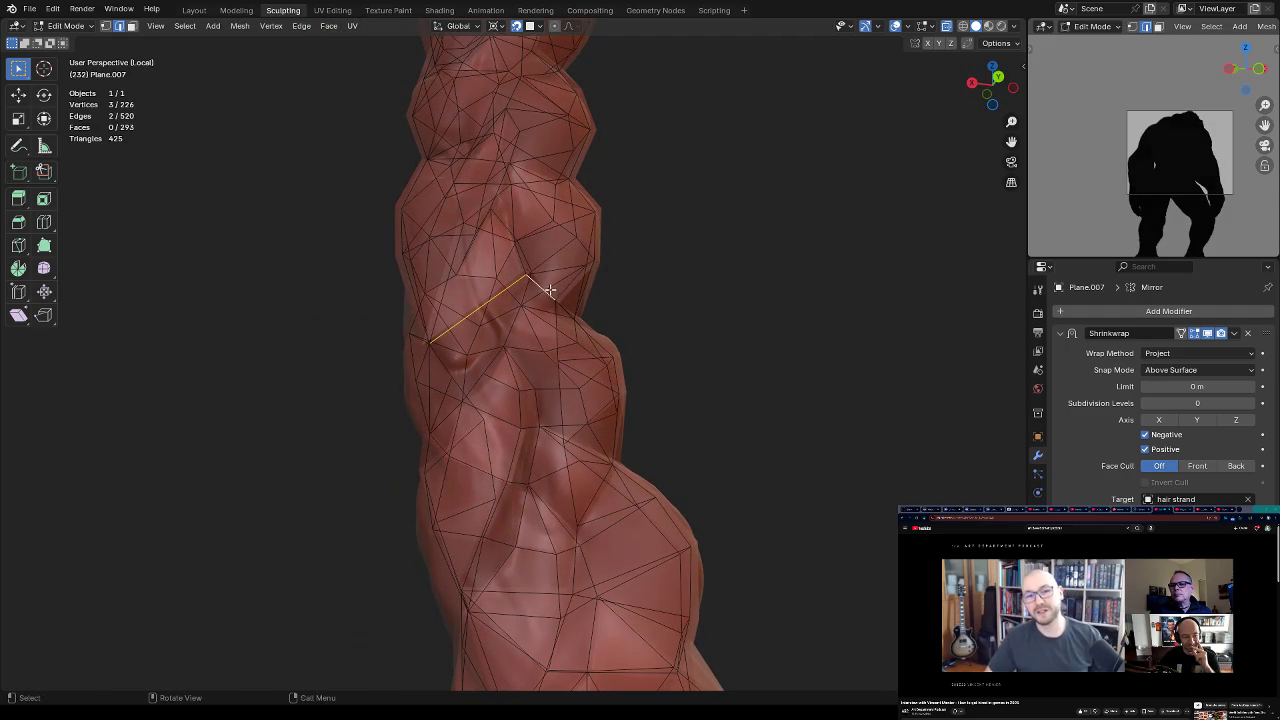
key(f)
Step: Fill the selected corner with a new face, undoing one extra face at the gap
click(519, 314)
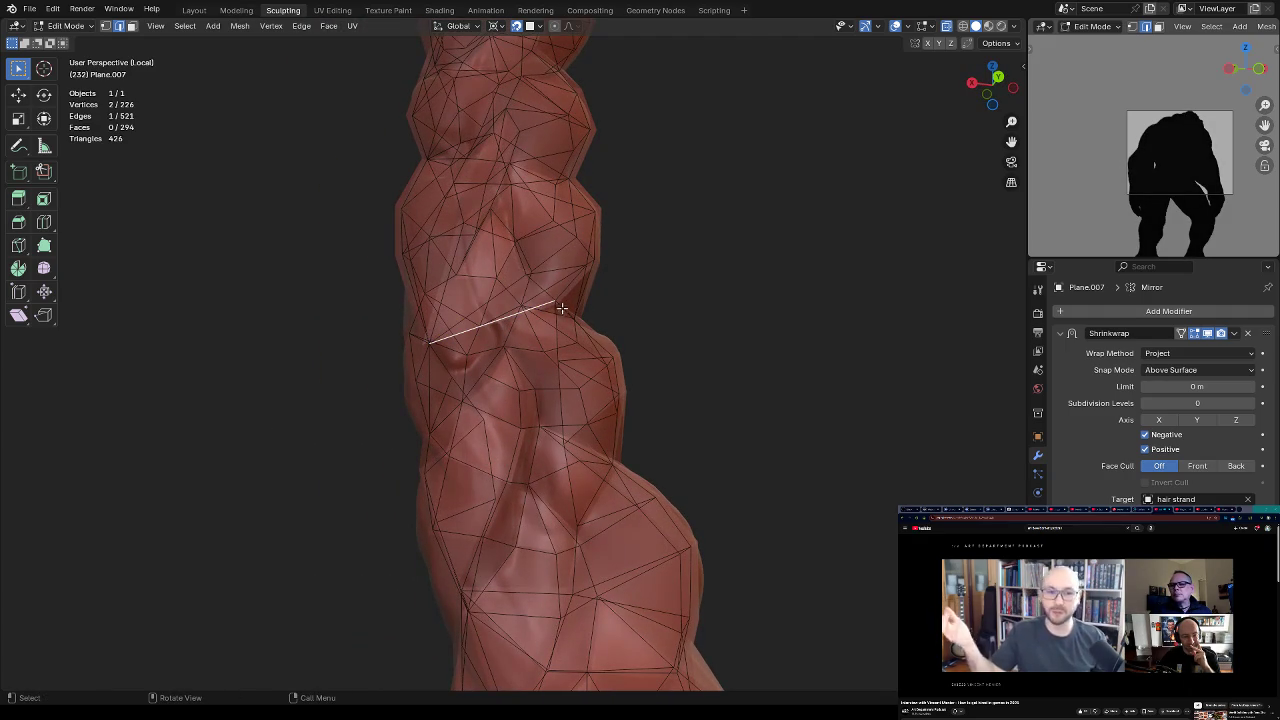
middle_drag(583, 306, 583, 320)
shift+click(566, 298)
key(f)
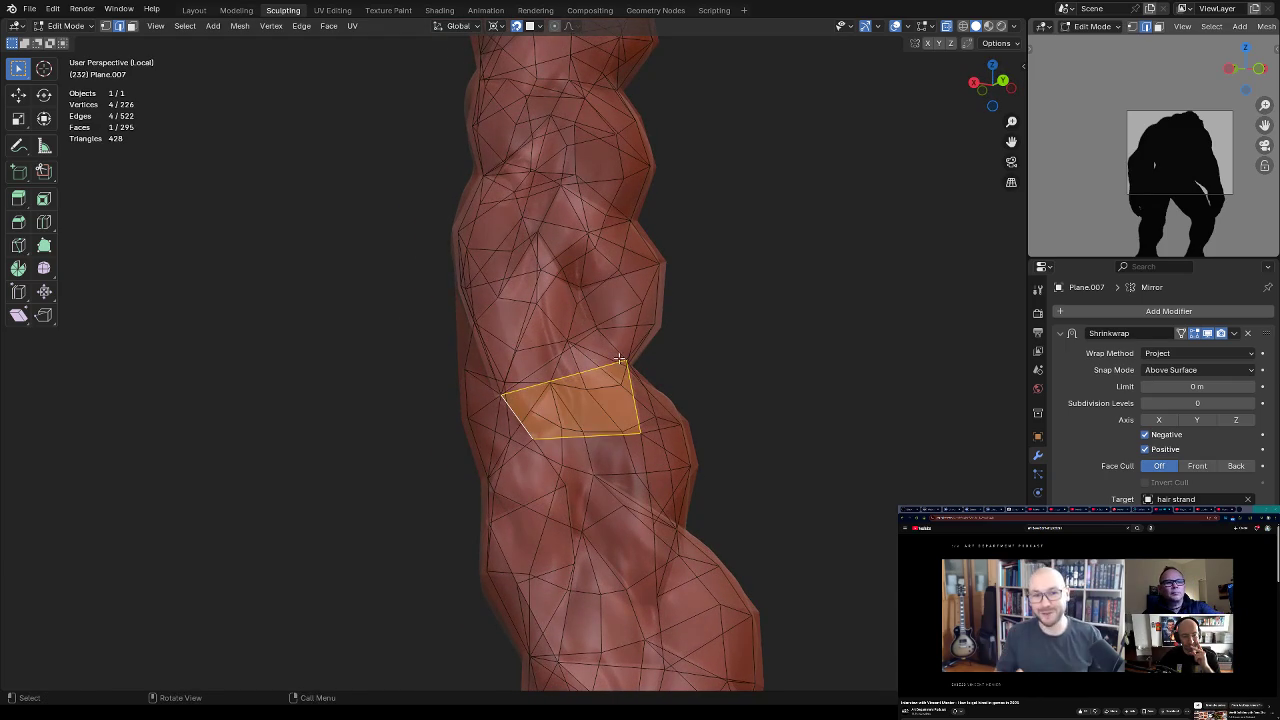
click(645, 425)
key(f)
key(ctrl+z)
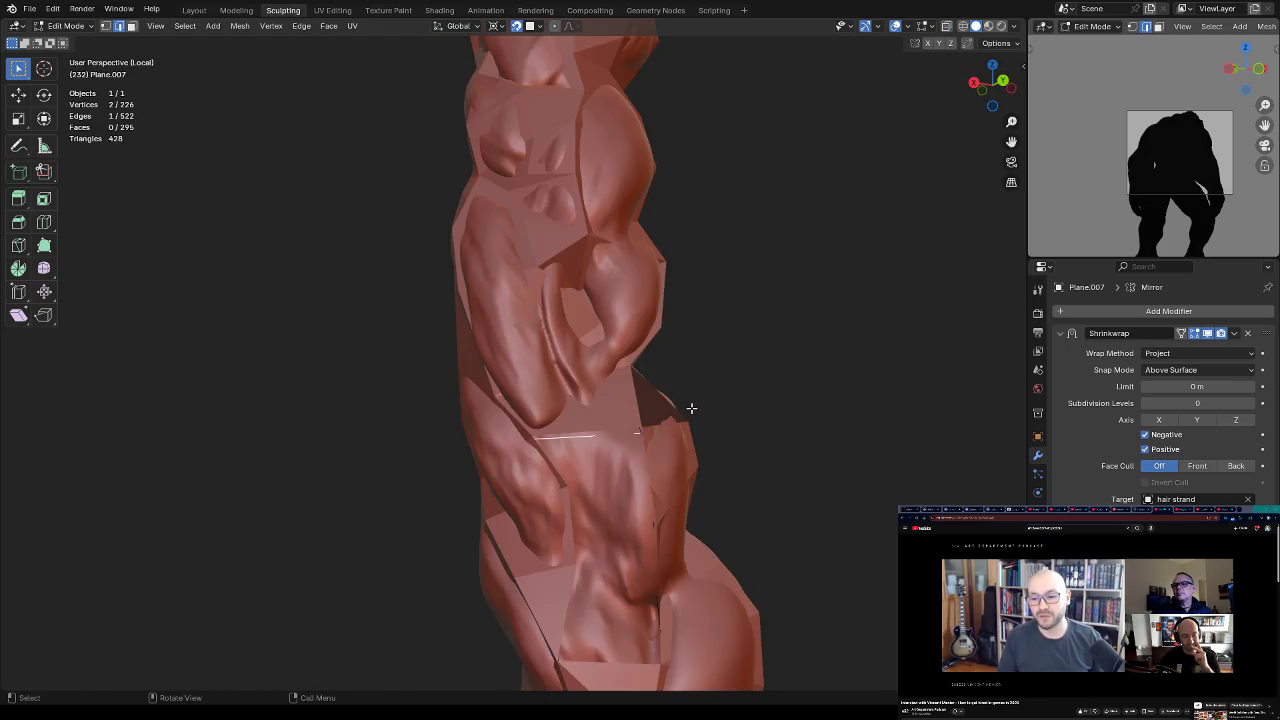
Step: Select the whole strand mesh and recalculate its normals
middle_drag(675, 418, 583, 435)
key(a)
key(shift+n)
Step: In edge select mode, fill four more faces across the open gaps in the braid
key(2)
click(585, 430)
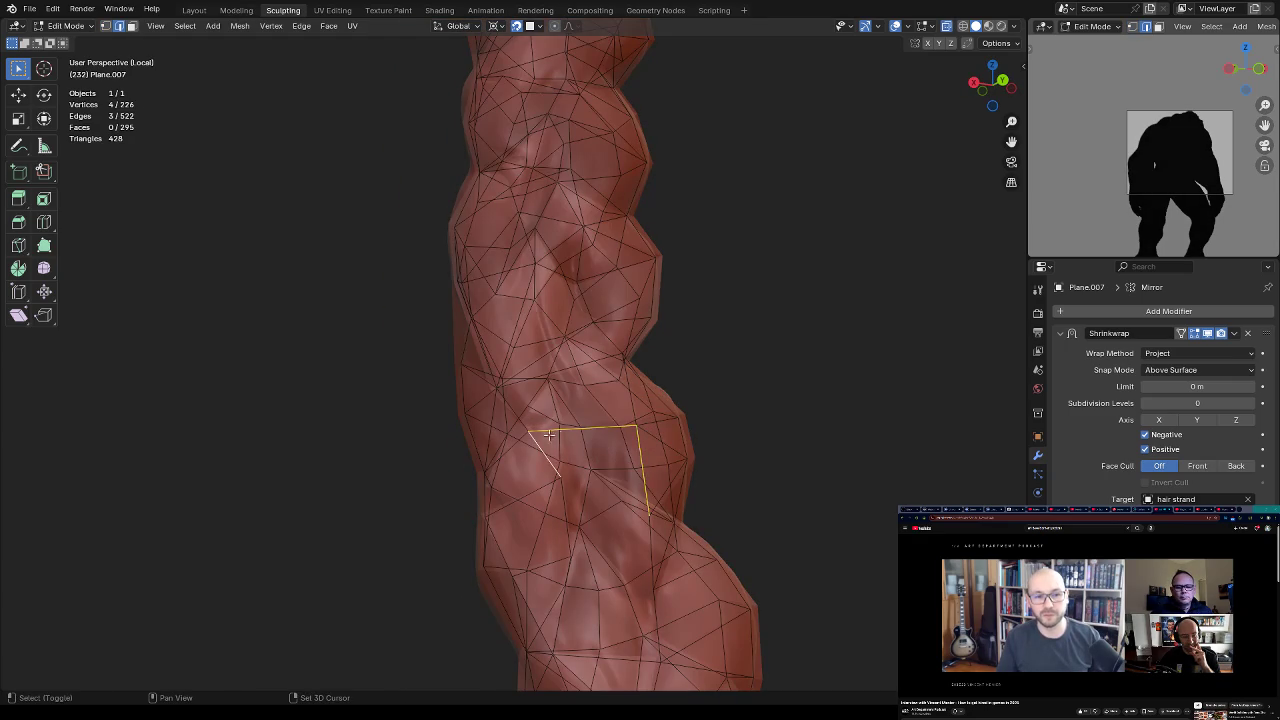
key(f)
middle_drag(610, 425, 646, 413)
click(566, 443)
key(f)
click(612, 423)
shift+click(651, 437)
key(f)
click(646, 413)
key(f)
Step: Connect two vertices at the braid's lower end with a new splitting edge
mouse_move(662, 461)
middle_down()
mouse_move(706, 368)
mouse_move(633, 463)
mouse_move(640, 408)
mouse_move(603, 434)
mouse_move(600, 380)
mouse_move(580, 391)
mouse_move(637, 363)
middle_up()
key(a)
click(657, 434)
click(654, 426)
mouse_move(545, 383)
middle_down()
mouse_move(565, 401)
mouse_move(640, 360)
mouse_move(686, 323)
mouse_move(677, 317)
mouse_move(765, 331)
middle_up()
key(j)
key(j)
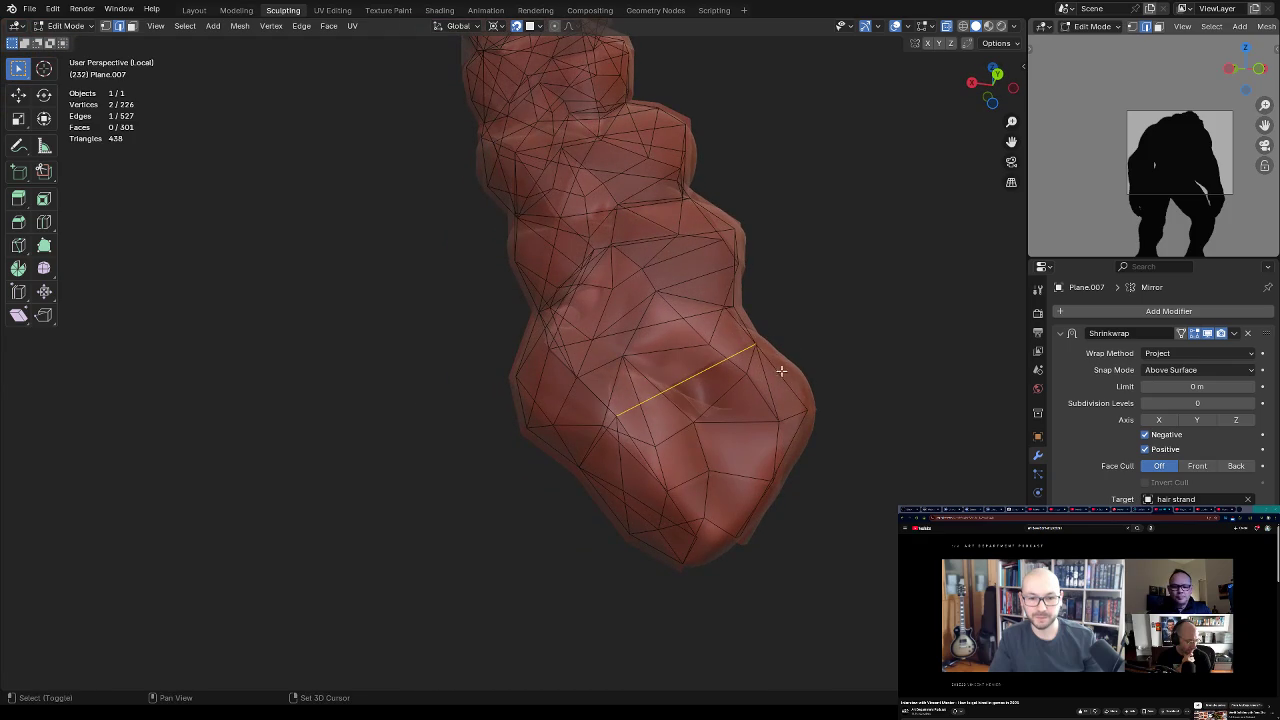
Step: Fill faces at the braid's lower end, using X-ray to reach the hidden-side edges
key(f)
mouse_move(800, 390)
middle_down()
mouse_move(714, 371)
mouse_move(543, 386)
mouse_move(567, 380)
mouse_move(590, 348)
mouse_move(643, 343)
mouse_move(682, 368)
middle_up()
key(alt+z)
shift+click(533, 354)
key(f)
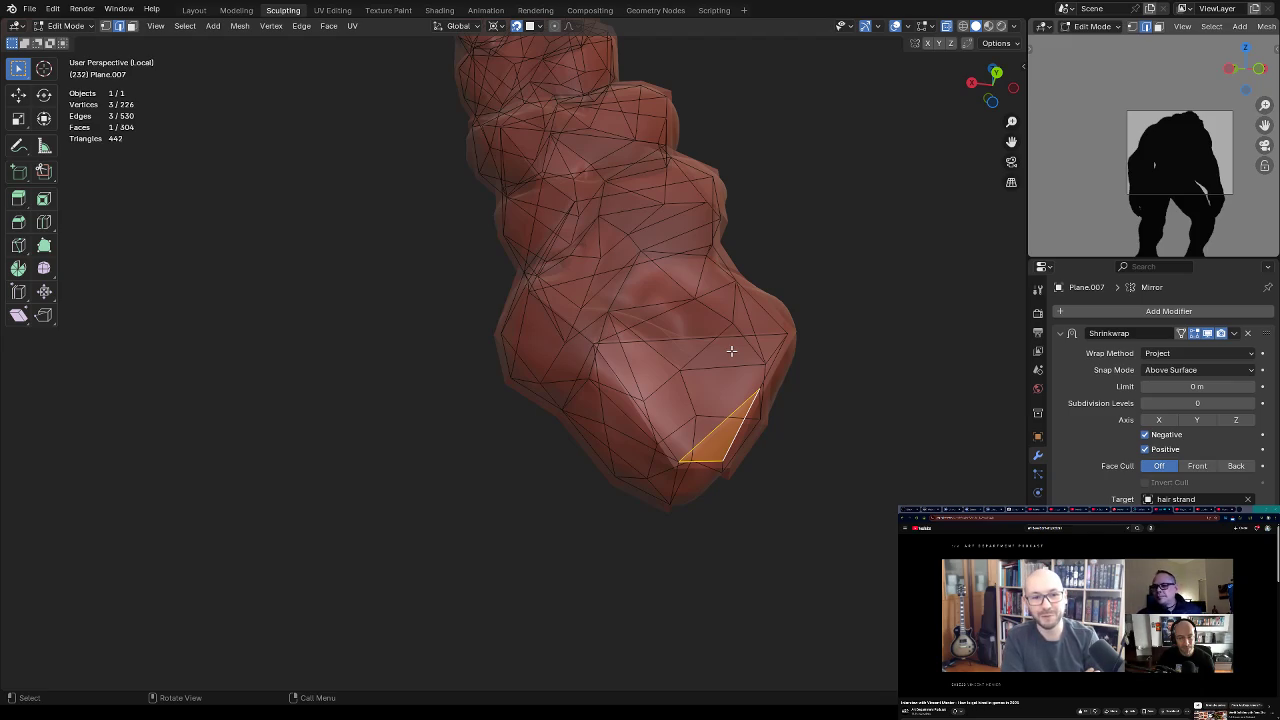
mouse_move(725, 271)
middle_down()
mouse_move(820, 260)
mouse_move(686, 380)
mouse_move(625, 395)
middle_up()
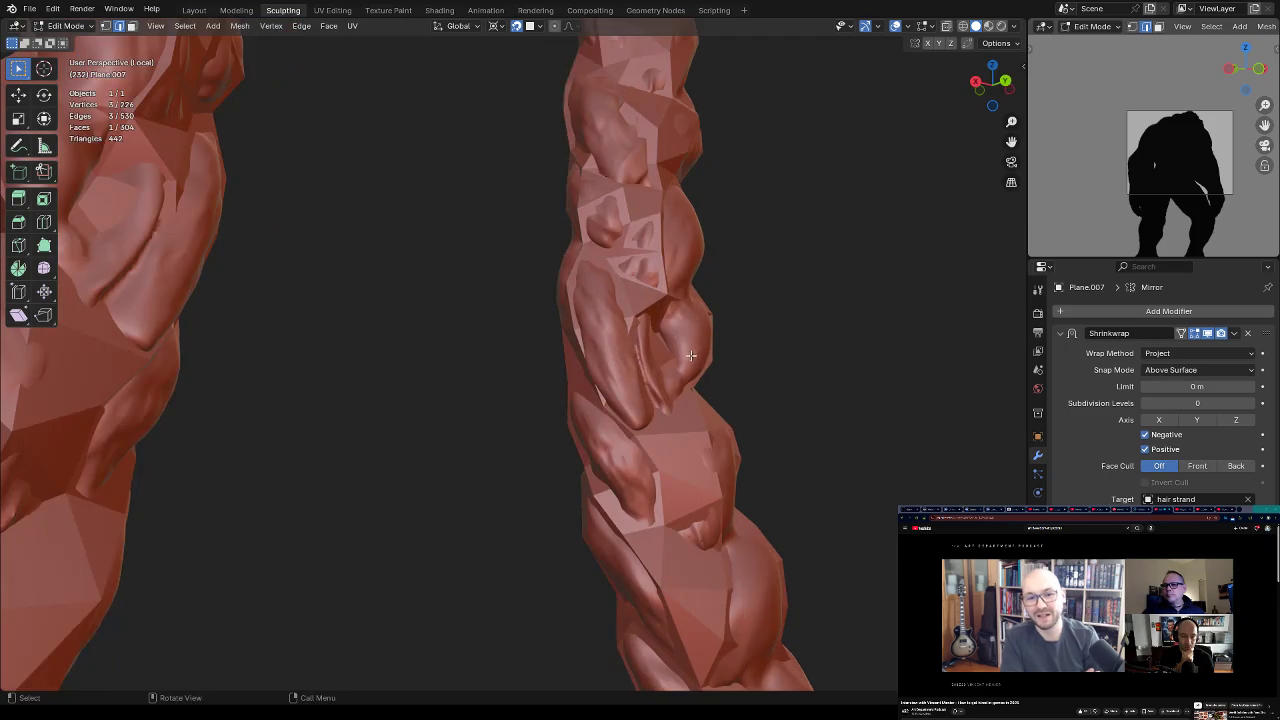
key(Tab)
key(Tab)
mouse_move(694, 340)
middle_down()
mouse_move(672, 308)
mouse_move(663, 351)
mouse_move(680, 414)
mouse_move(703, 409)
mouse_move(731, 291)
mouse_move(663, 370)
mouse_move(669, 320)
mouse_move(674, 349)
mouse_move(645, 335)
mouse_move(692, 316)
mouse_move(675, 319)
middle_up()
key(3)
key(1)
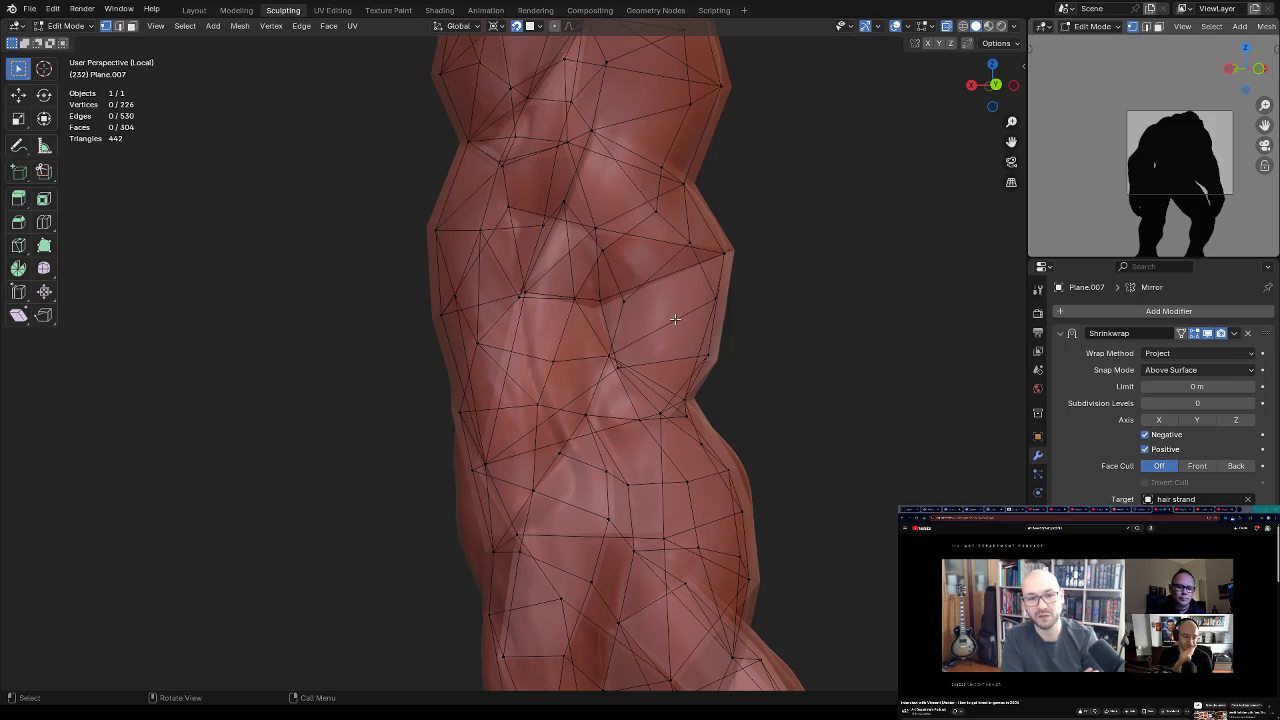
mouse_move(705, 281)
middle_down()
mouse_move(737, 254)
mouse_move(737, 277)
mouse_move(640, 354)
mouse_move(683, 334)
mouse_move(694, 306)
mouse_move(695, 342)
mouse_move(623, 420)
mouse_move(631, 389)
mouse_move(637, 429)
mouse_move(657, 386)
mouse_move(714, 363)
mouse_move(700, 380)
mouse_move(759, 329)
middle_up()
mouse_move(662, 345)
middle_down()
mouse_move(692, 336)
mouse_move(643, 420)
mouse_move(600, 428)
mouse_move(606, 457)
mouse_move(711, 429)
mouse_move(657, 417)
mouse_move(723, 429)
mouse_move(711, 457)
mouse_move(680, 397)
middle_up()
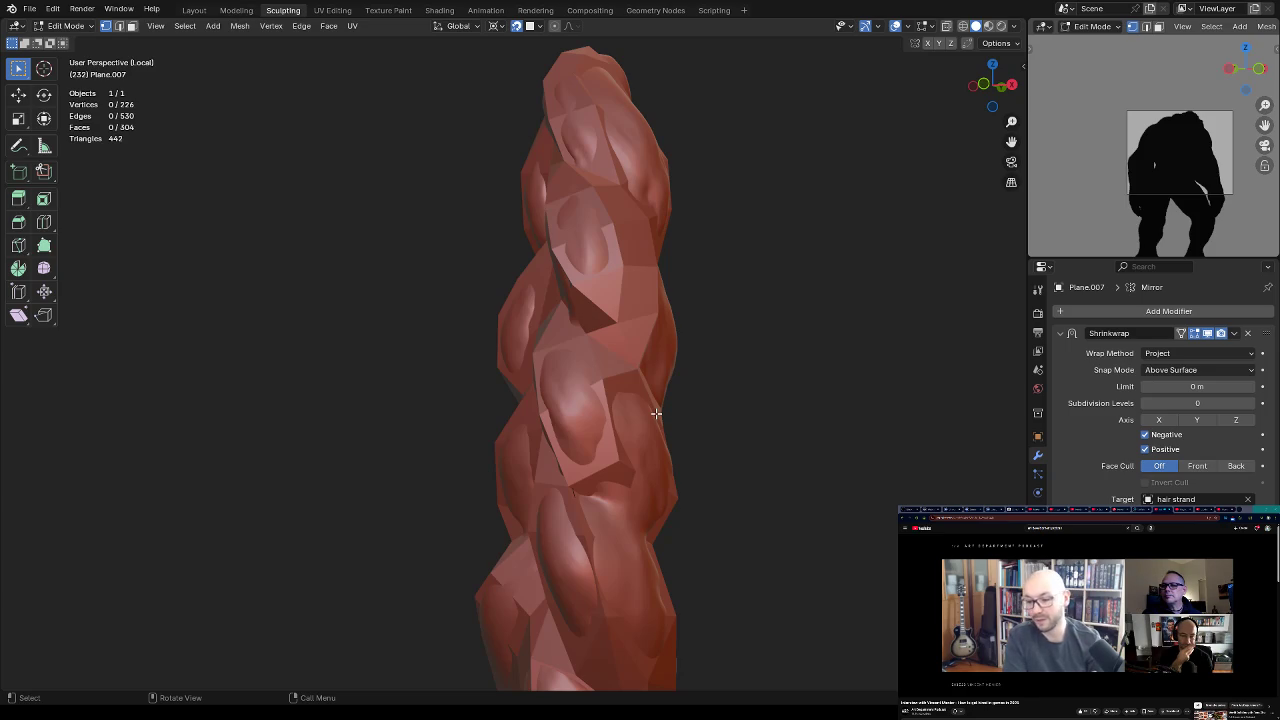
mouse_move(655, 413)
middle_down()
mouse_move(703, 309)
mouse_move(740, 394)
mouse_move(594, 460)
mouse_move(622, 487)
mouse_move(597, 531)
mouse_move(603, 491)
middle_up()
key(ctrl+Tab)
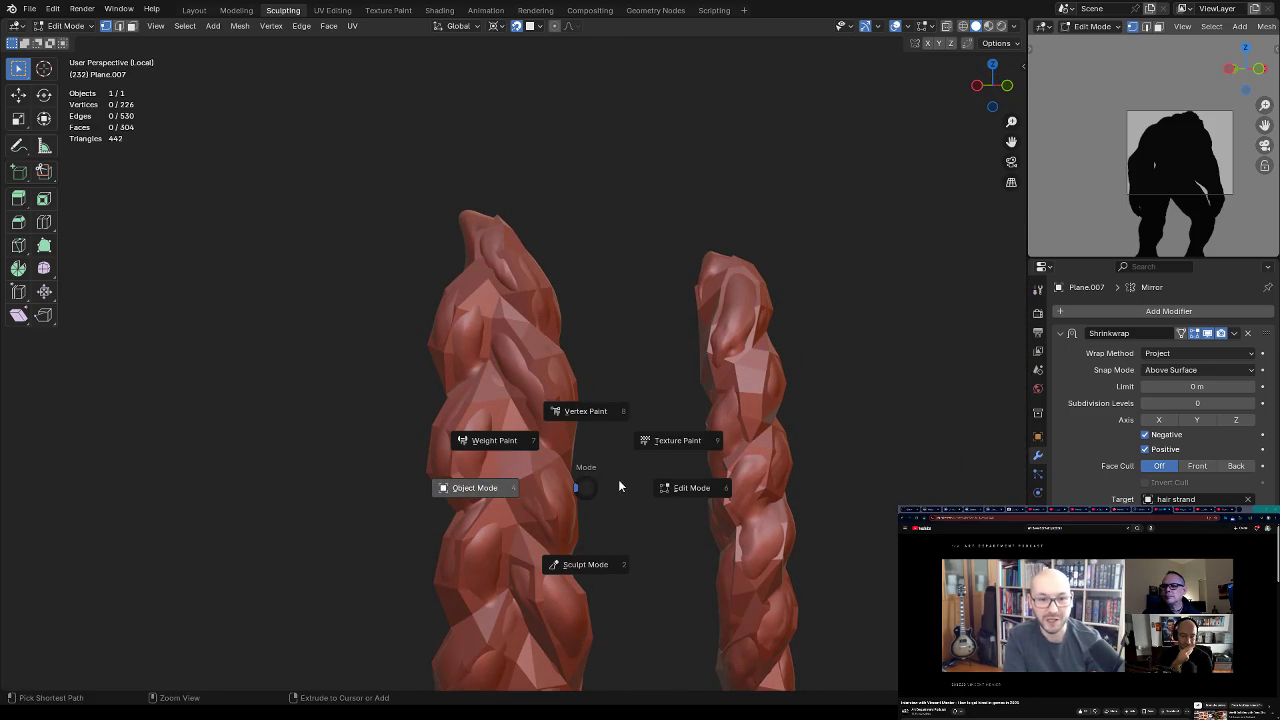
Step: Reselect the strand object in Object Mode and return to Edit Mode
click(618, 485)
click(630, 438)
click(546, 464)
mouse_move(546, 464)
middle_down()
mouse_move(657, 291)
mouse_move(531, 434)
mouse_move(592, 440)
mouse_move(586, 477)
mouse_move(609, 549)
mouse_move(591, 486)
mouse_move(594, 419)
mouse_move(591, 448)
mouse_move(634, 433)
mouse_move(650, 470)
mouse_move(704, 419)
mouse_move(648, 397)
mouse_move(626, 409)
mouse_move(676, 435)
mouse_move(768, 430)
mouse_move(609, 428)
mouse_move(632, 432)
mouse_move(651, 463)
mouse_move(614, 457)
mouse_move(614, 378)
mouse_move(591, 398)
mouse_move(631, 423)
mouse_move(567, 441)
middle_up()
key(Tab)
Step: Add a centred loop cut across the strand with Ctrl+R
key(ctrl+r)
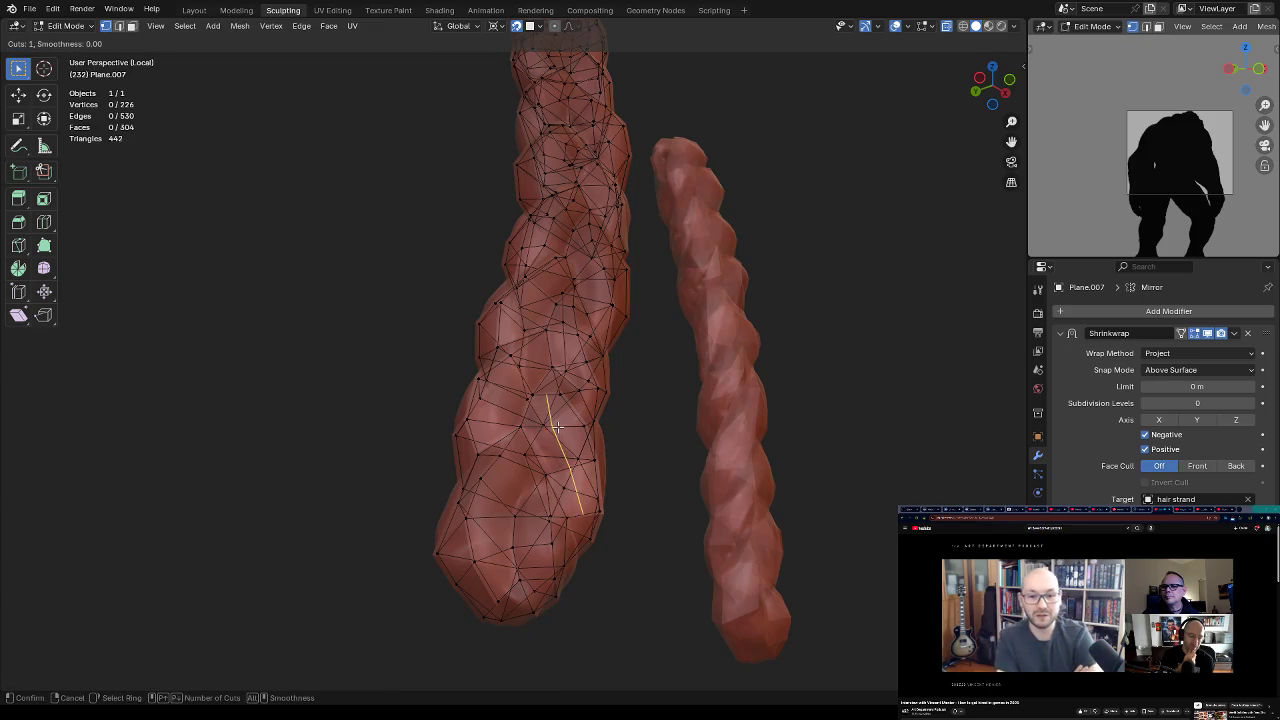
click(577, 420)
right_click(577, 420)
click(549, 394)
Step: Merge selected vertices at their centre and reposition the merged vertex
shift+click(575, 381)
key(m)
click(556, 394)
key(g)
click(568, 399)
key(g)
click(562, 435)
mouse_move(573, 466)
middle_down()
mouse_move(560, 470)
mouse_move(617, 481)
mouse_move(600, 470)
middle_up()
Step: Move a vertex, merge two vertices at centre, and nudge the result into place
key(g)
click(585, 483)
shift+click(590, 465)
key(m)
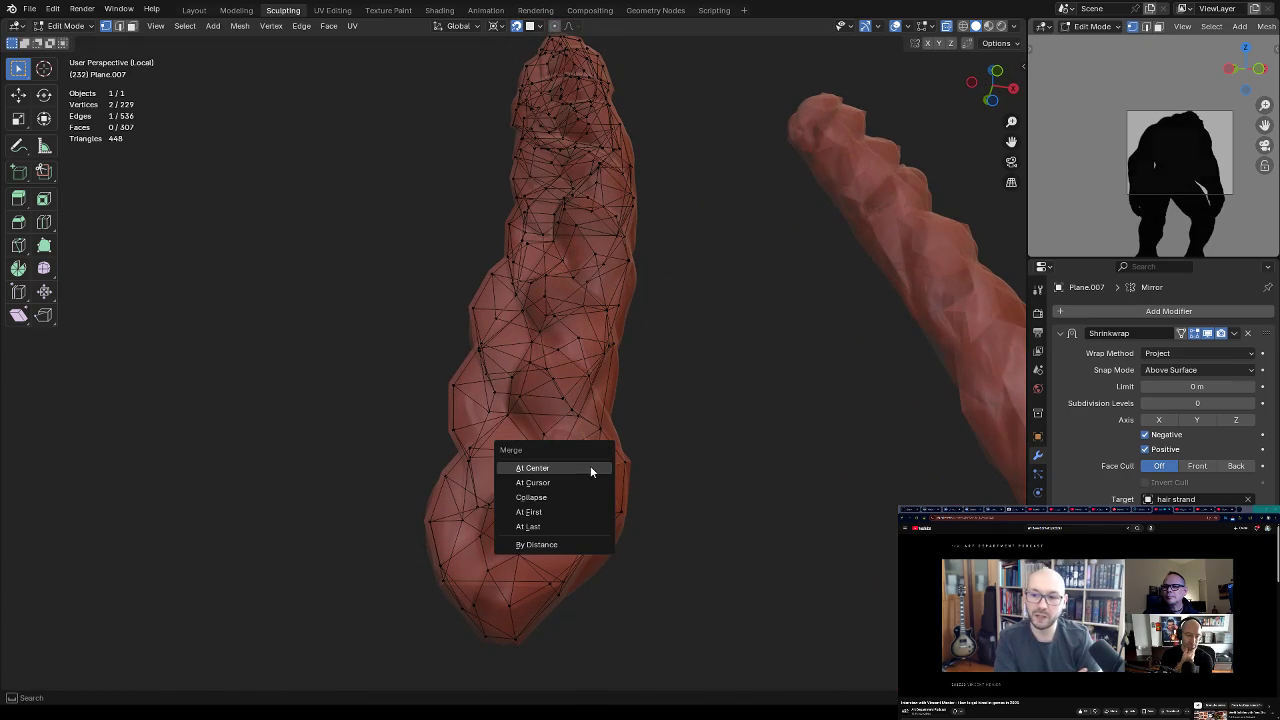
click(590, 468)
key(g)
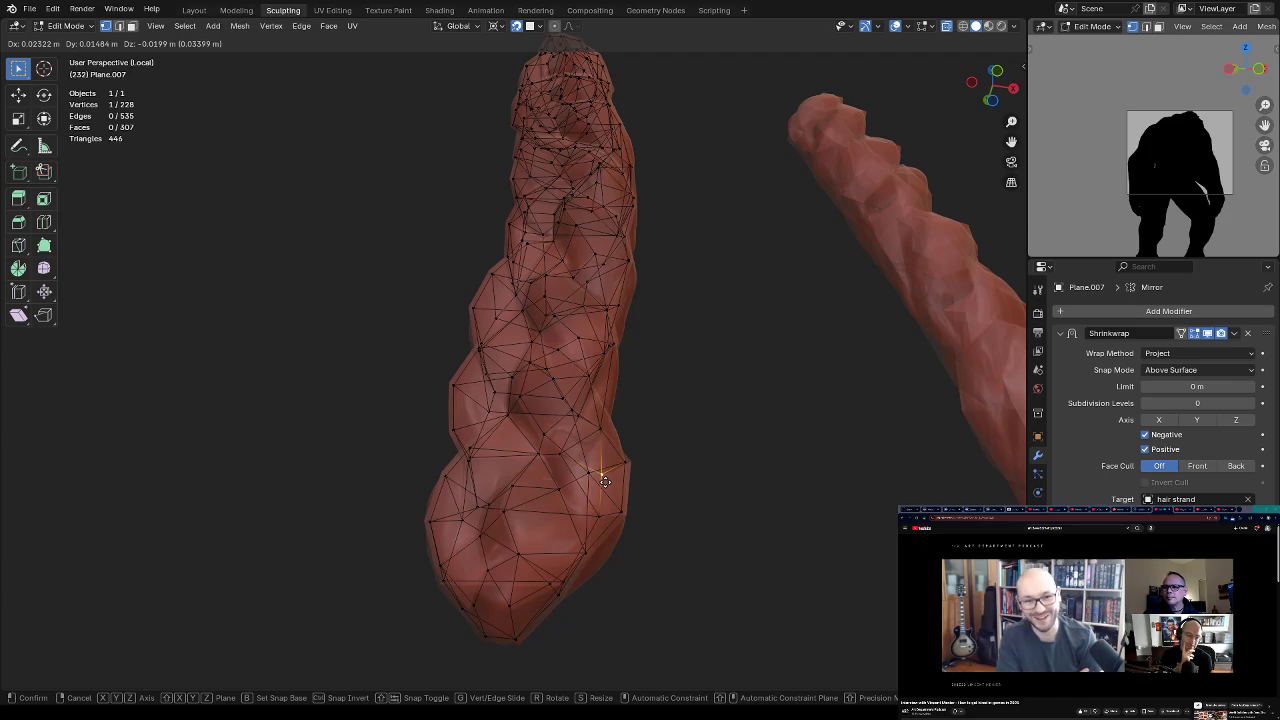
click(605, 483)
mouse_move(605, 483)
middle_down()
mouse_move(643, 466)
mouse_move(600, 490)
mouse_move(614, 497)
middle_up()
key(g)
click(620, 496)
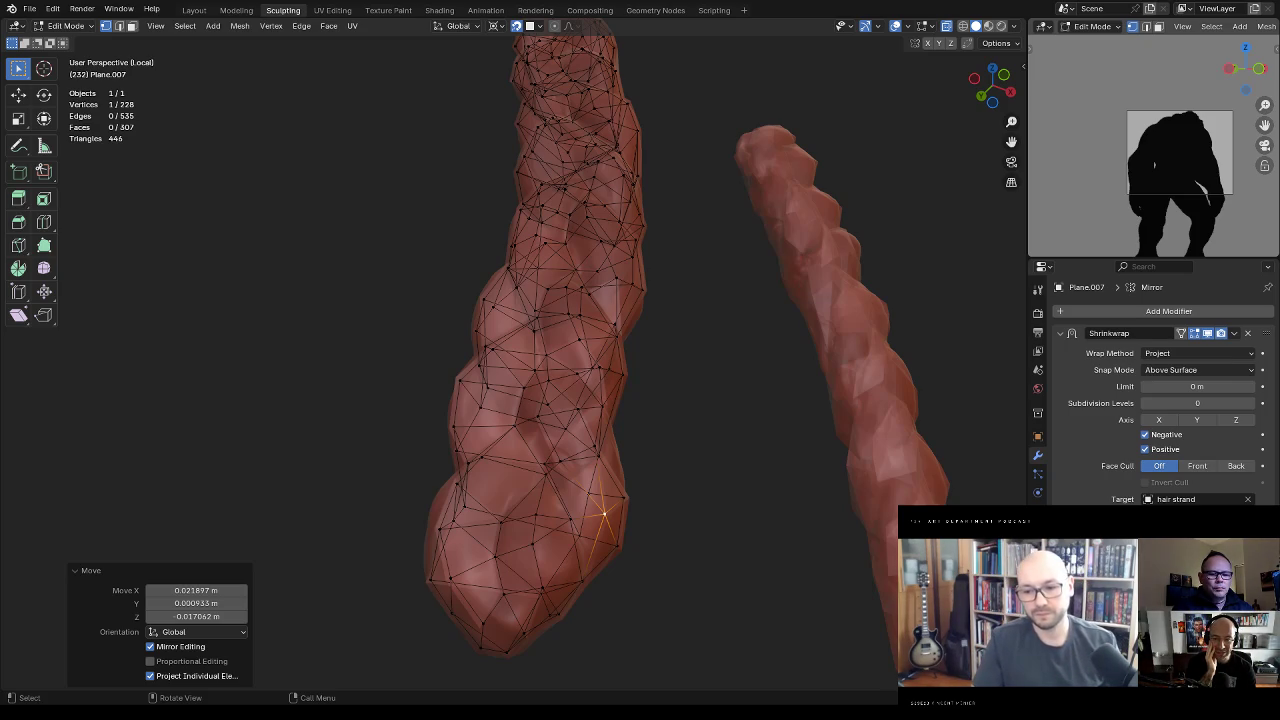
Step: Orbit around the strands to check the lower part's shape
mouse_move(605, 514)
middle_down()
mouse_move(628, 493)
mouse_move(622, 469)
middle_up()
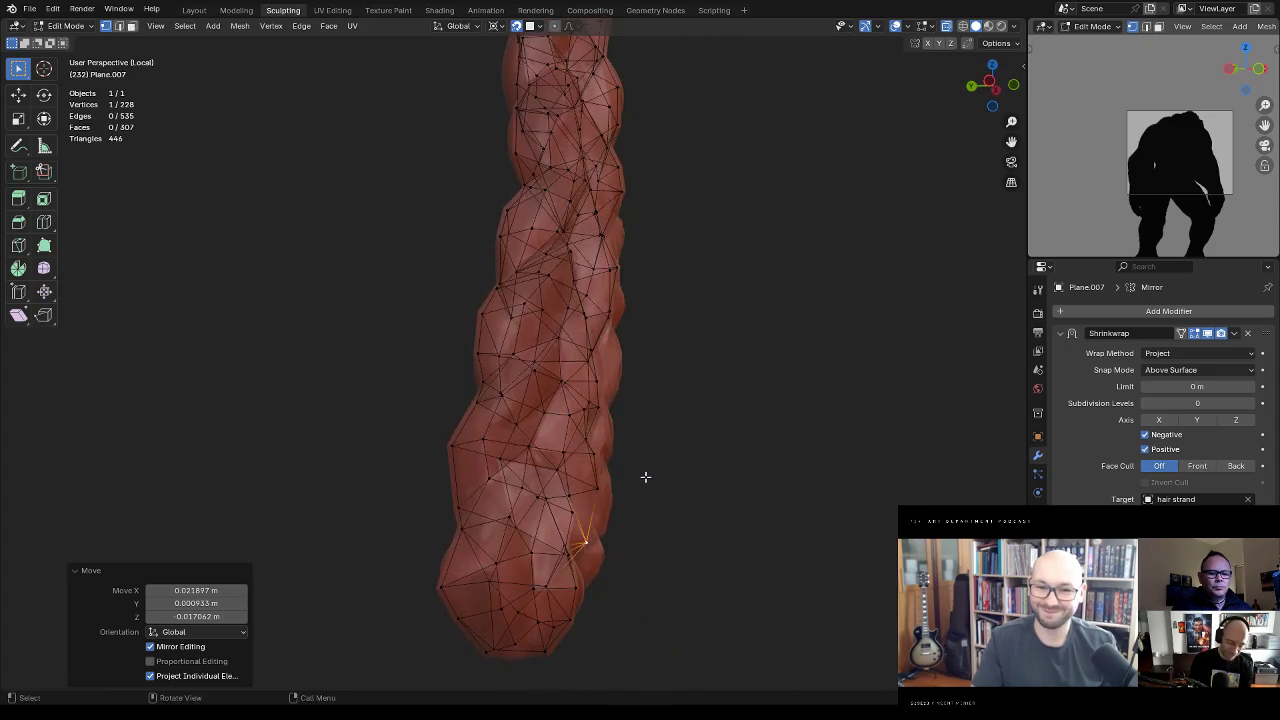
mouse_move(622, 469)
middle_down()
mouse_move(744, 472)
mouse_move(652, 495)
mouse_move(802, 478)
middle_up()
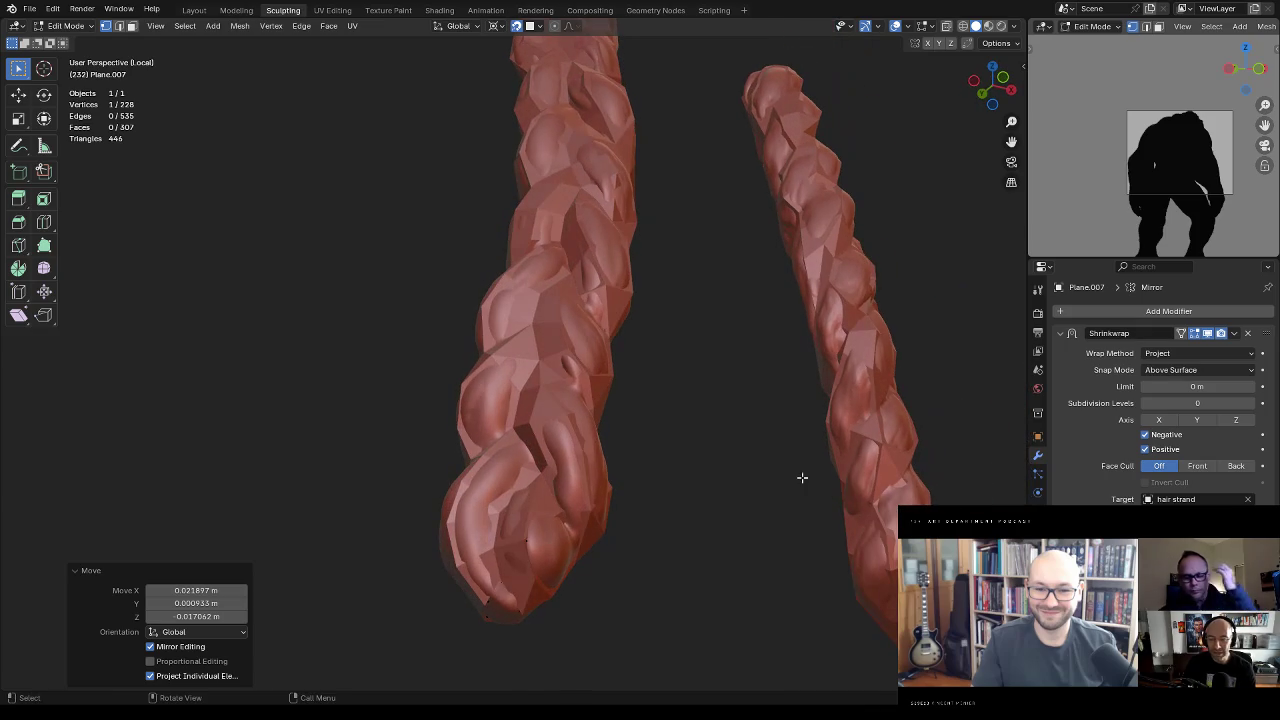
key(ctrl+Tab)
Step: Reselect the strand object and enter Edit Mode with the braids upright
click(575, 451)
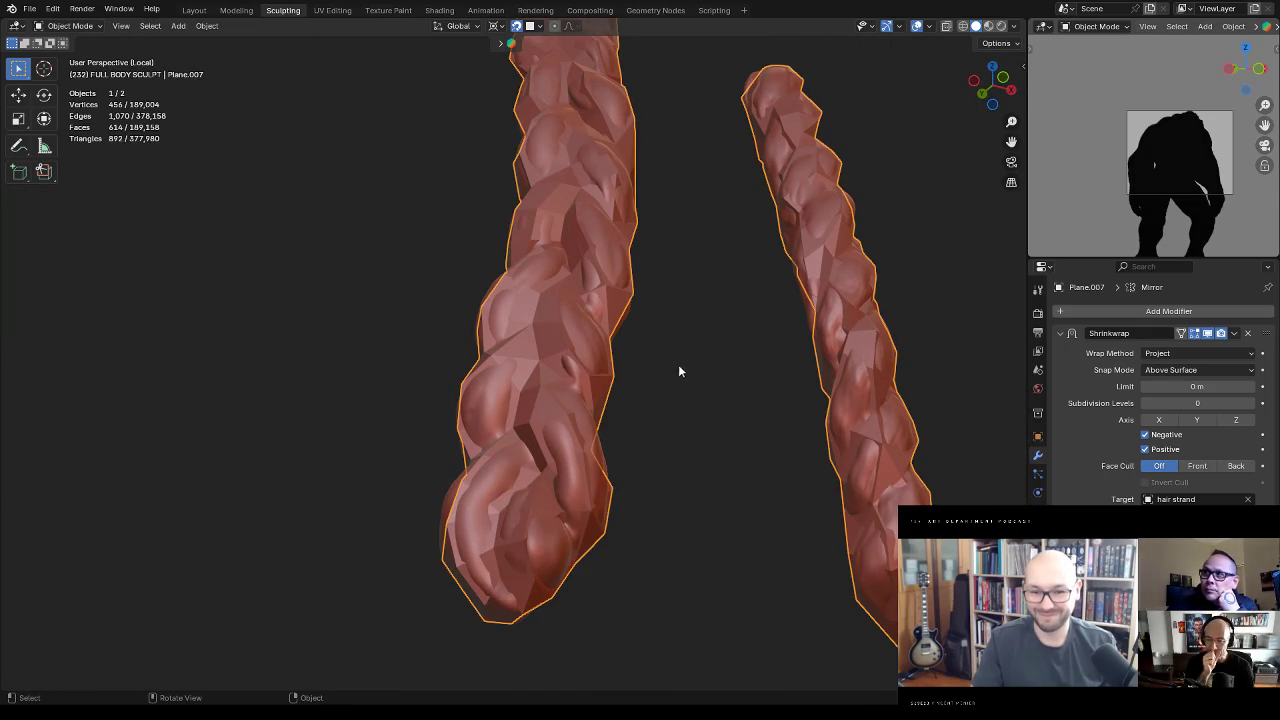
click(682, 305)
middle_drag(682, 305, 648, 490)
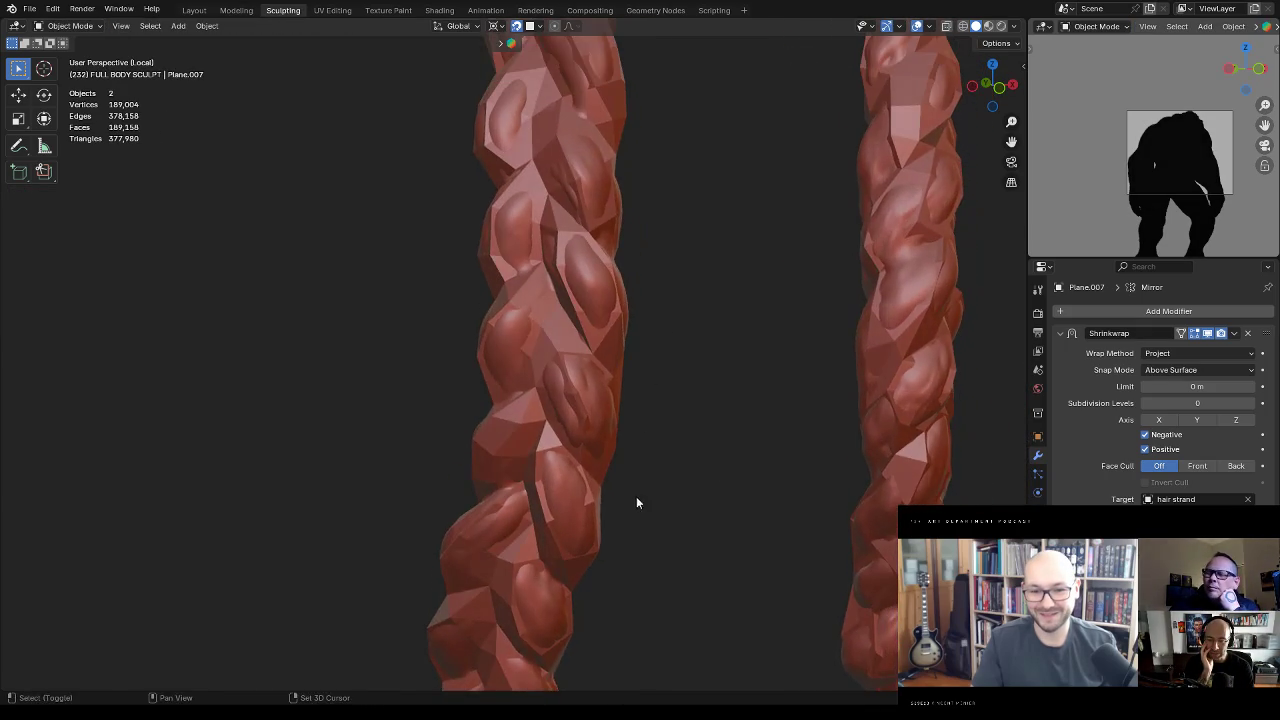
click(590, 418)
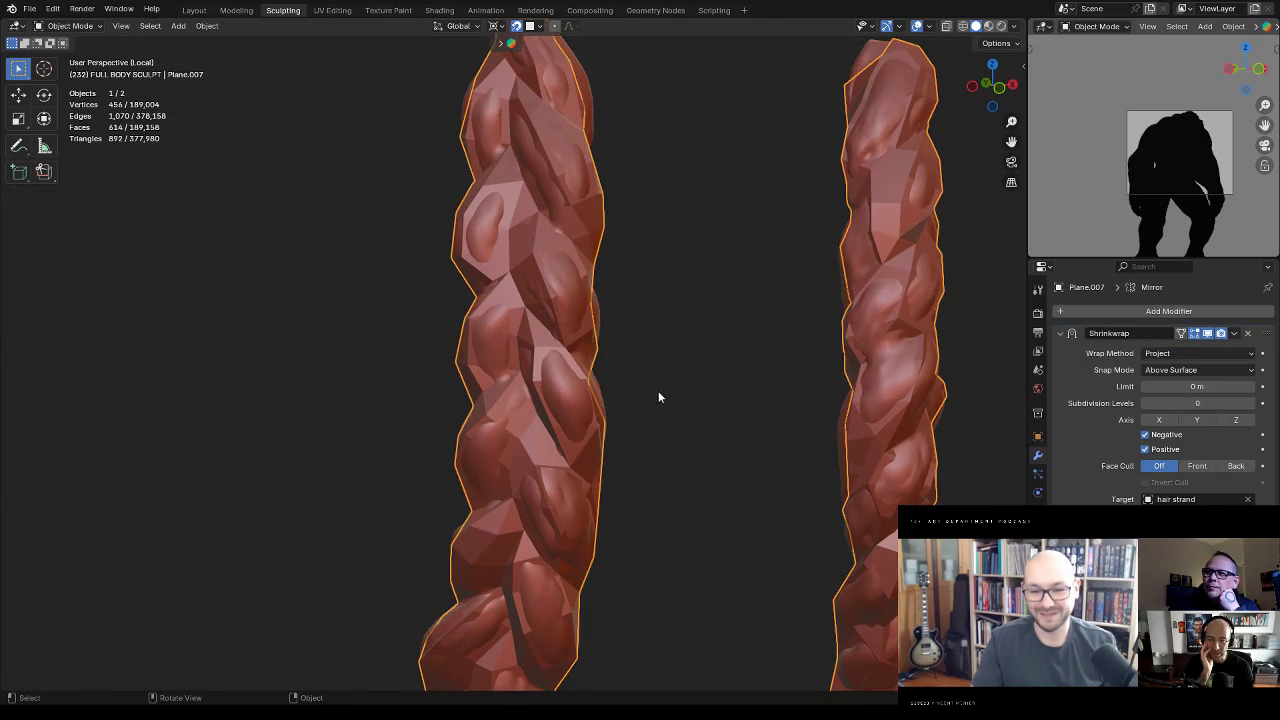
key(Tab)
Step: Move three vertices along the strand to even out its shape
mouse_move(676, 372)
middle_down()
mouse_move(740, 303)
mouse_move(748, 248)
mouse_move(709, 303)
middle_up()
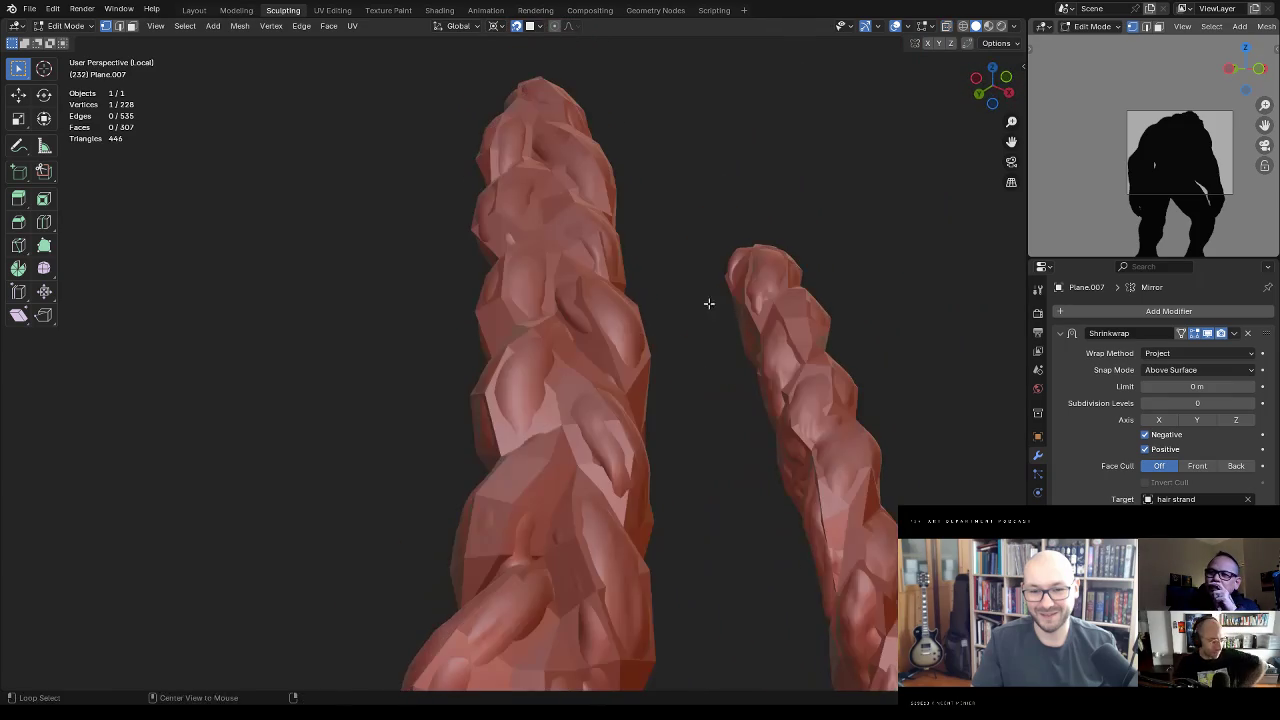
middle_drag(591, 305, 606, 345)
key(g)
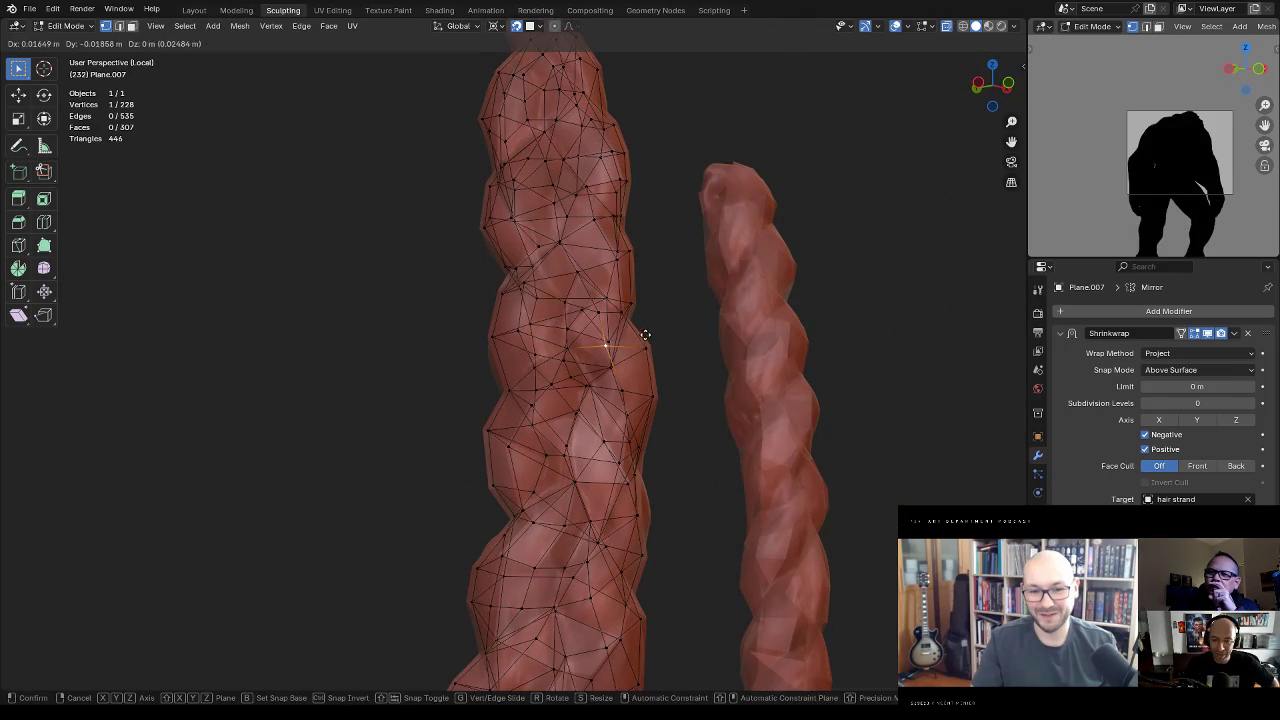
click(655, 331)
middle_drag(684, 295, 654, 303)
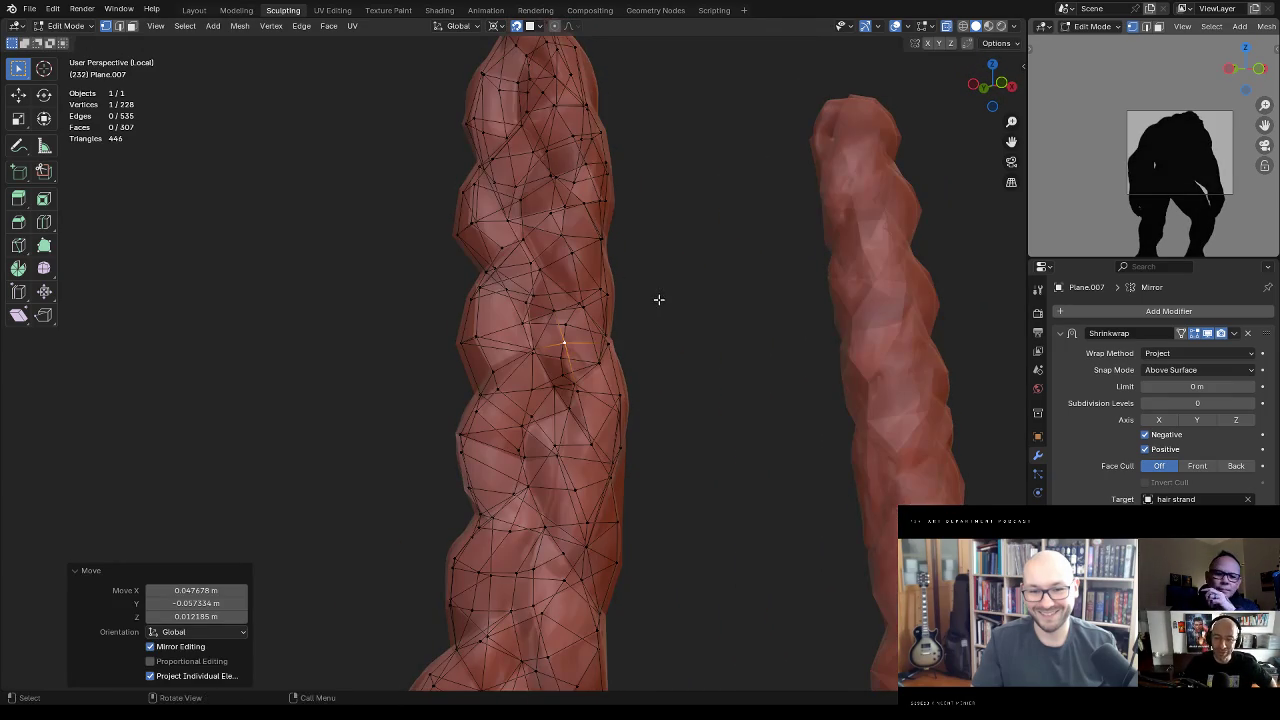
key(g)
click(634, 322)
mouse_move(585, 374)
middle_down()
mouse_move(571, 343)
mouse_move(634, 363)
mouse_move(609, 357)
middle_up()
key(g)
key(g)
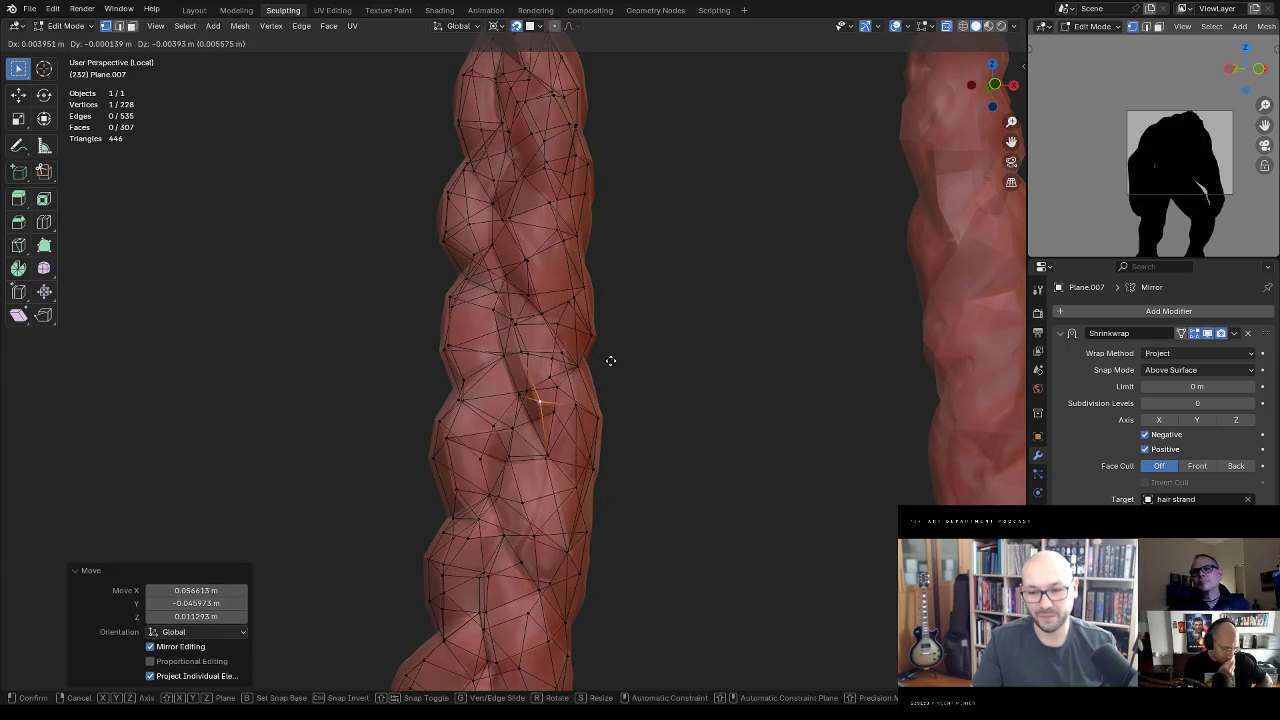
click(589, 417)
mouse_move(606, 409)
middle_down()
mouse_move(660, 381)
mouse_move(711, 497)
mouse_move(766, 483)
mouse_move(694, 394)
mouse_move(639, 522)
mouse_move(743, 409)
mouse_move(663, 374)
mouse_move(691, 349)
mouse_move(646, 386)
mouse_move(666, 423)
middle_up()
Step: Extrude a new vertex at the gap and fill a face across the four selected vertices
key(2)
click(625, 477)
middle_drag(625, 477, 589, 345)
ctrl+right_click(635, 305)
mouse_move(635, 305)
middle_down()
mouse_move(669, 360)
mouse_move(640, 366)
middle_up()
shift+click(557, 343)
mouse_move(557, 343)
middle_down()
mouse_move(552, 362)
mouse_move(541, 353)
mouse_move(666, 306)
mouse_move(622, 326)
middle_up()
key(f)
Step: Fill one more face at the strand's tip and return to Object Mode
click(598, 390)
mouse_move(598, 390)
middle_down()
mouse_move(629, 363)
mouse_move(603, 394)
mouse_move(714, 380)
mouse_move(797, 394)
middle_up()
key(f)
key(Tab)
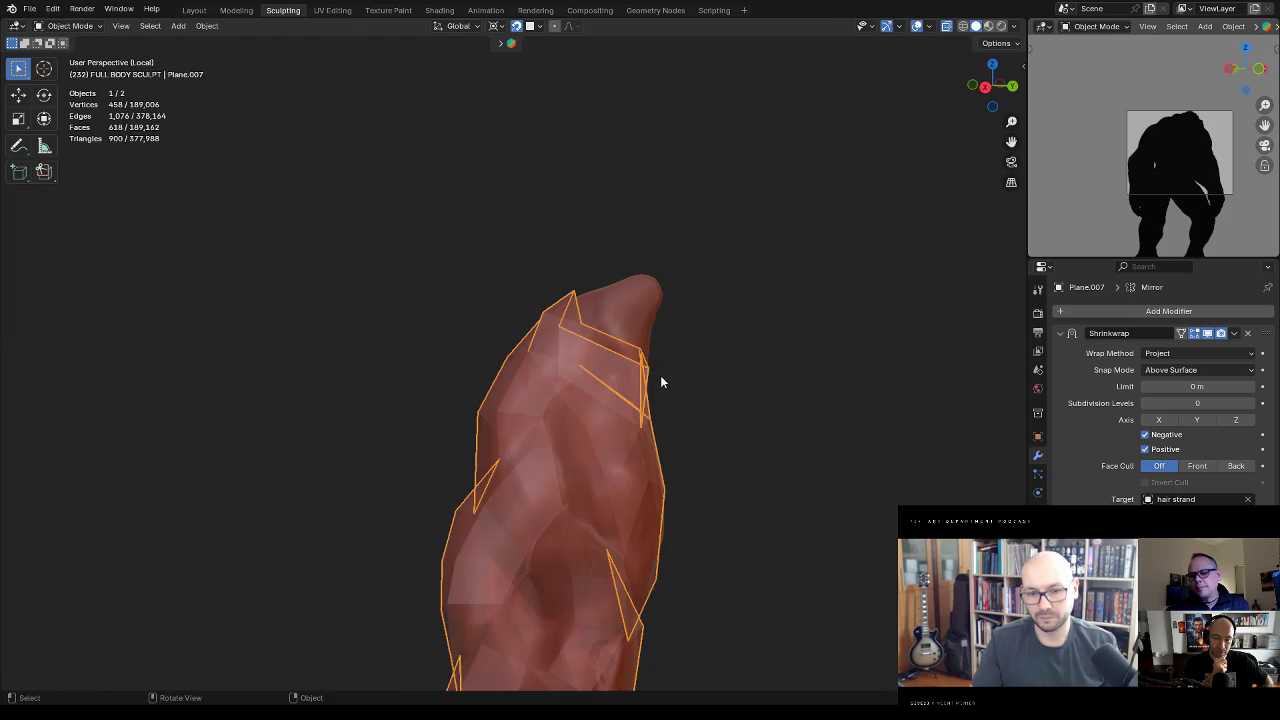
Step: Leave local view and orbit, zoom and pan to centre the orc's open mouth
key(KP_Divide)
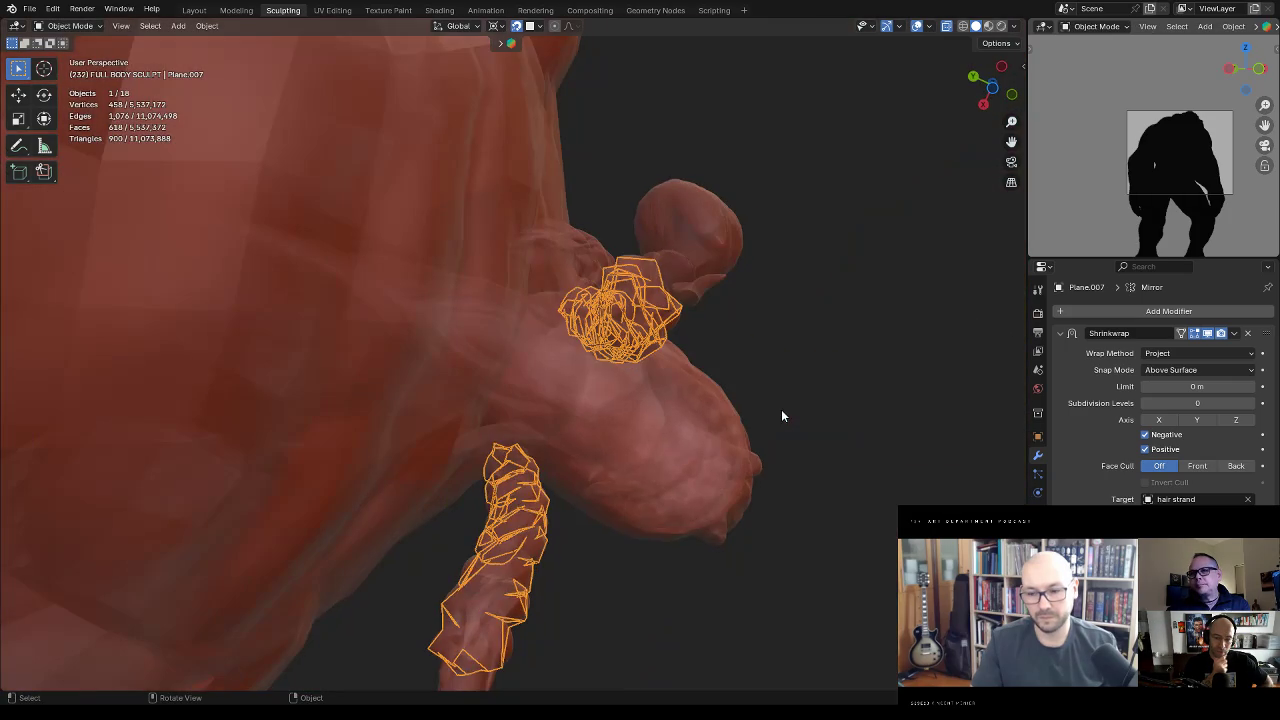
click(801, 386)
mouse_move(836, 359)
middle_down()
mouse_move(804, 332)
mouse_move(718, 452)
mouse_move(534, 507)
mouse_move(595, 426)
mouse_move(458, 532)
mouse_move(563, 530)
middle_up()
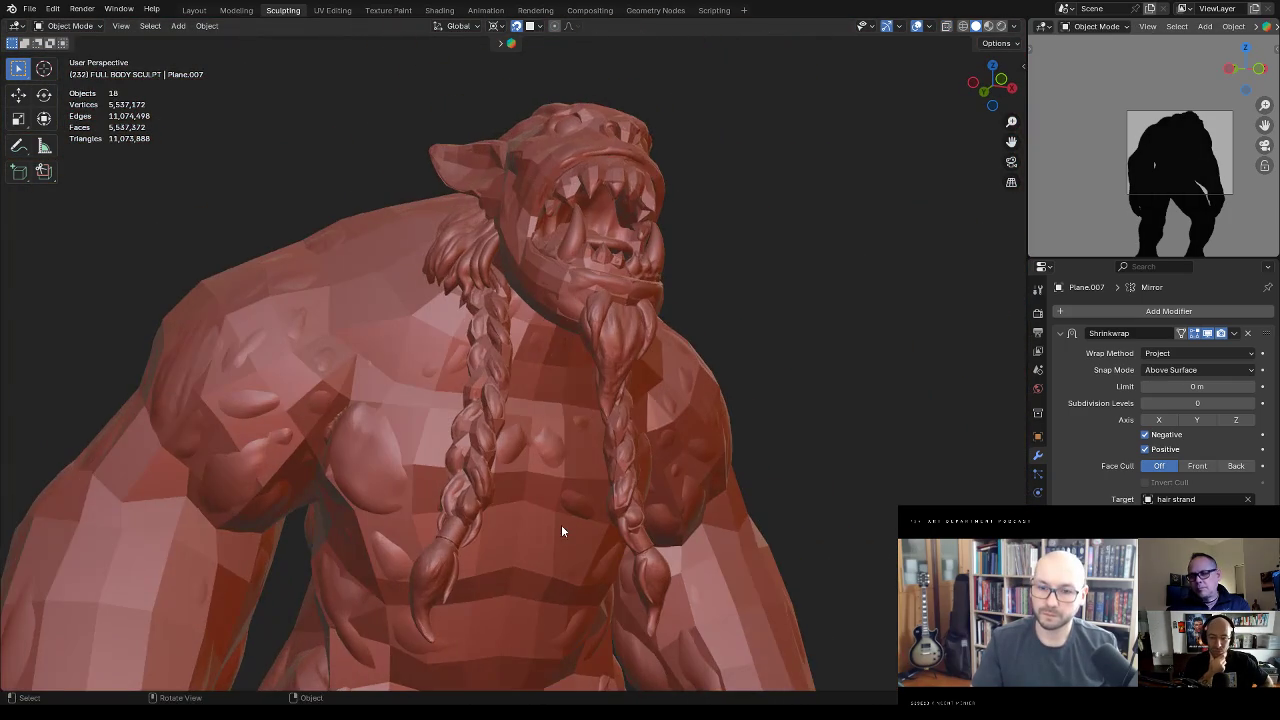
scroll(618, 392, up, 2)
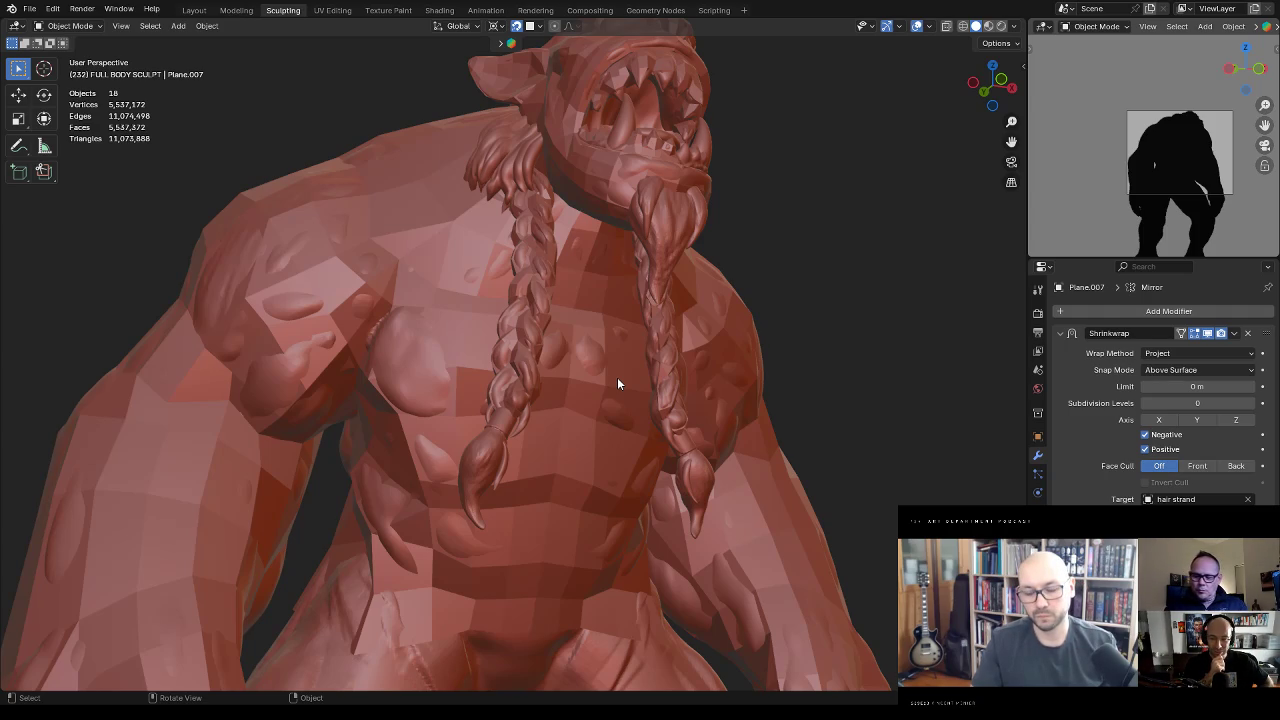
mouse_move(618, 383)
middle_down()
mouse_move(694, 366)
mouse_move(640, 467)
middle_up()
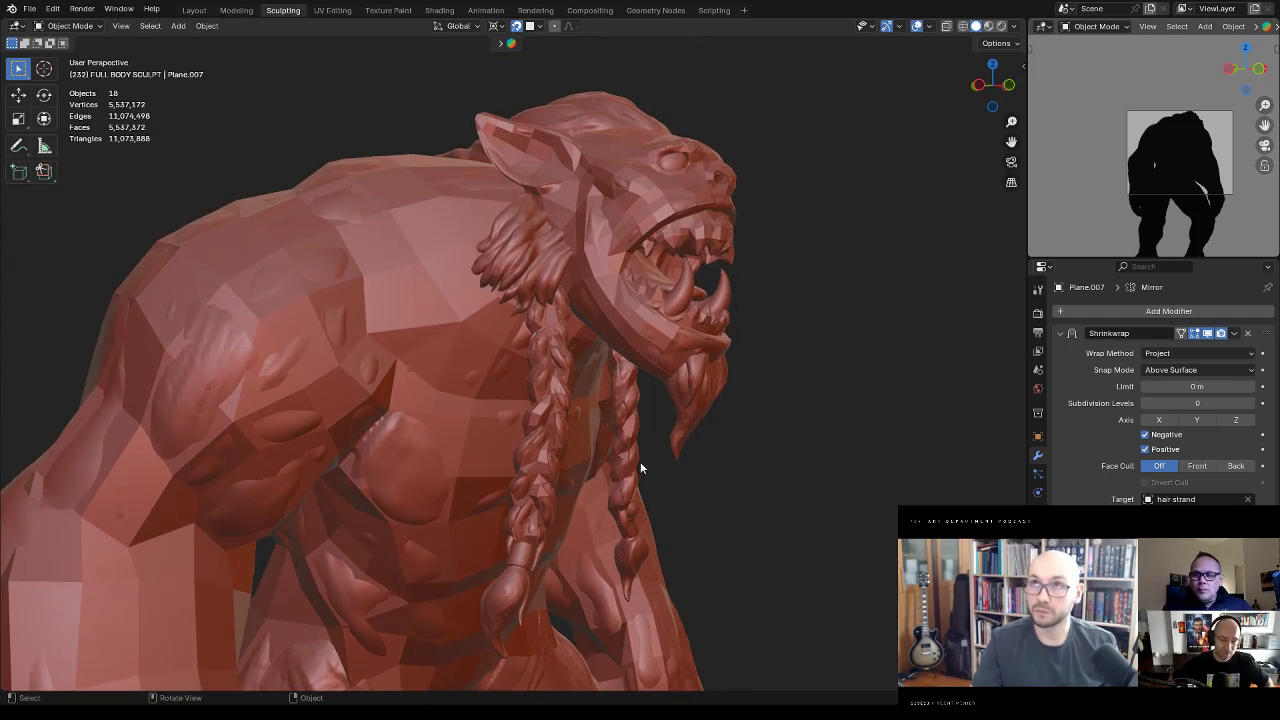
mouse_move(644, 389)
middle_down()
mouse_move(616, 416)
mouse_move(630, 430)
mouse_move(644, 421)
middle_up()
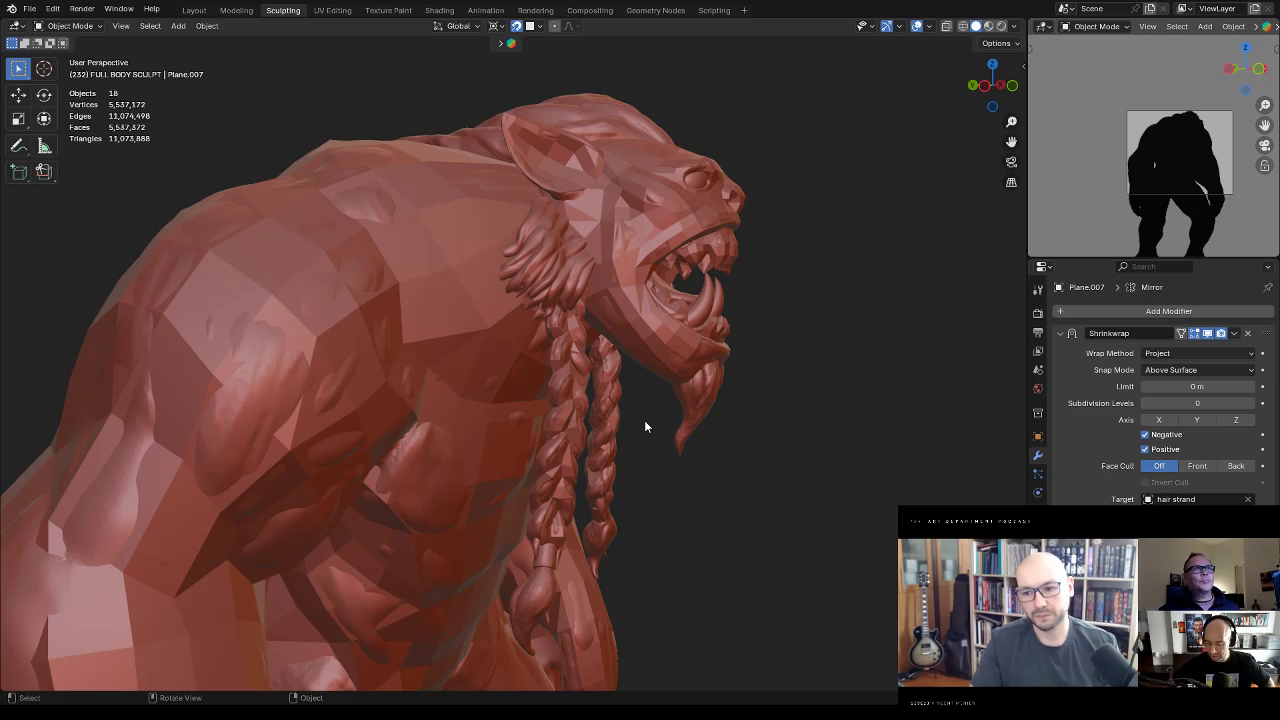
middle_drag(645, 425, 706, 323)
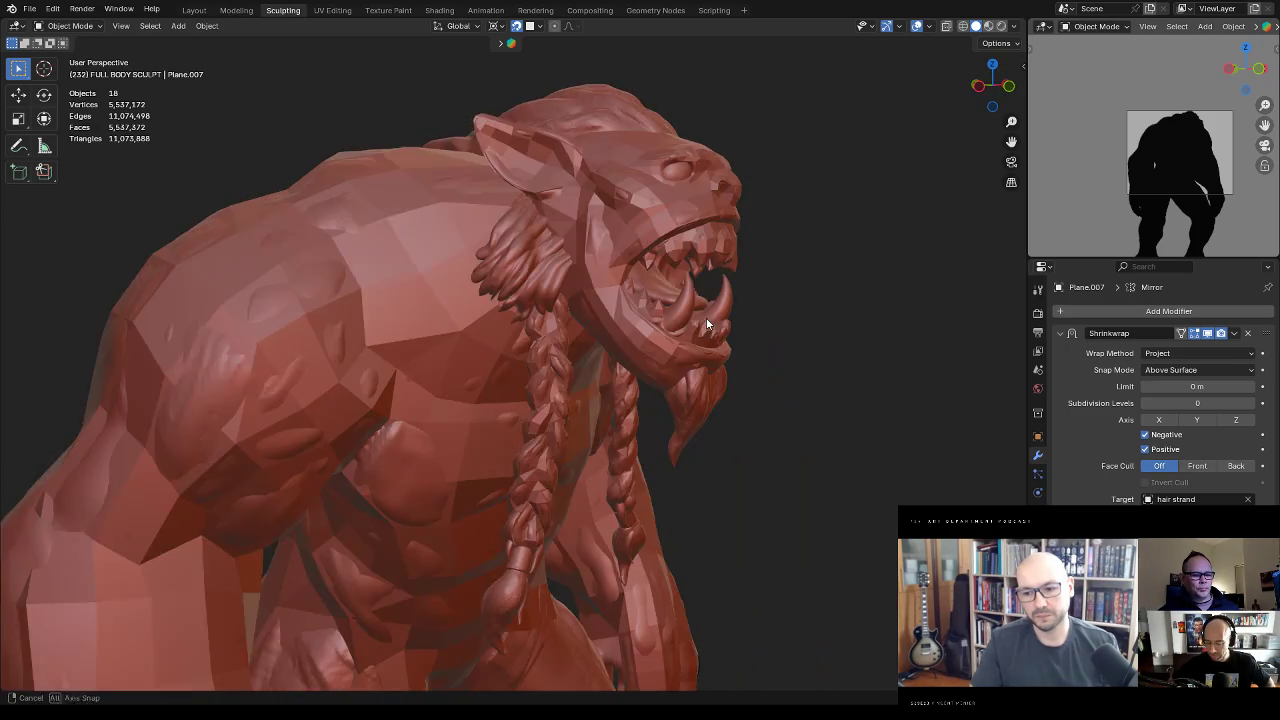
scroll(406, 576, down, 5)
mouse_move(649, 348)
middle_down()
mouse_move(689, 308)
mouse_move(840, 246)
middle_up()
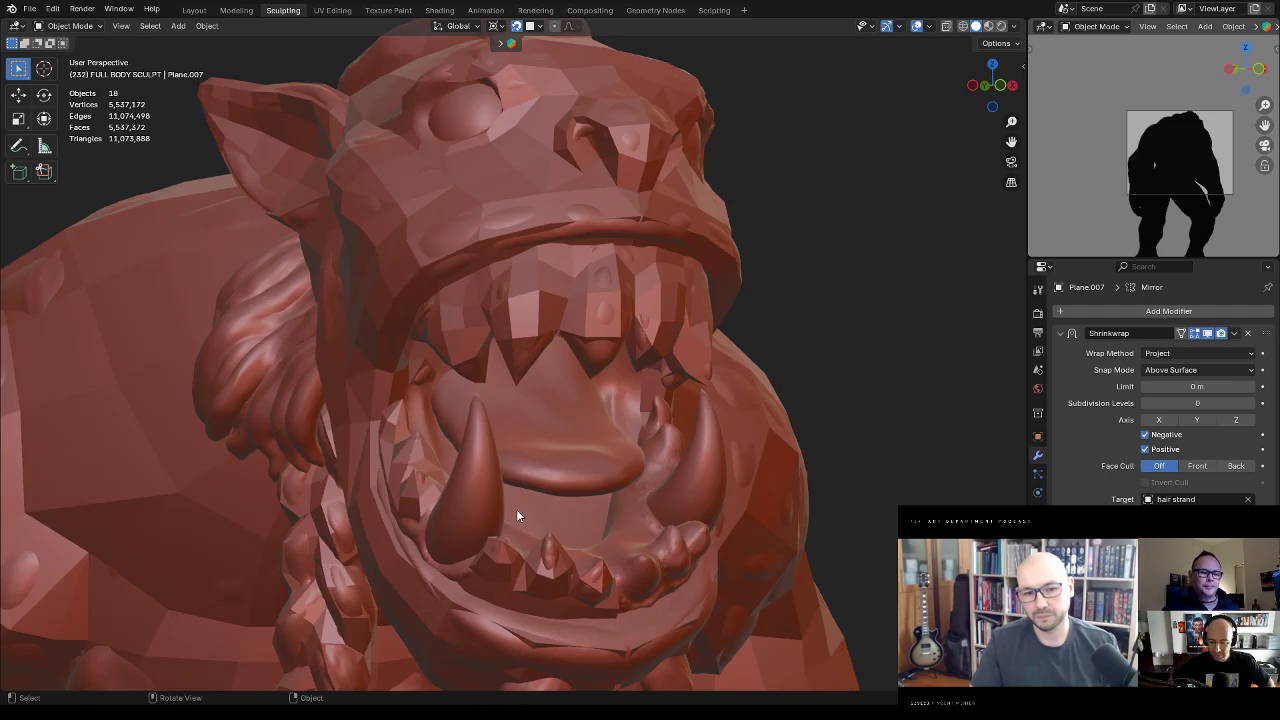
mouse_move(516, 515)
shift+middle_down()
mouse_move(558, 431)
mouse_move(712, 335)
shift+middle_up()
Step: Select the low-poly jaw shell Plane.006 together with the teeth and tusks sculpt
click(576, 455)
key(Tab)
key(Tab)
mouse_move(704, 401)
middle_down()
mouse_move(733, 436)
mouse_move(630, 493)
mouse_move(648, 475)
middle_up()
shift+click(734, 467)
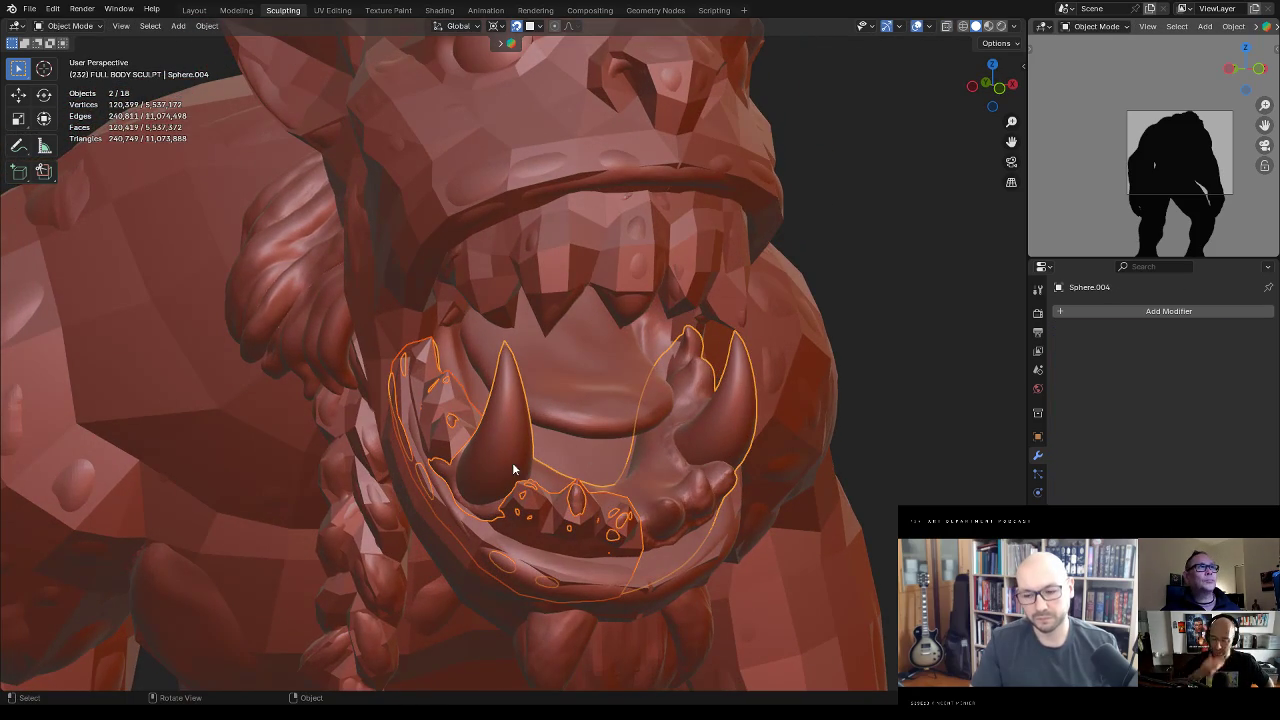
Step: Isolate the jaw in local view and extrude a Plane.006 vertex to the tusk tip
key(KP_Divide)
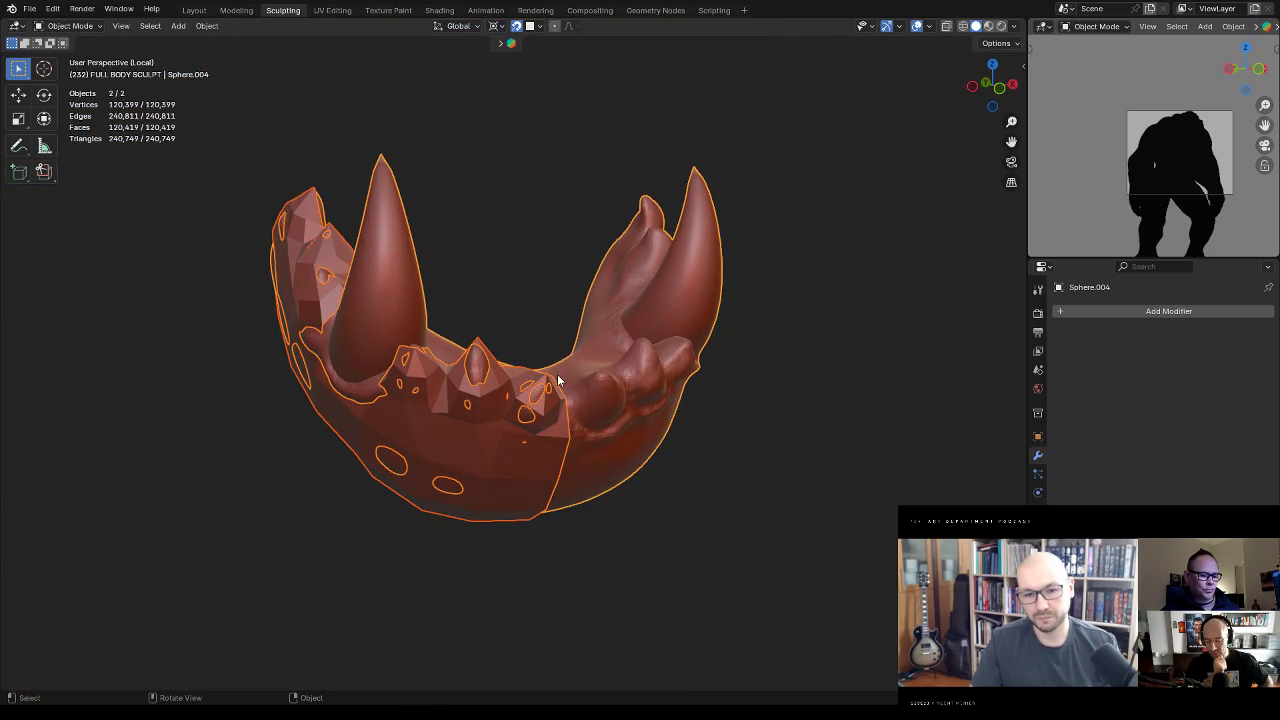
click(748, 374)
click(531, 450)
key(Tab)
mouse_move(549, 354)
middle_down()
mouse_move(603, 356)
mouse_move(532, 421)
mouse_move(629, 371)
middle_up()
scroll(610, 380, up, 2)
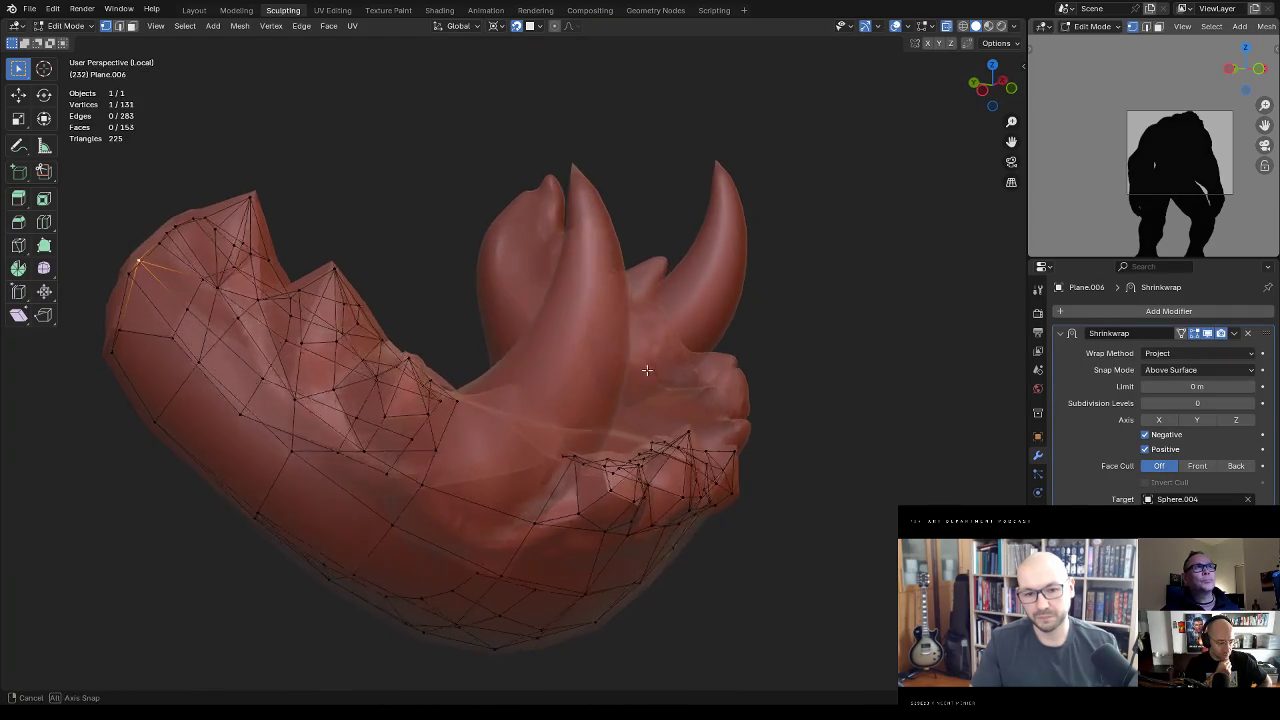
scroll(578, 393, up, 2)
key(alt+z)
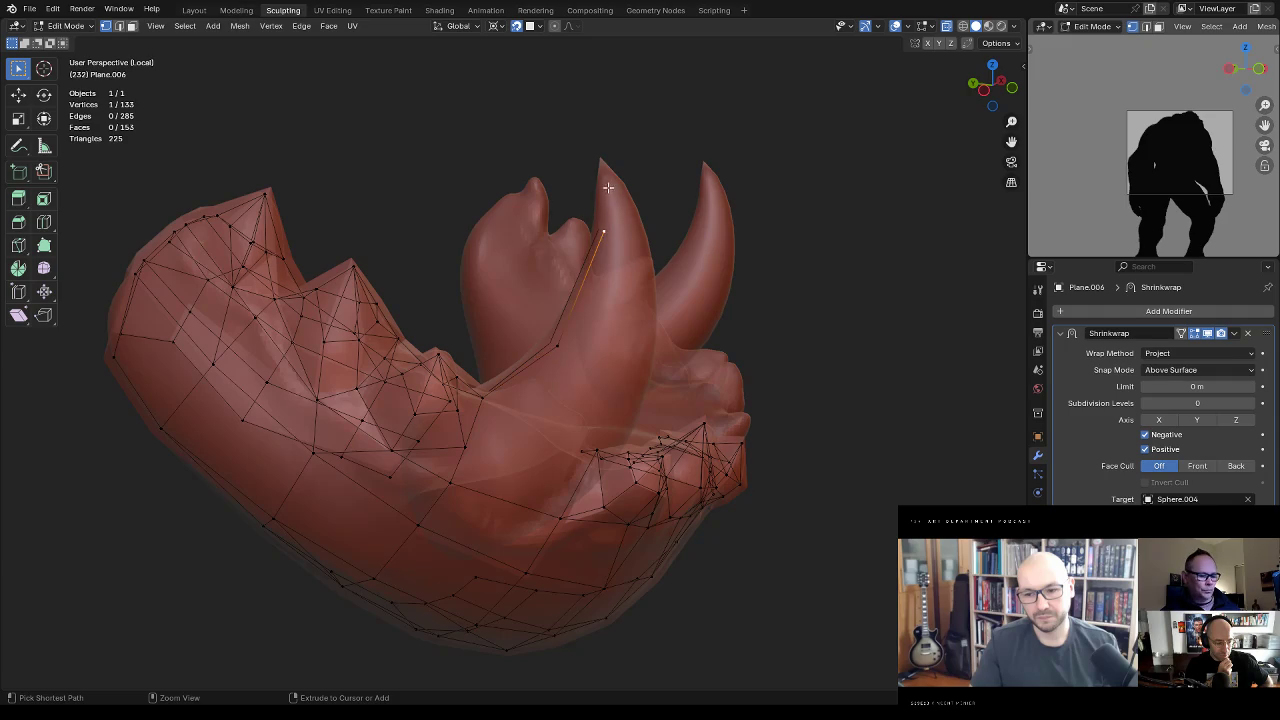
ctrl+right_click(600, 159)
middle_drag(688, 180, 525, 223)
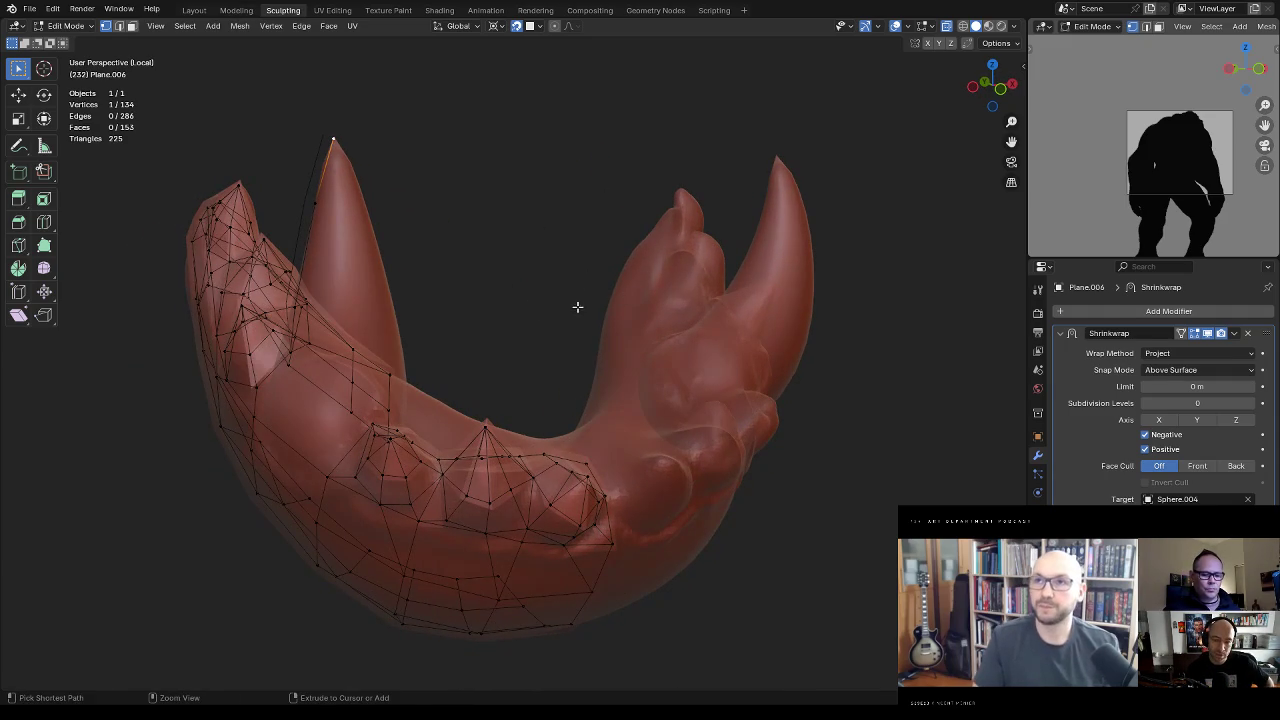
Step: Select Sphere.004, the jaw with tusks, and switch it into Sculpt Mode
middle_drag(551, 288, 519, 316)
key(Tab)
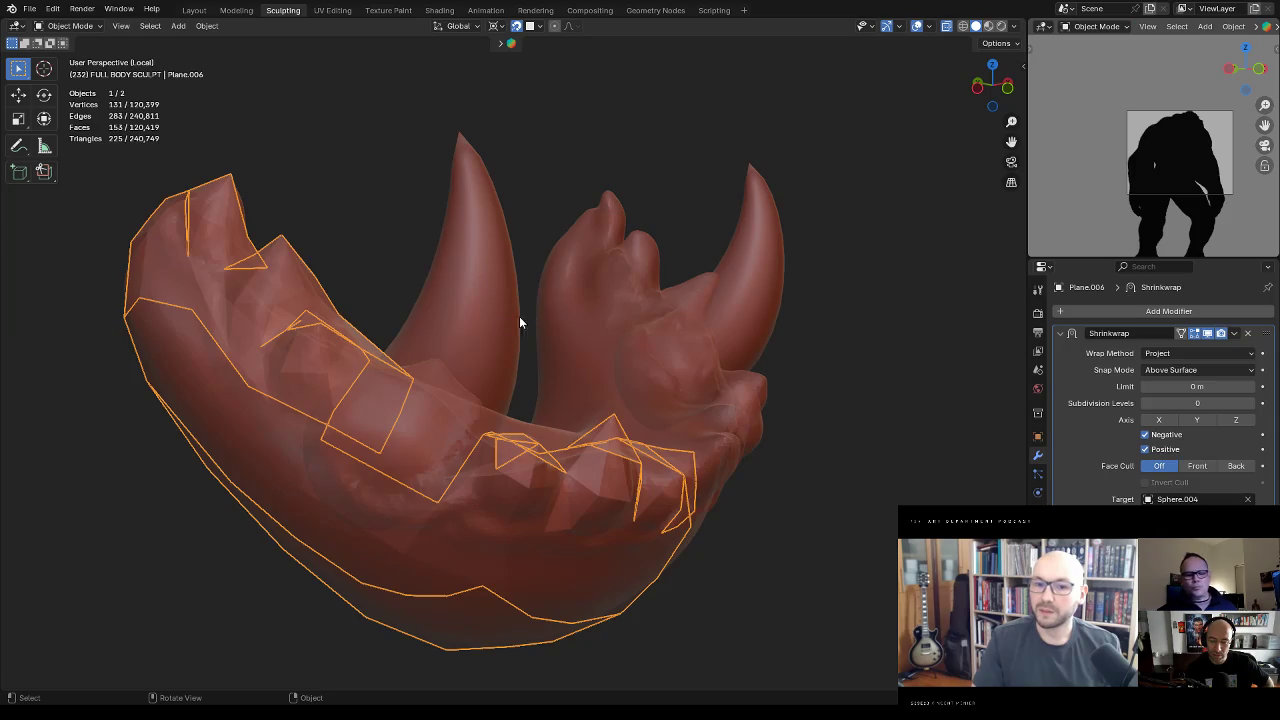
click(550, 314)
key(ctrl+Tab)
click(597, 386)
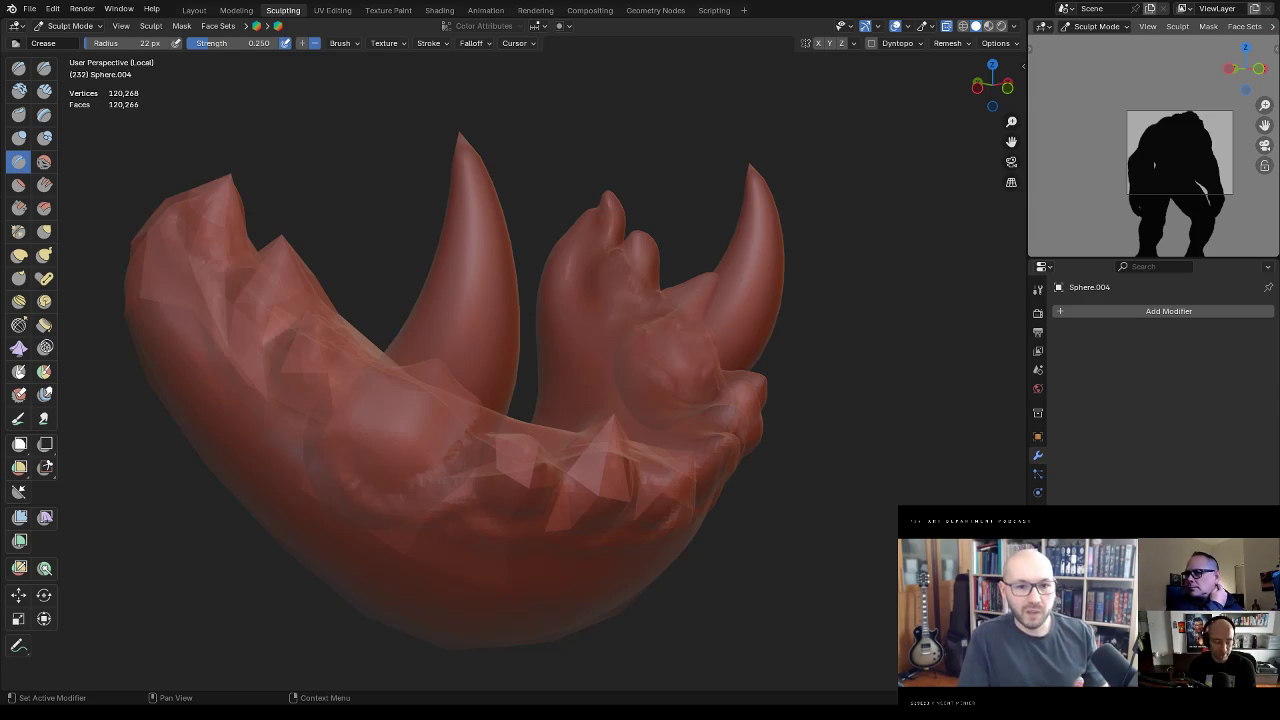
middle_drag(514, 320, 560, 323)
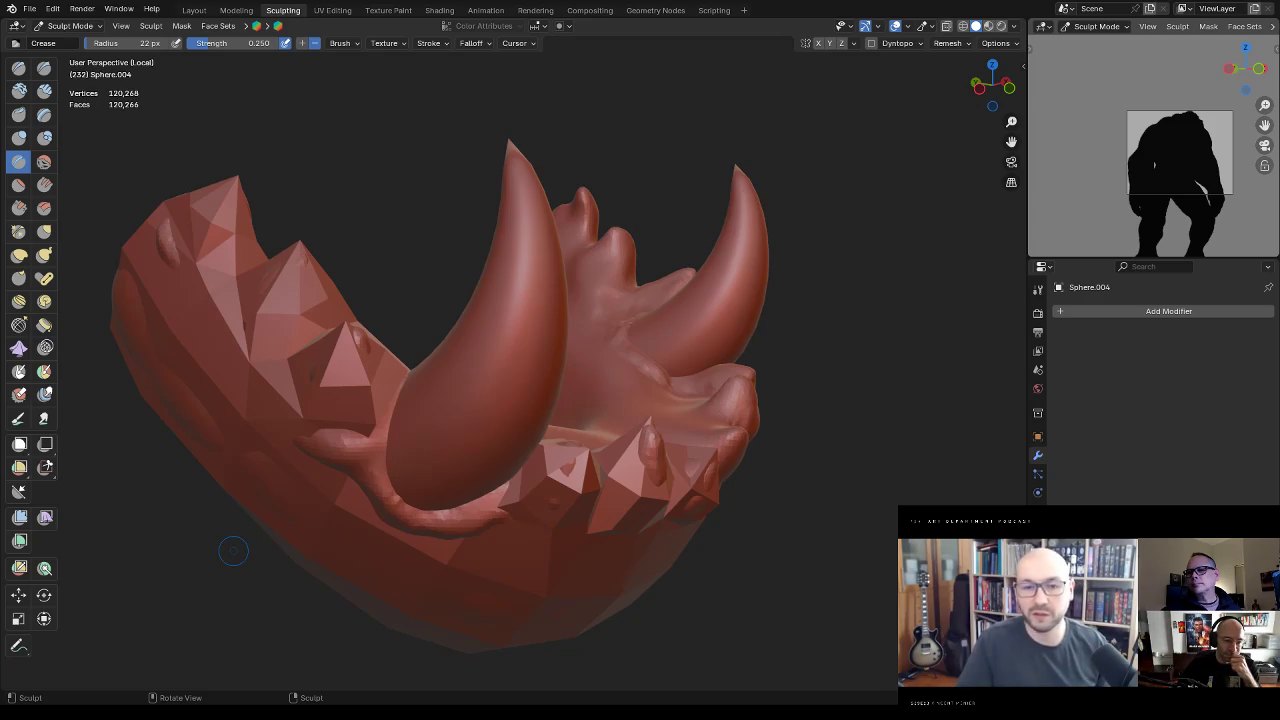
middle_drag(233, 551, 606, 314)
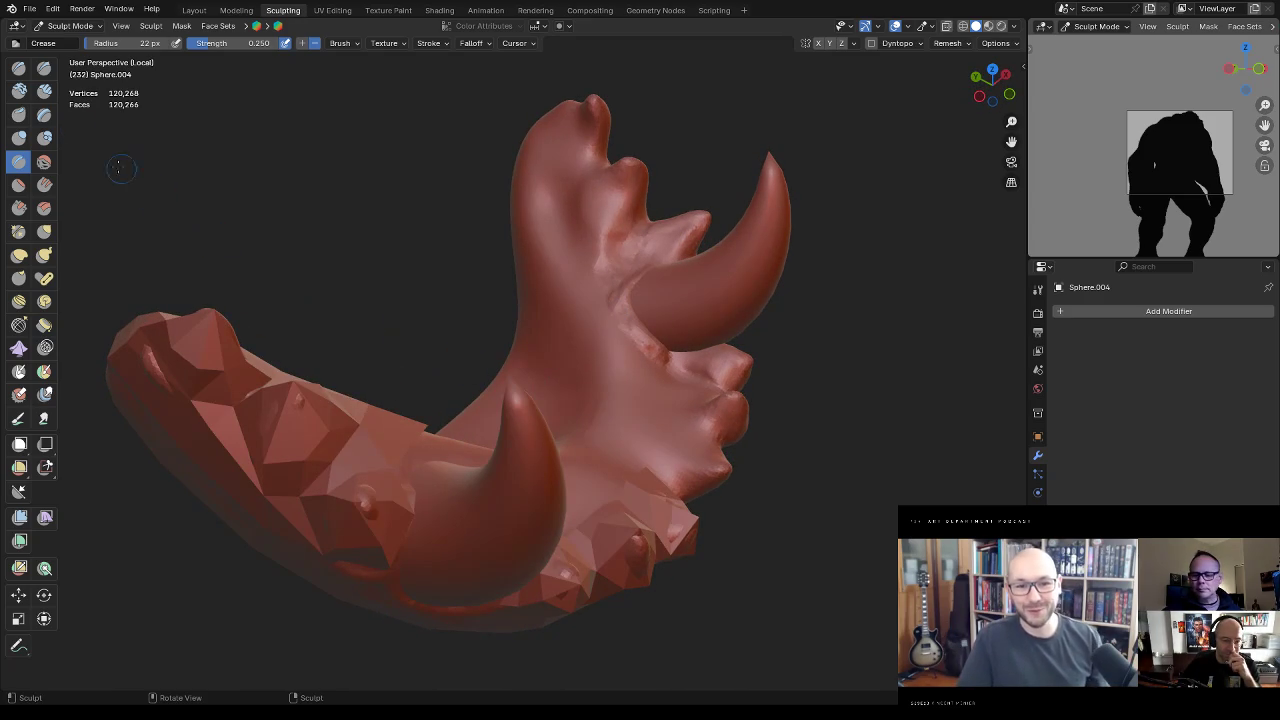
click(46, 92)
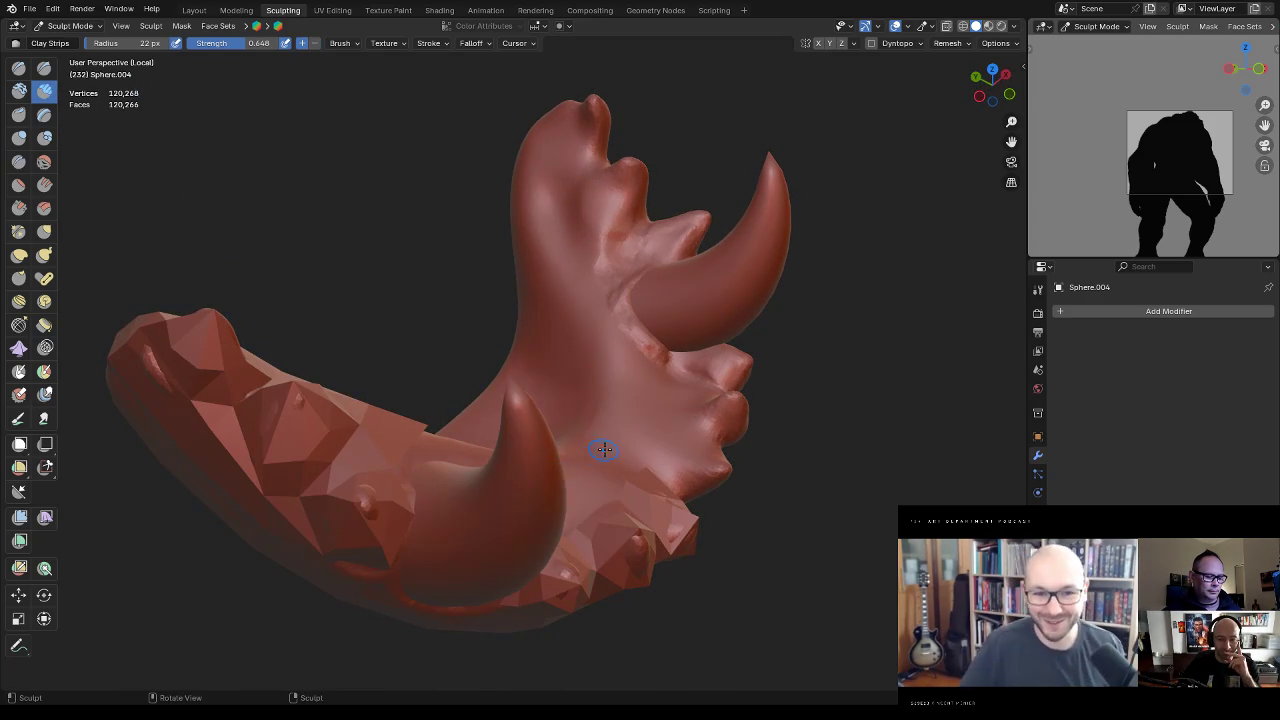
Step: Remesh the jaw at a smaller voxel size and add a small clay bump near the tusk
key(r)
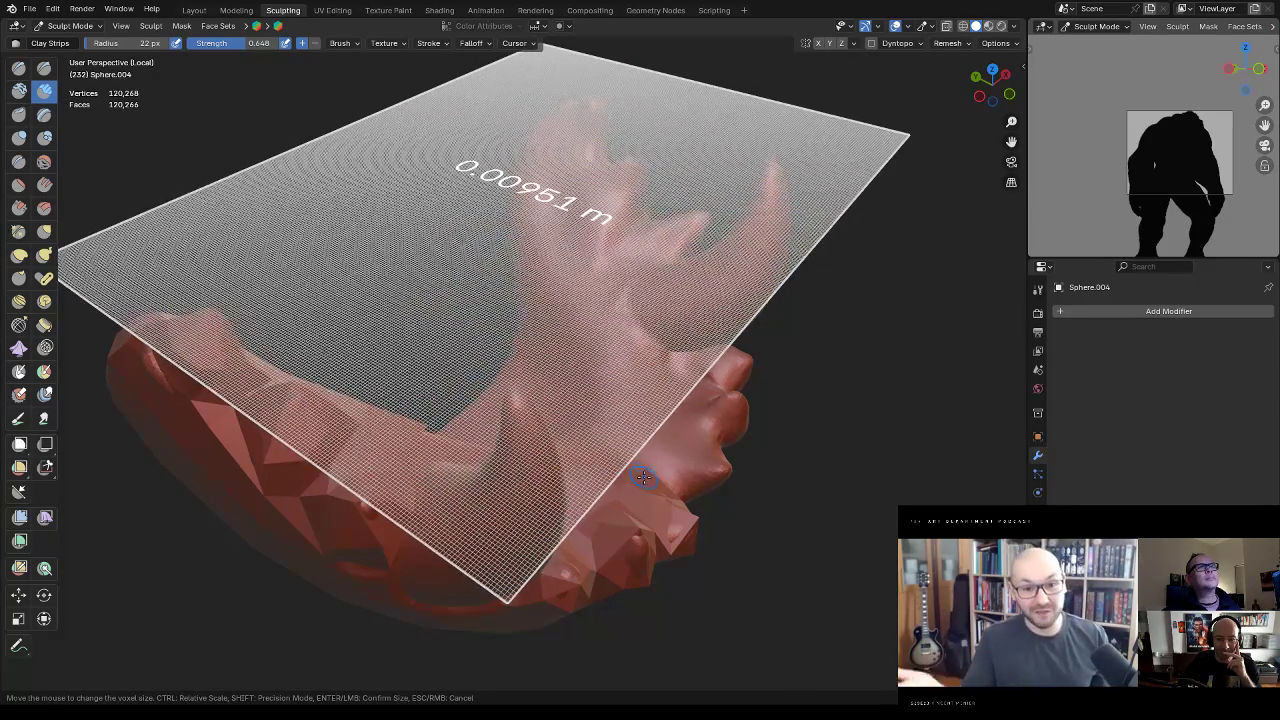
click(648, 481)
key(ctrl+r)
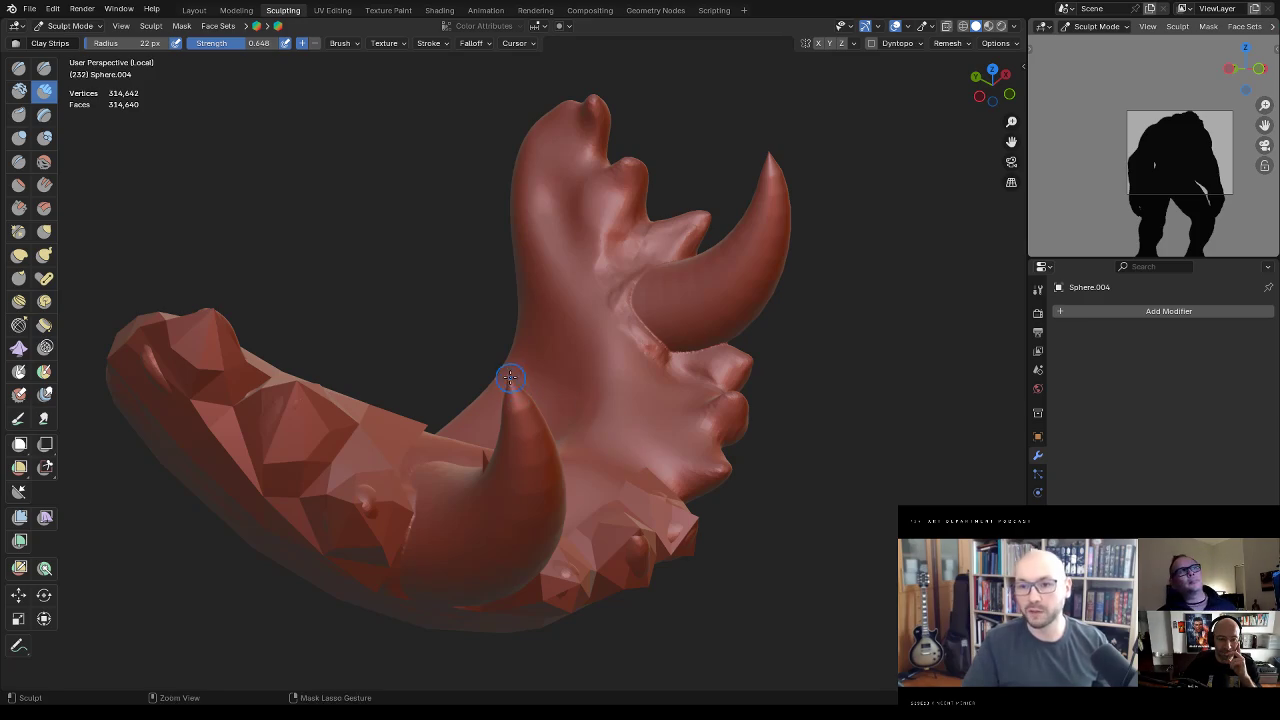
middle_drag(512, 383, 524, 498)
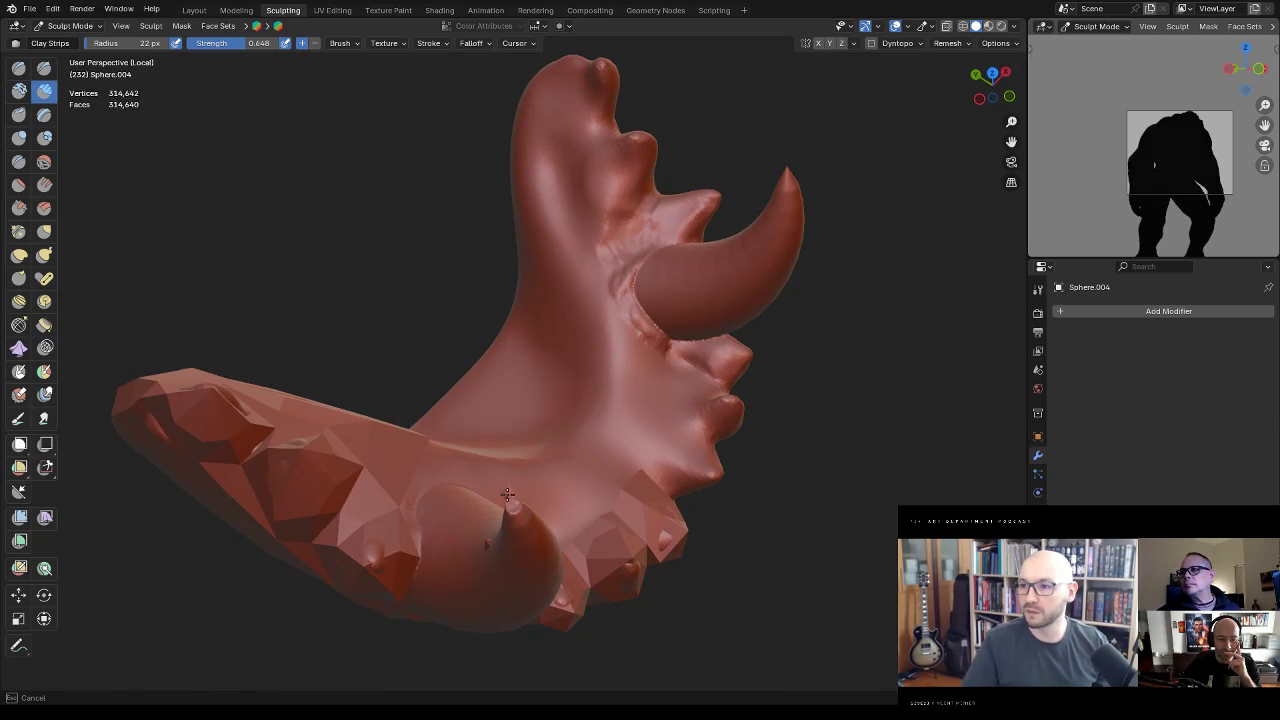
middle_drag(510, 494, 575, 573)
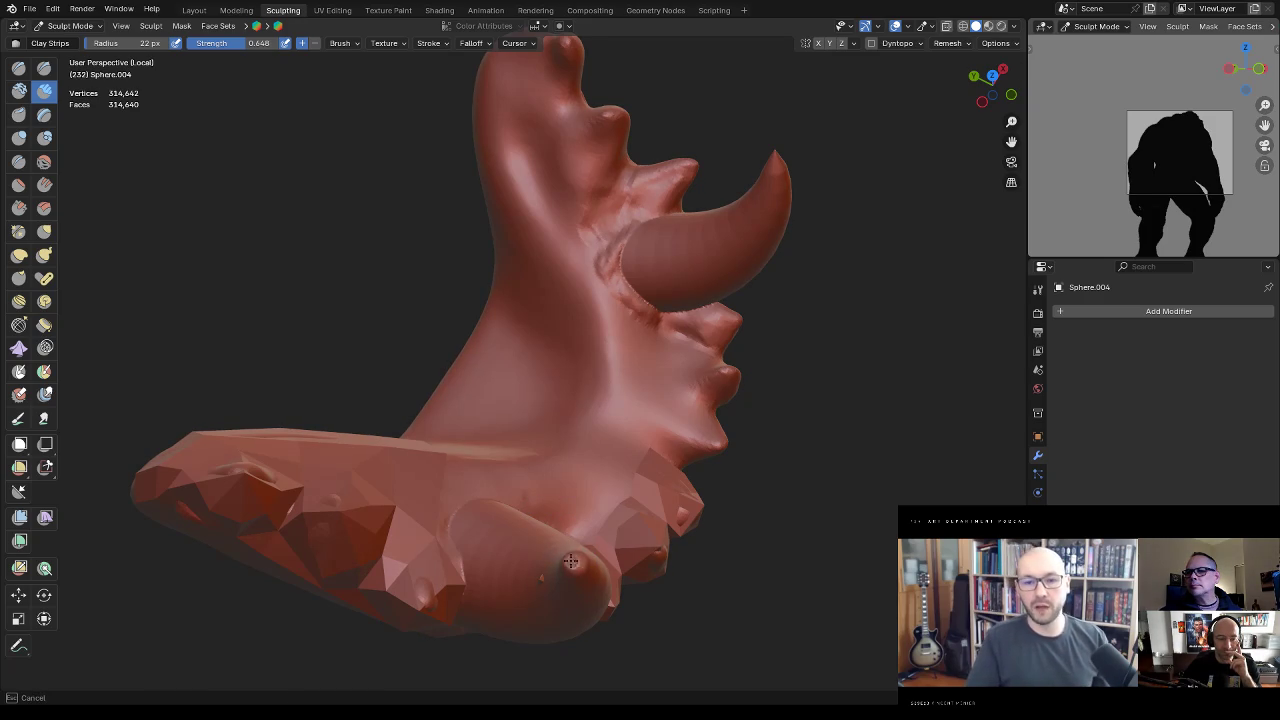
click(573, 559)
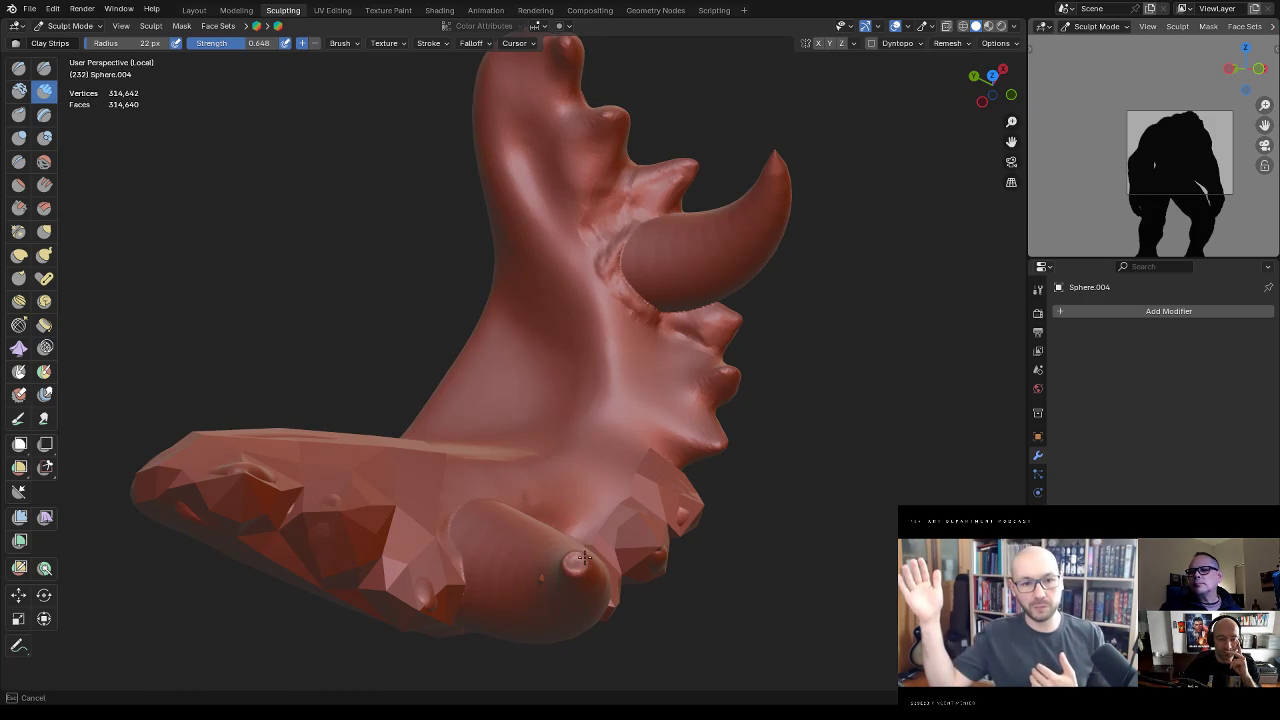
Step: Orbit to inspect the tusks, inner teeth and jagged top, then return to Object Mode
mouse_move(584, 560)
middle_down()
mouse_move(602, 500)
mouse_move(597, 409)
mouse_move(513, 335)
middle_up()
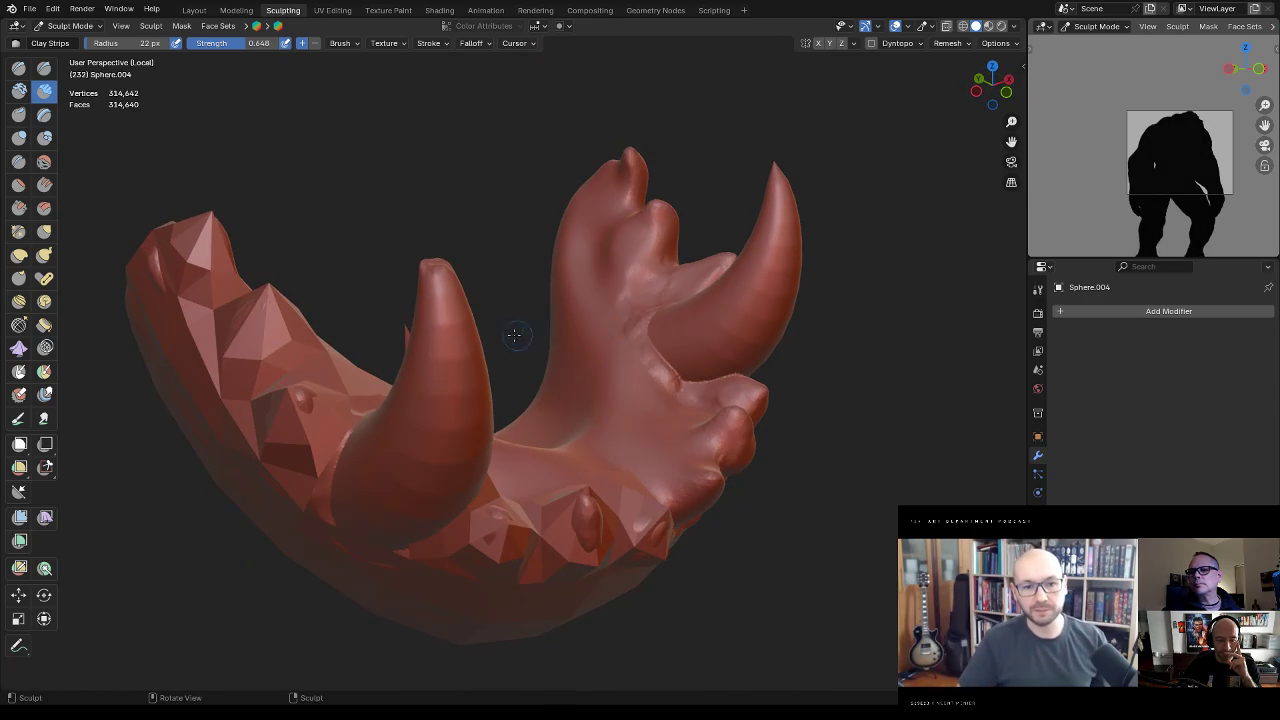
mouse_move(513, 335)
middle_down()
mouse_move(538, 362)
mouse_move(614, 300)
middle_up()
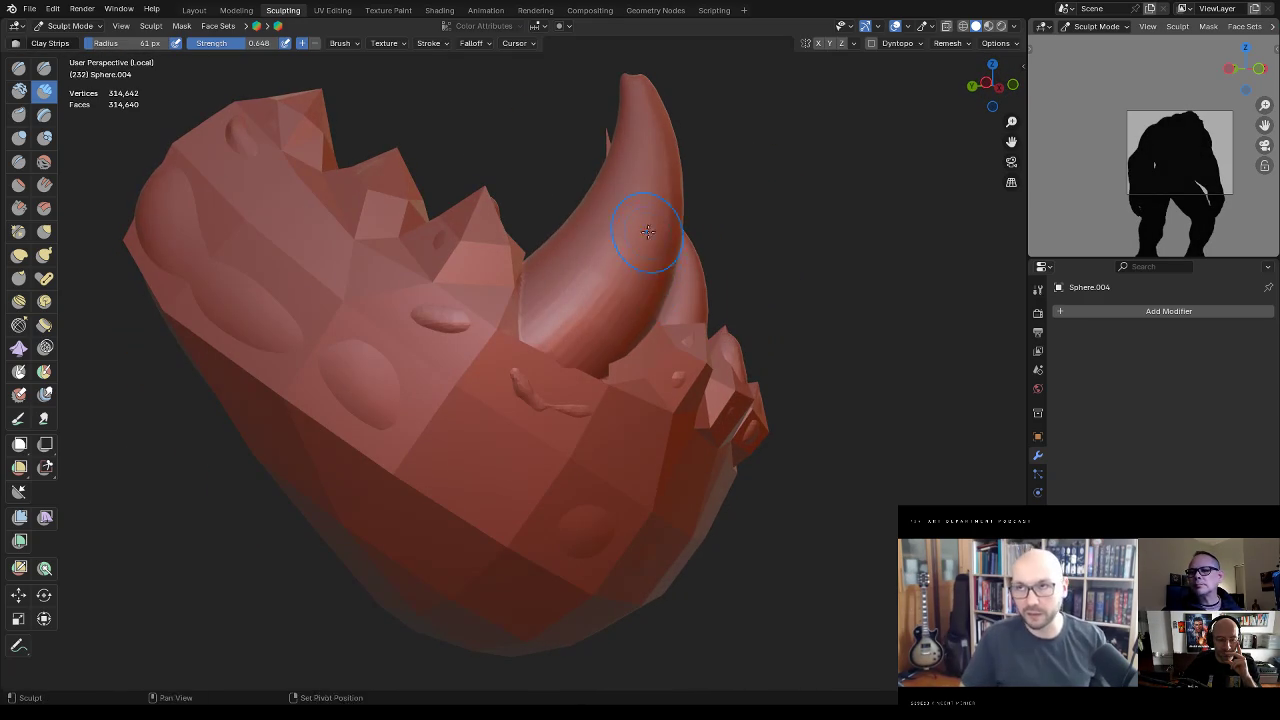
mouse_move(587, 247)
middle_down()
mouse_move(450, 220)
mouse_move(259, 251)
middle_up()
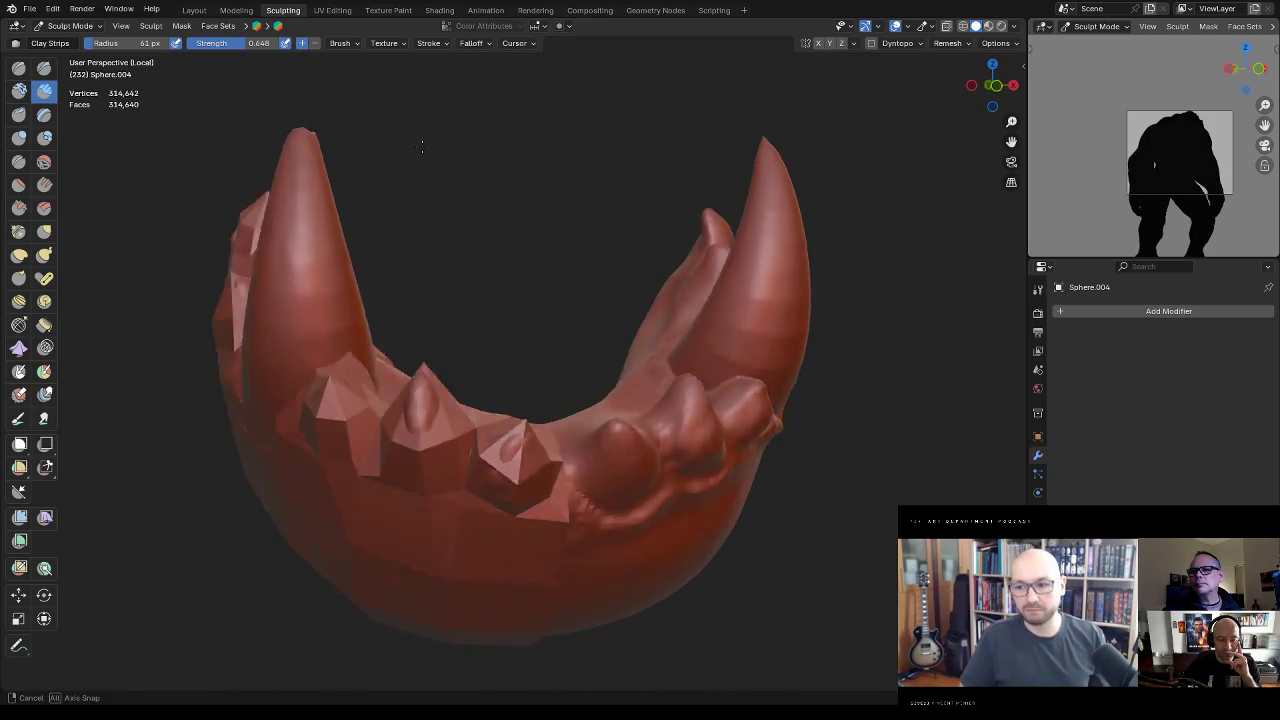
mouse_move(355, 311)
middle_down()
mouse_move(300, 250)
mouse_move(269, 281)
middle_up()
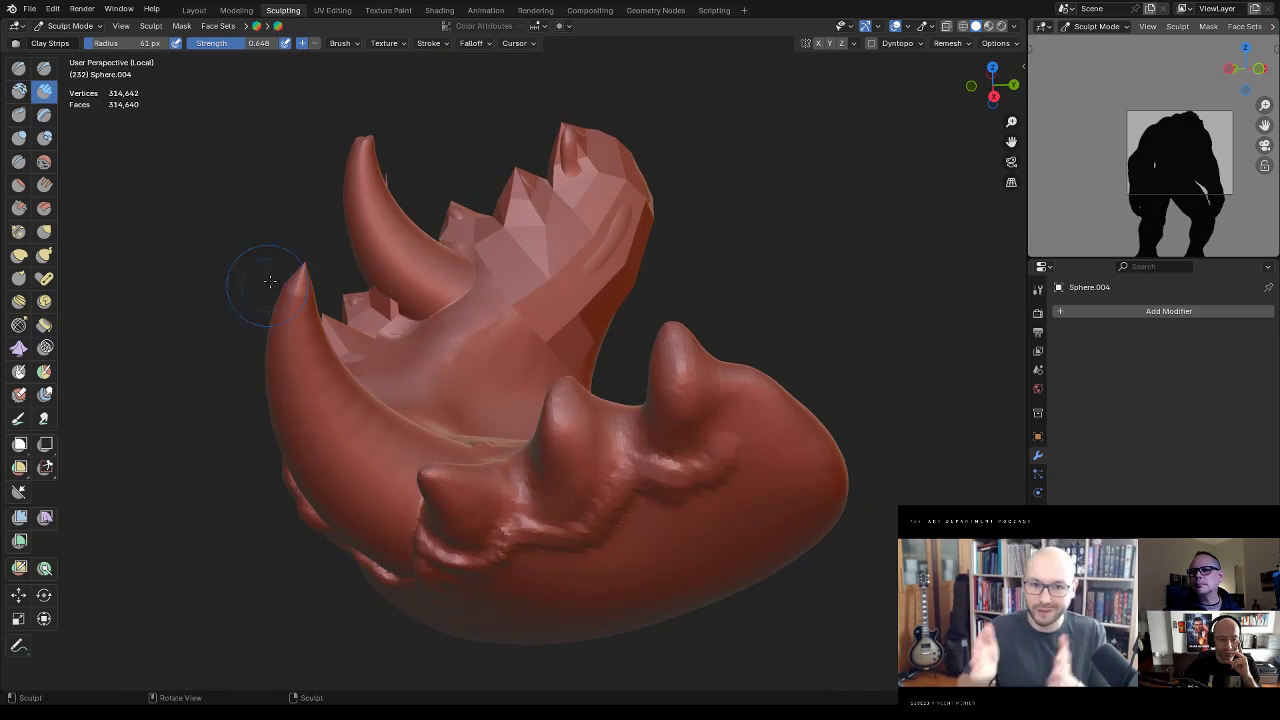
mouse_move(430, 224)
middle_down()
mouse_move(597, 238)
mouse_move(603, 194)
mouse_move(623, 323)
mouse_move(786, 274)
mouse_move(696, 286)
mouse_move(661, 275)
middle_up()
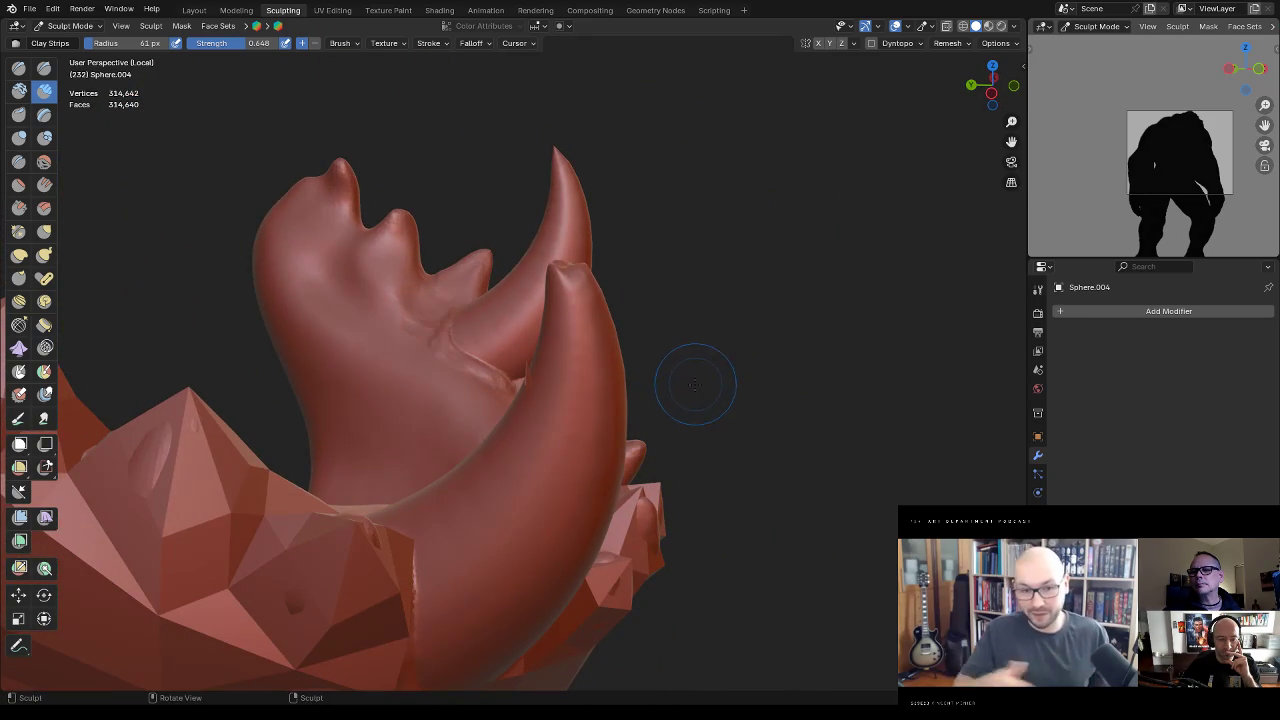
key(Tab)
key(Tab)
key(ctrl+Tab)
click(575, 380)
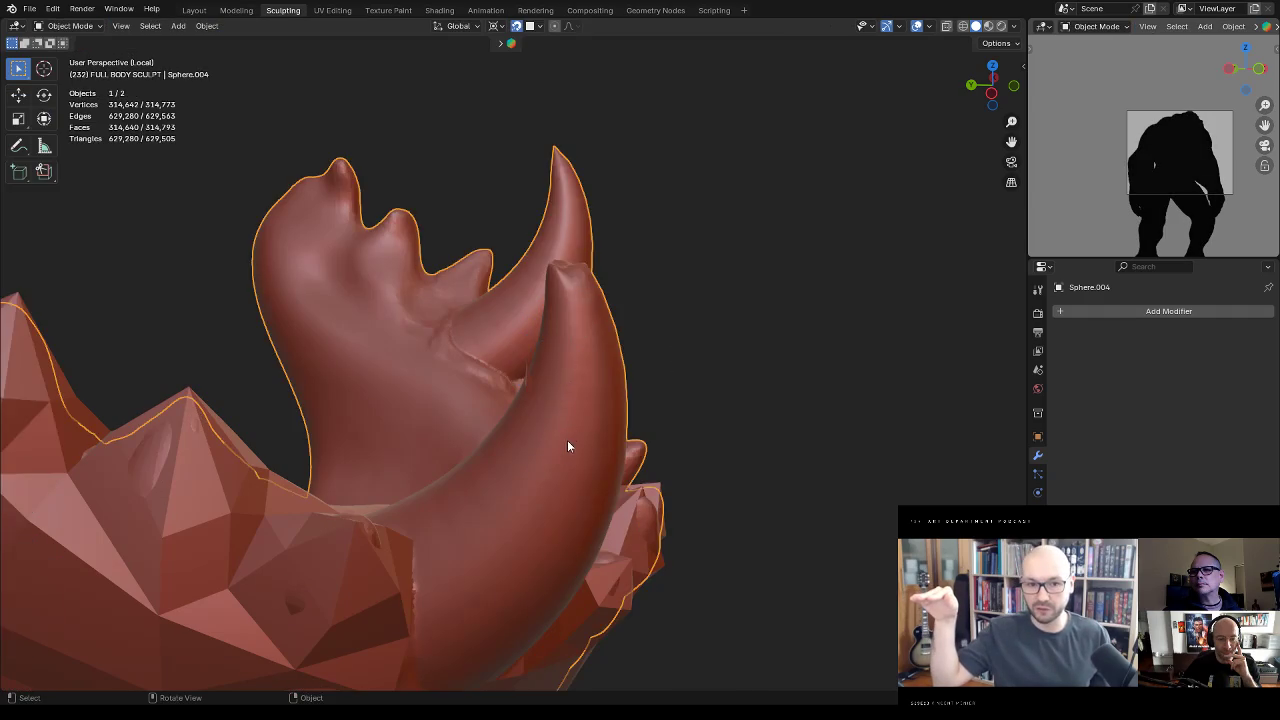
Step: In Edit Mode on the low-poly jaw shell, drag a vertex near the tusk base onto the jaw
middle_drag(567, 446, 595, 414)
click(471, 505)
key(Tab)
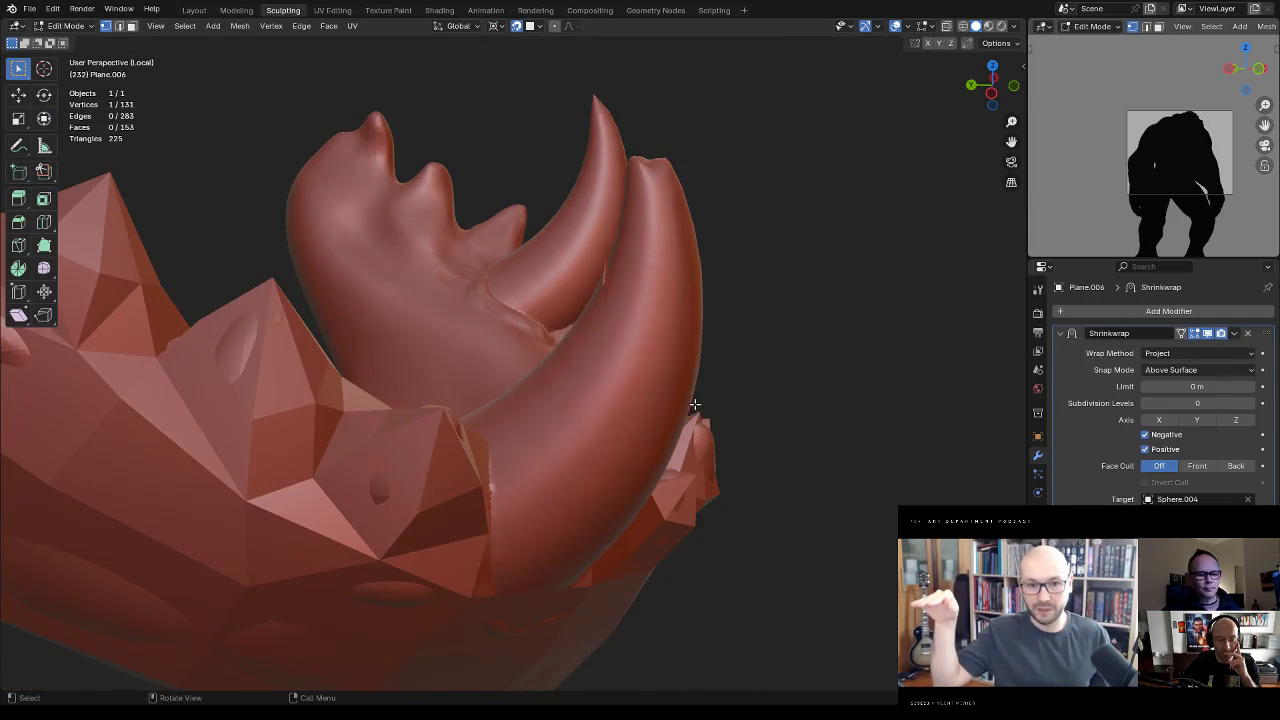
middle_drag(694, 400, 600, 380)
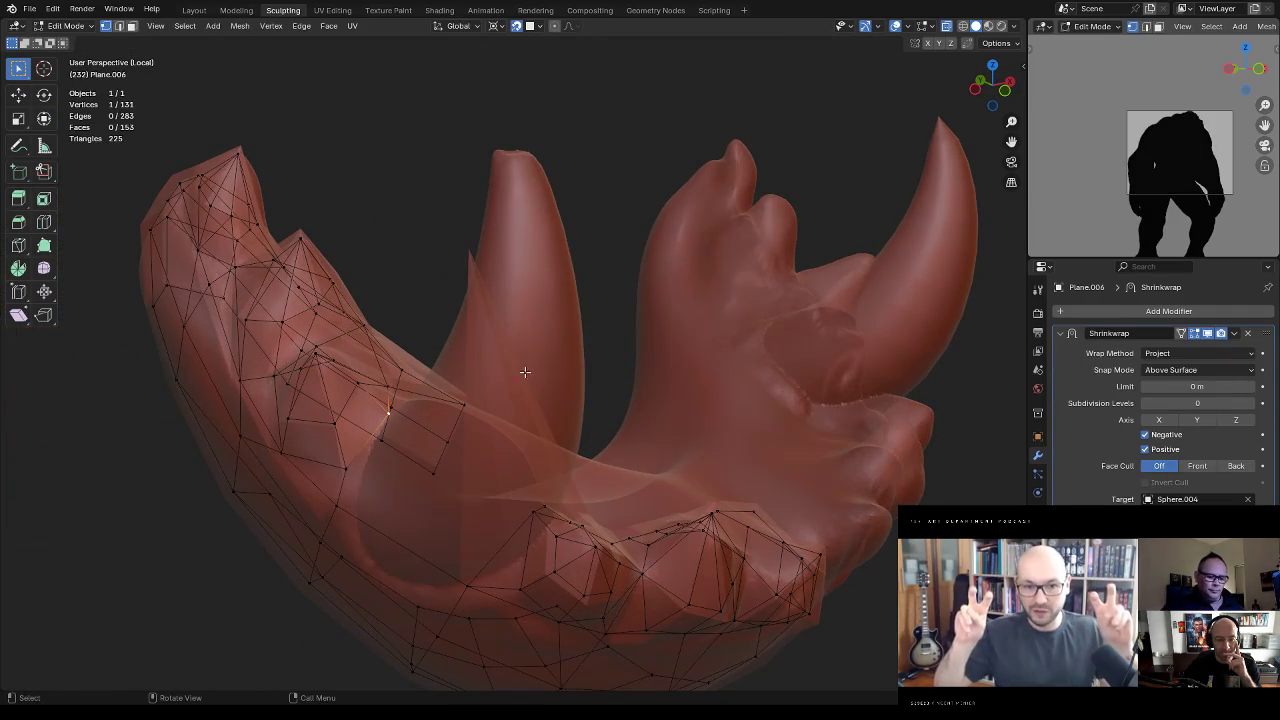
click(538, 509)
drag(538, 509, 548, 523)
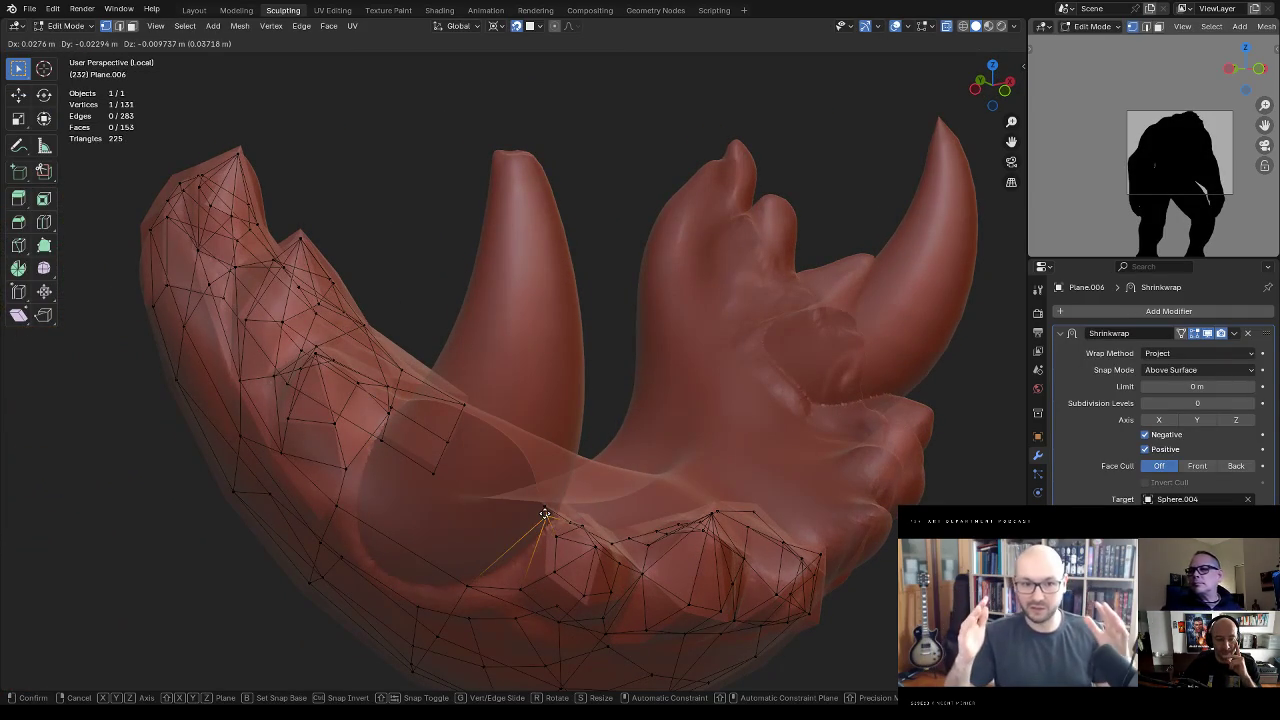
Step: Move the chosen shell vertex 0.011206 m along Z, closer to the tusk surface
mouse_move(622, 452)
middle_down()
mouse_move(580, 457)
mouse_move(586, 437)
mouse_move(600, 443)
middle_up()
key(shift+alt+z)
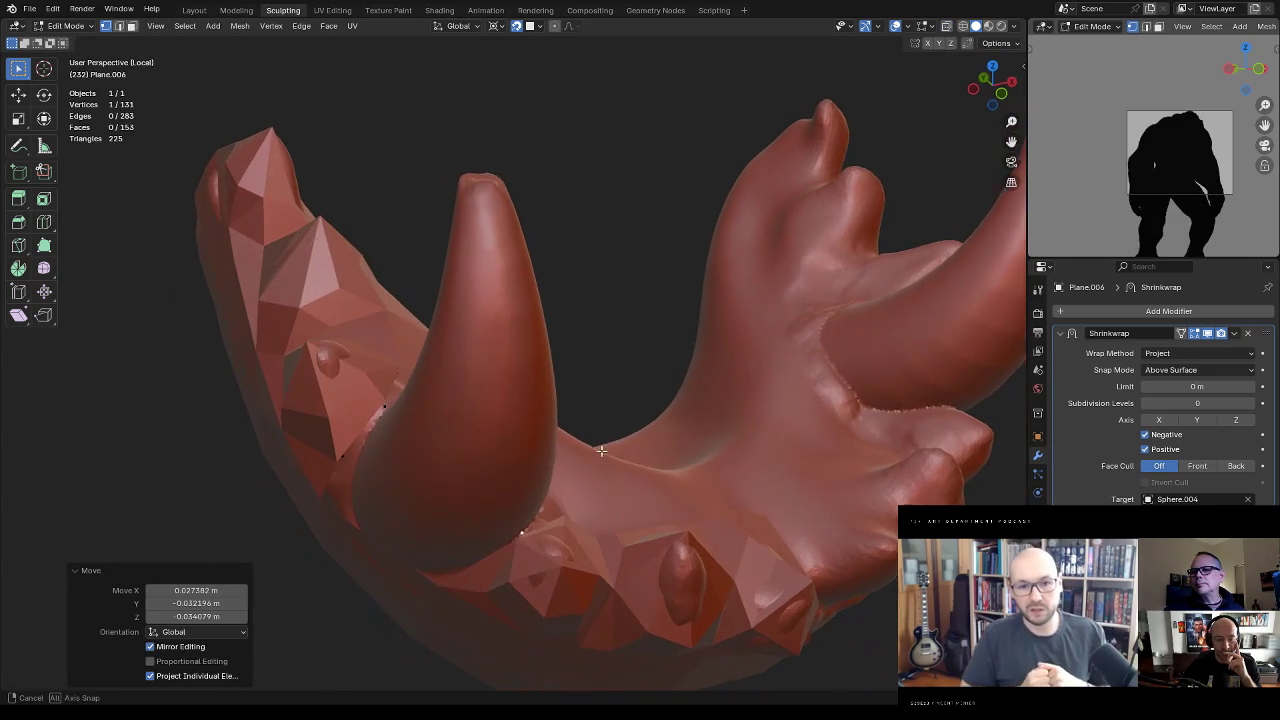
key(g)
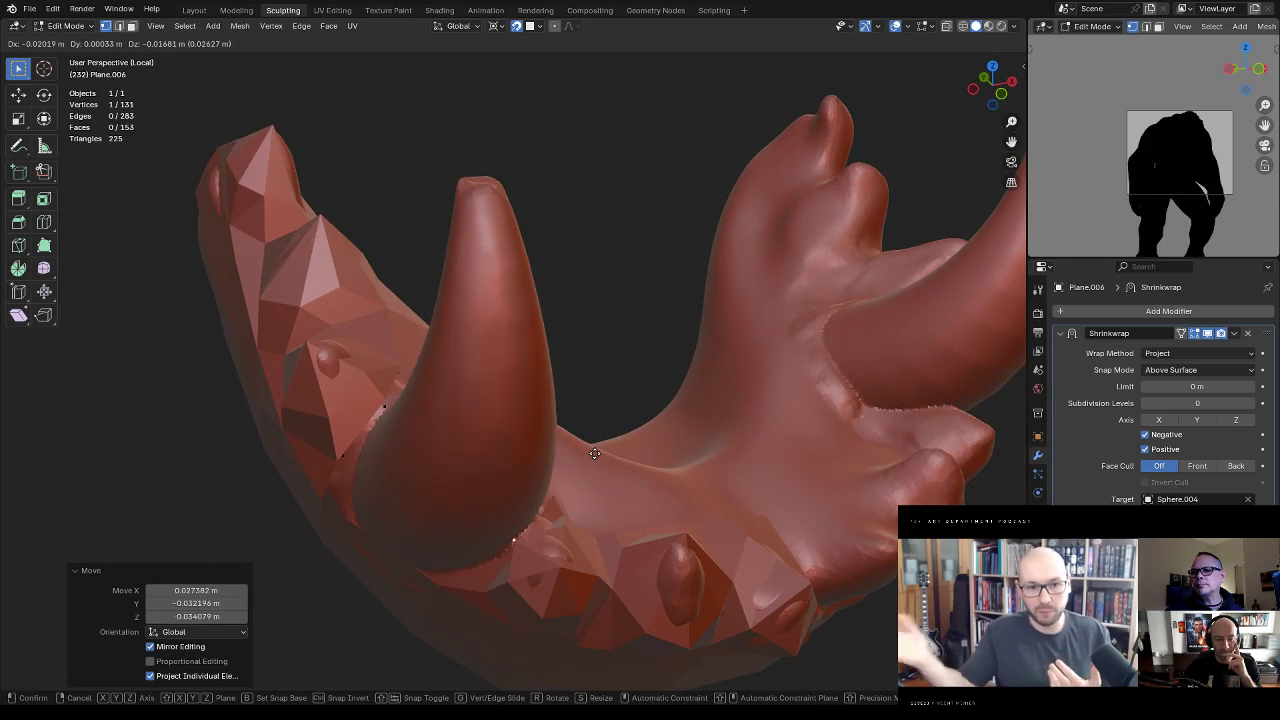
click(596, 453)
middle_drag(596, 453, 517, 516)
Step: Return to Object Mode and select the sculpted jaw with tusks
key(ctrl+Tab)
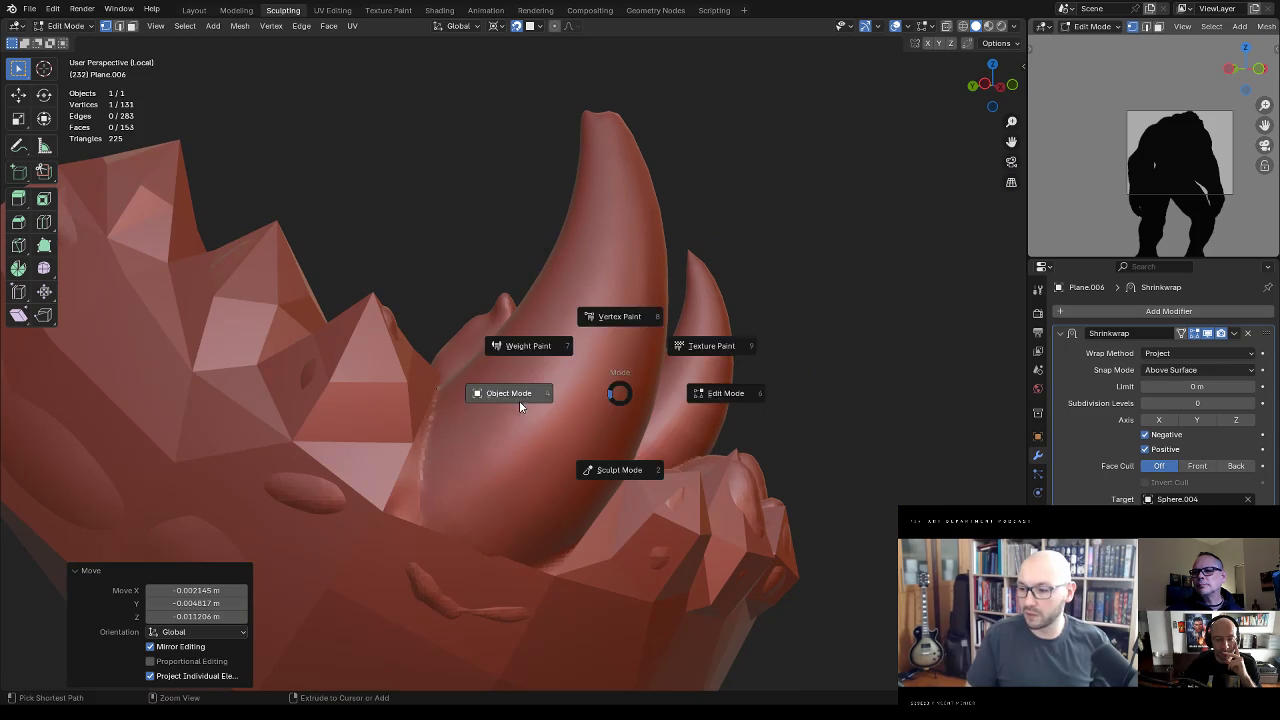
click(520, 392)
click(551, 398)
mouse_move(551, 398)
middle_down()
mouse_move(637, 390)
mouse_move(637, 449)
mouse_move(794, 463)
mouse_move(674, 451)
mouse_move(657, 423)
mouse_move(596, 481)
mouse_move(674, 471)
mouse_move(700, 417)
mouse_move(674, 461)
mouse_move(700, 456)
middle_up()
key(ctrl+Tab)
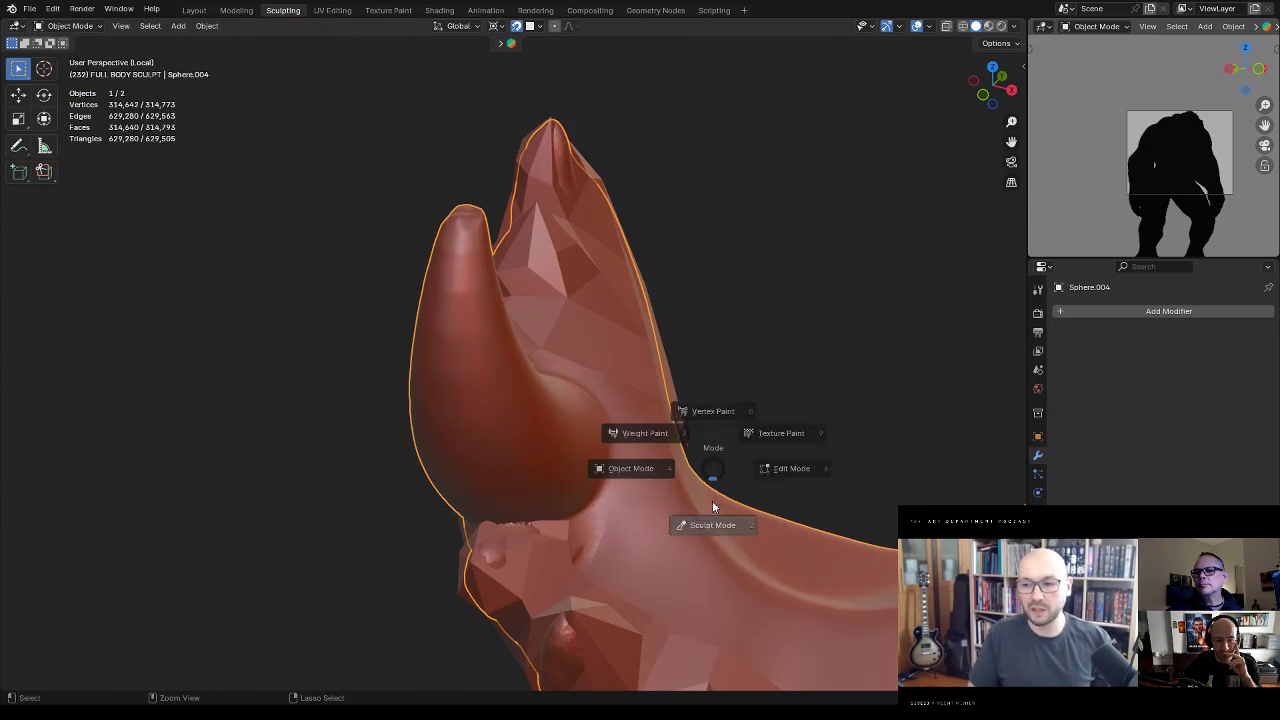
Step: Switch the jaw into Sculpt Mode and remesh it at a smaller voxel size
click(702, 522)
key(r)
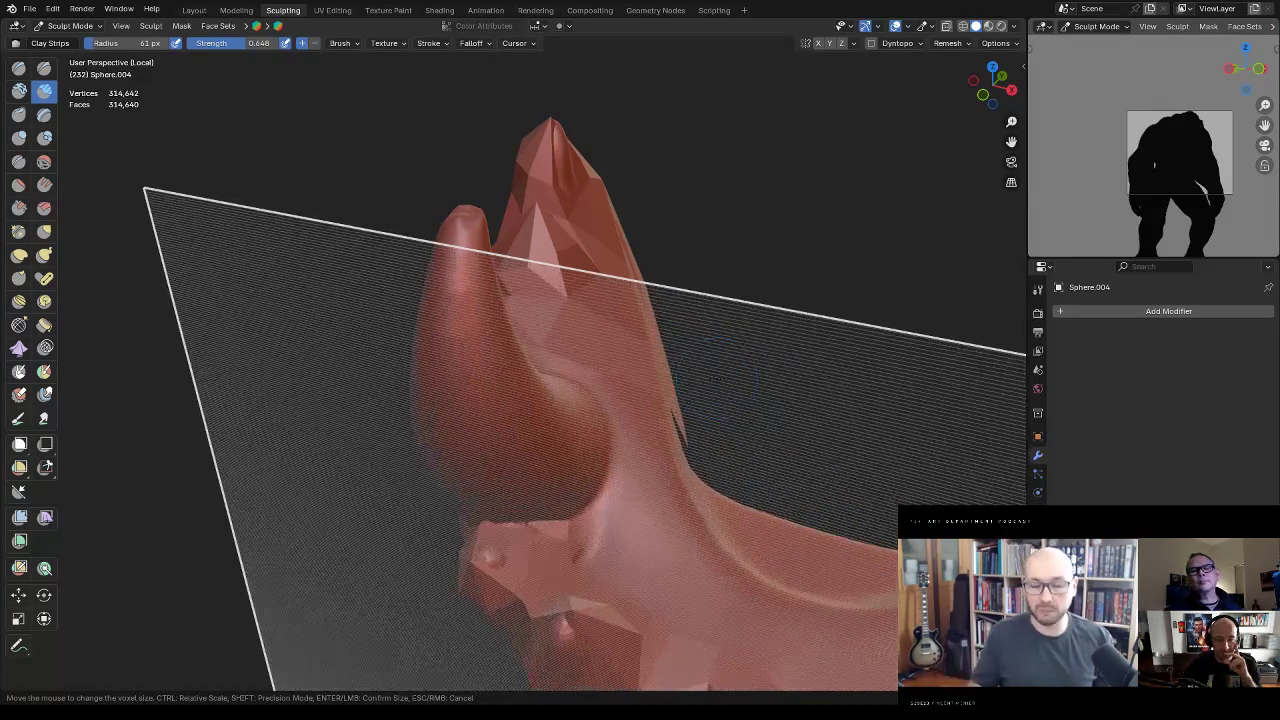
click(706, 375)
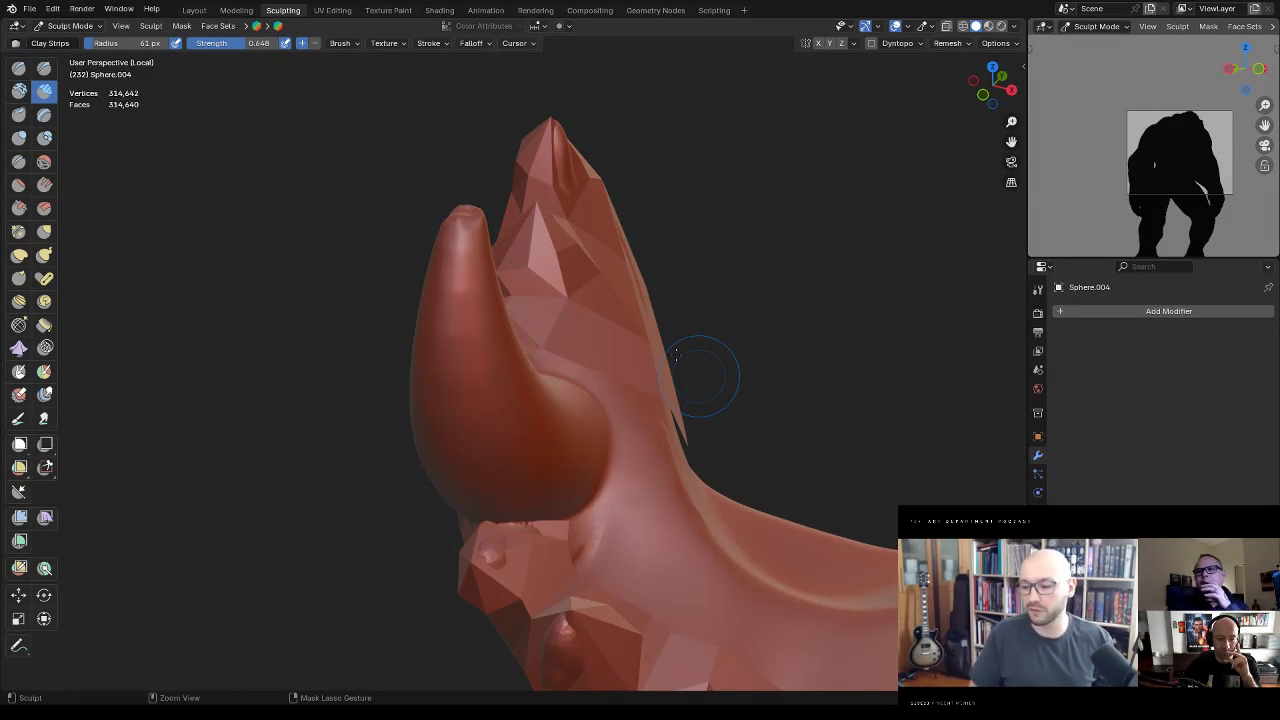
key(ctrl+r)
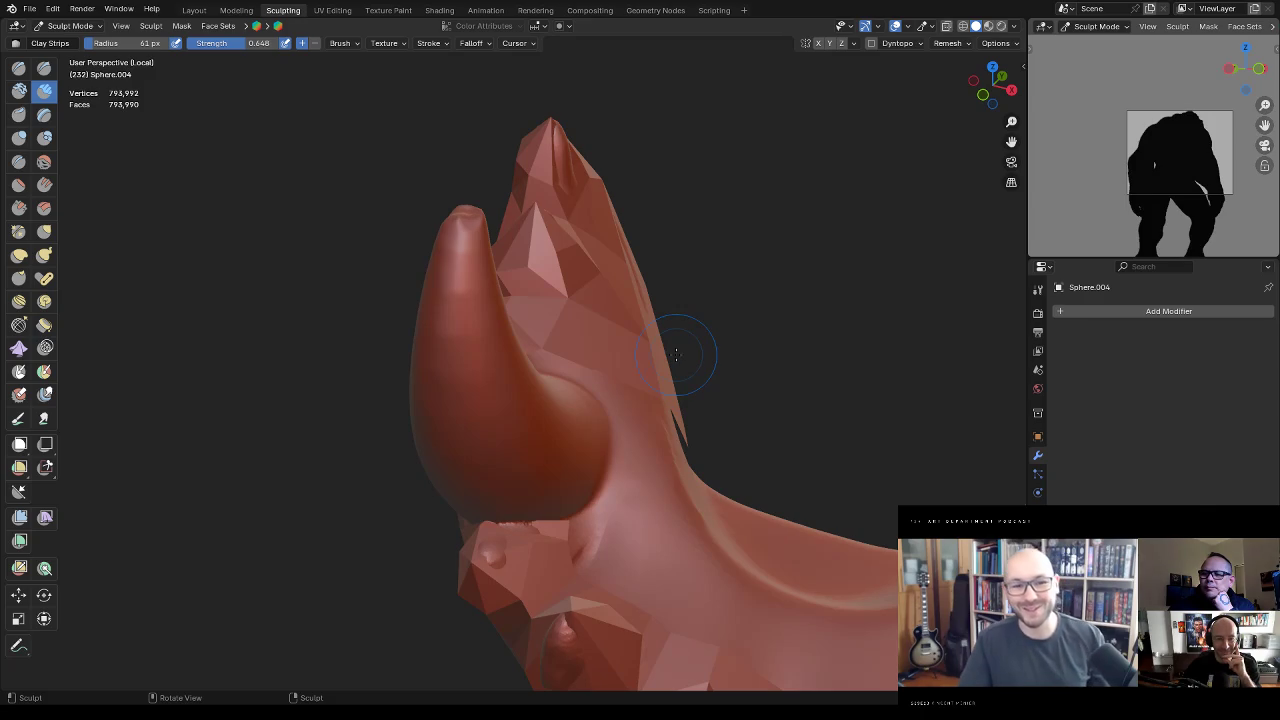
Step: Set the remesh voxel size to 0.0049 and look over the 1,126,474-vertex jaw
mouse_move(676, 354)
middle_down()
mouse_move(529, 367)
mouse_move(600, 306)
mouse_move(600, 266)
middle_up()
key(r)
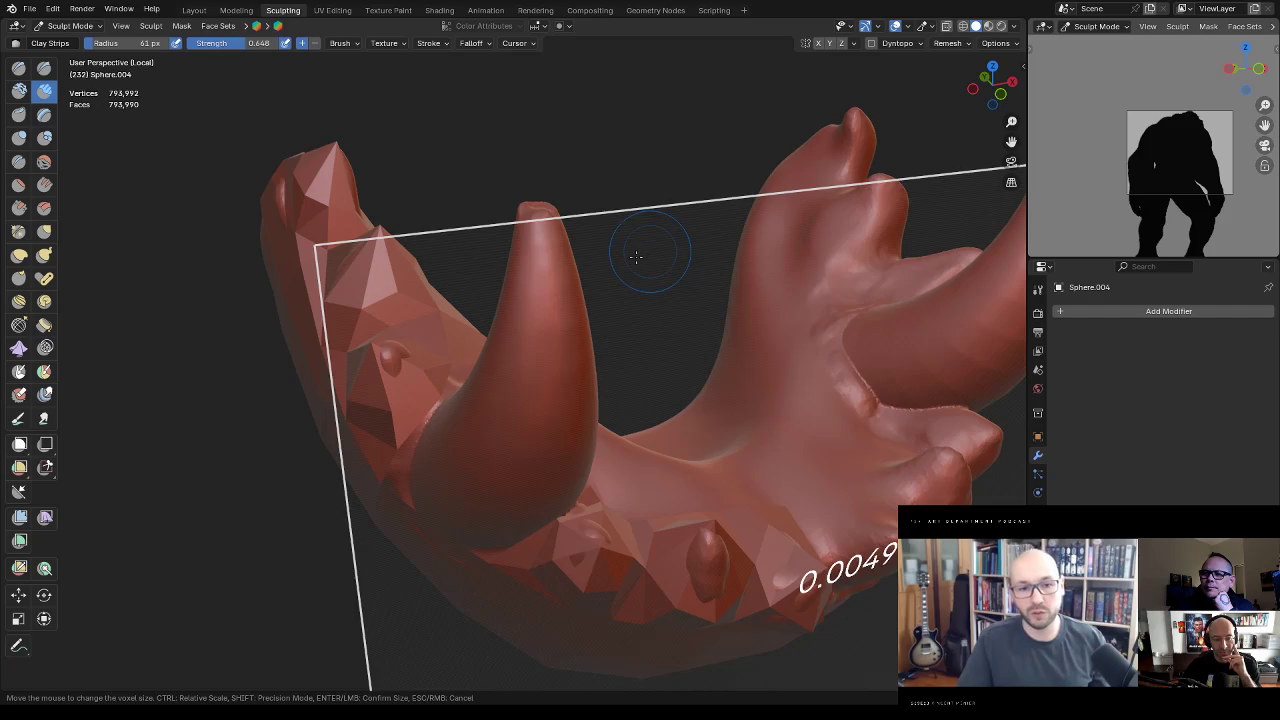
click(636, 257)
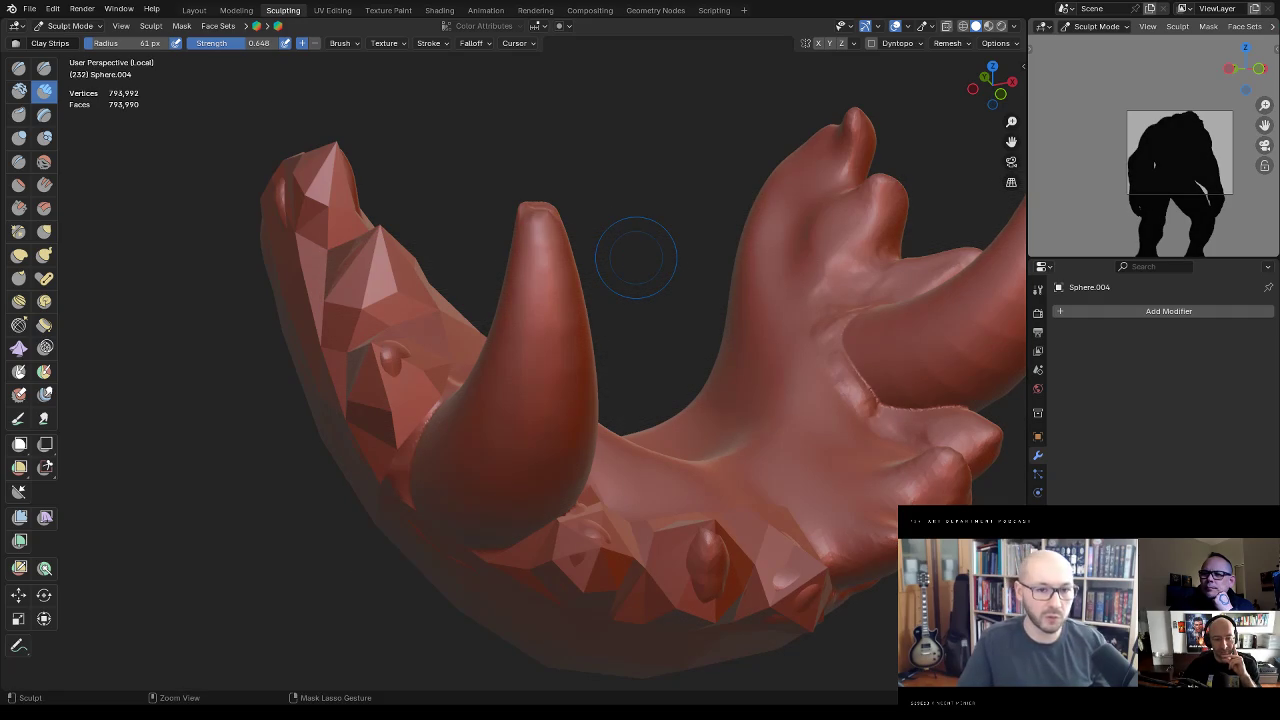
middle_drag(643, 224, 640, 257)
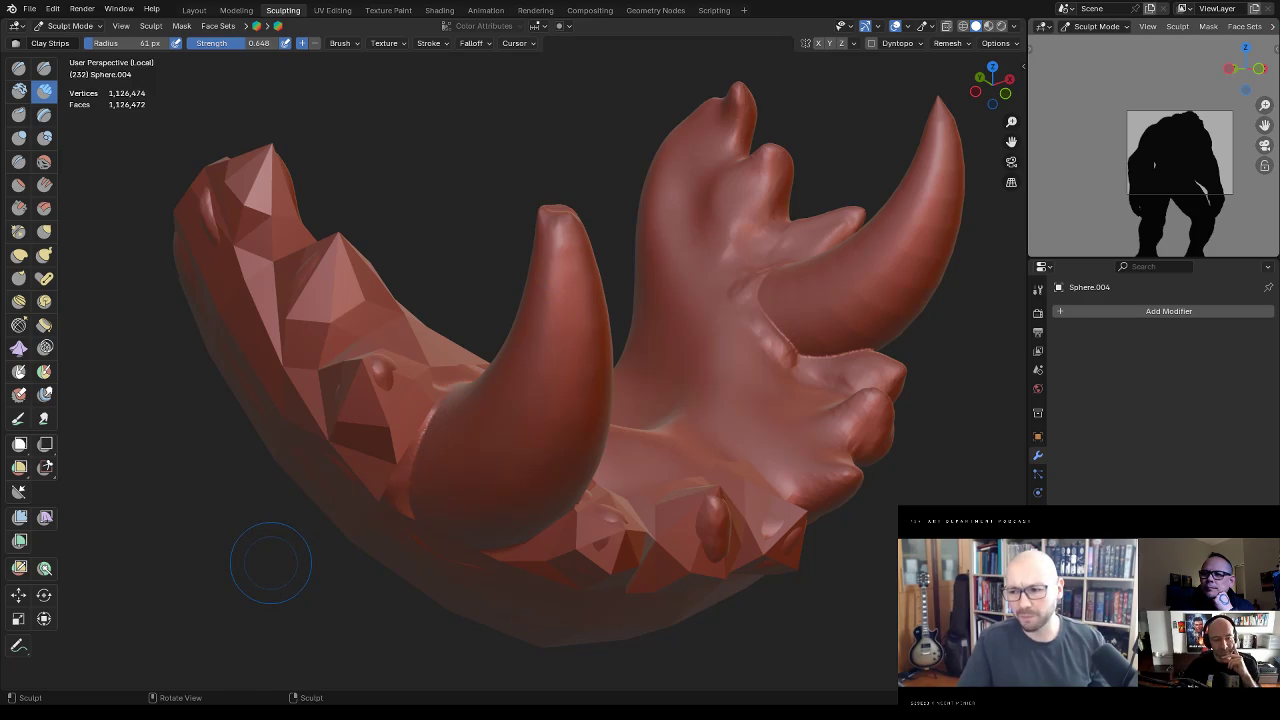
Step: Set the brush radius to 35 px and lightly build up the small rounded knob
mouse_move(270, 563)
middle_down()
mouse_move(820, 263)
mouse_move(729, 271)
mouse_move(614, 357)
mouse_move(592, 398)
middle_up()
key(f)
click(579, 390)
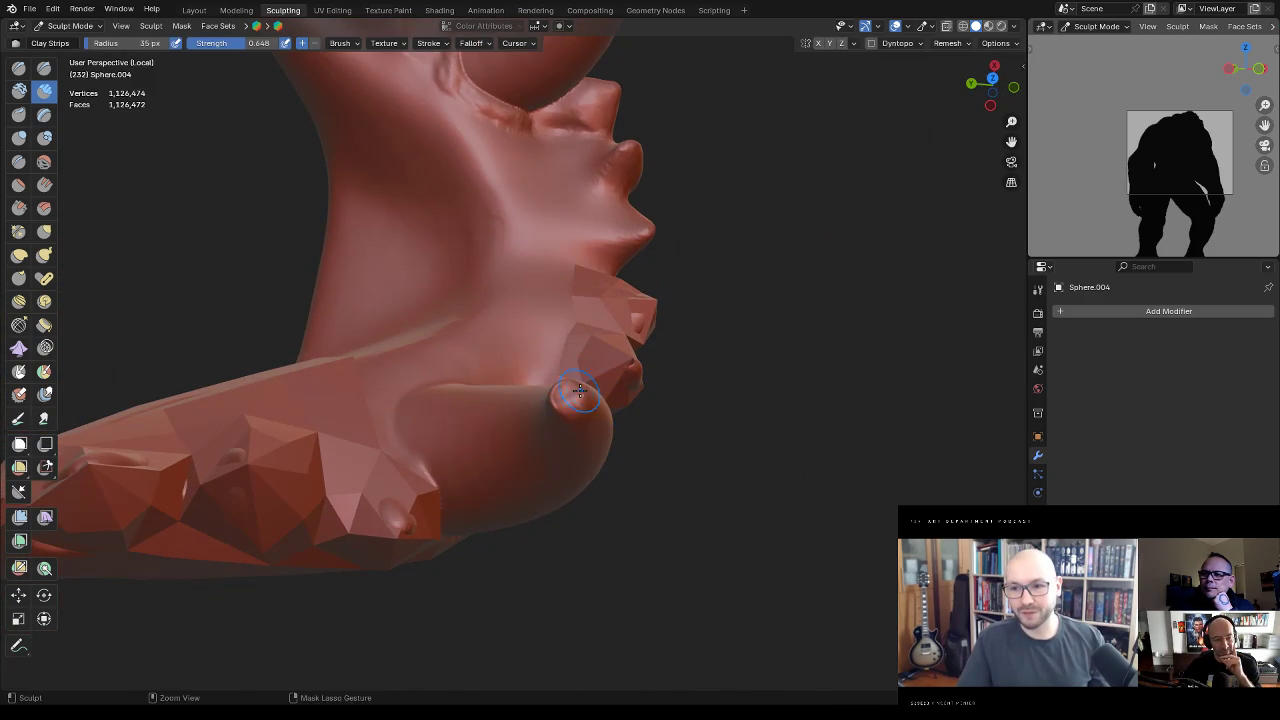
mouse_move(552, 402)
mouse_down()
mouse_move(567, 413)
mouse_move(562, 390)
mouse_up()
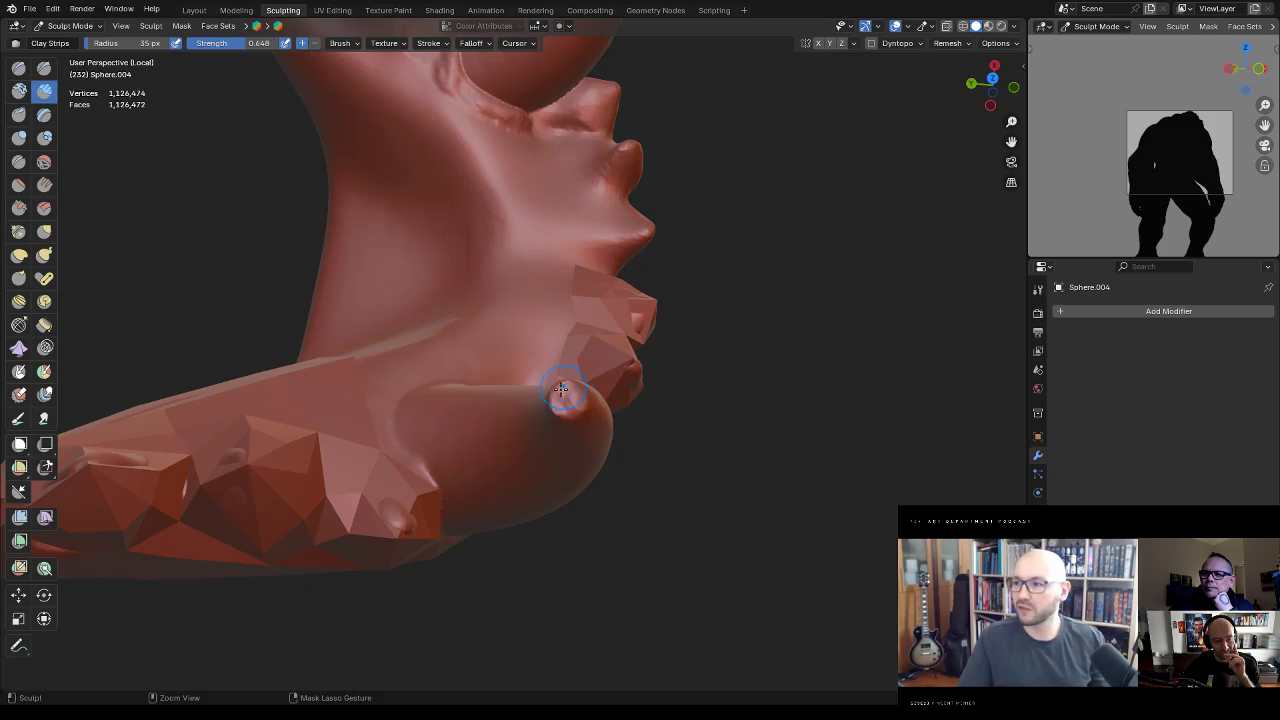
Step: Orbit to centre the tusk and select the Scrape/Peaks brush
mouse_move(572, 390)
middle_down()
mouse_move(540, 365)
mouse_move(624, 275)
middle_up()
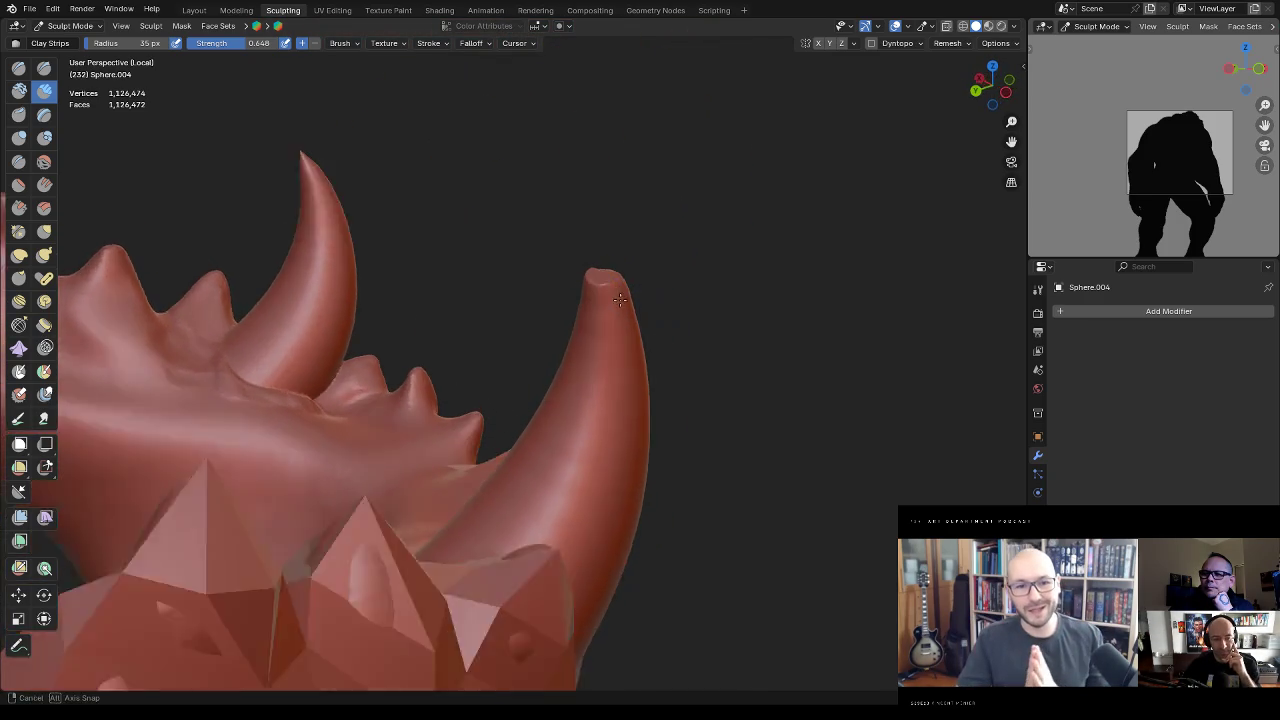
middle_drag(598, 267, 651, 260)
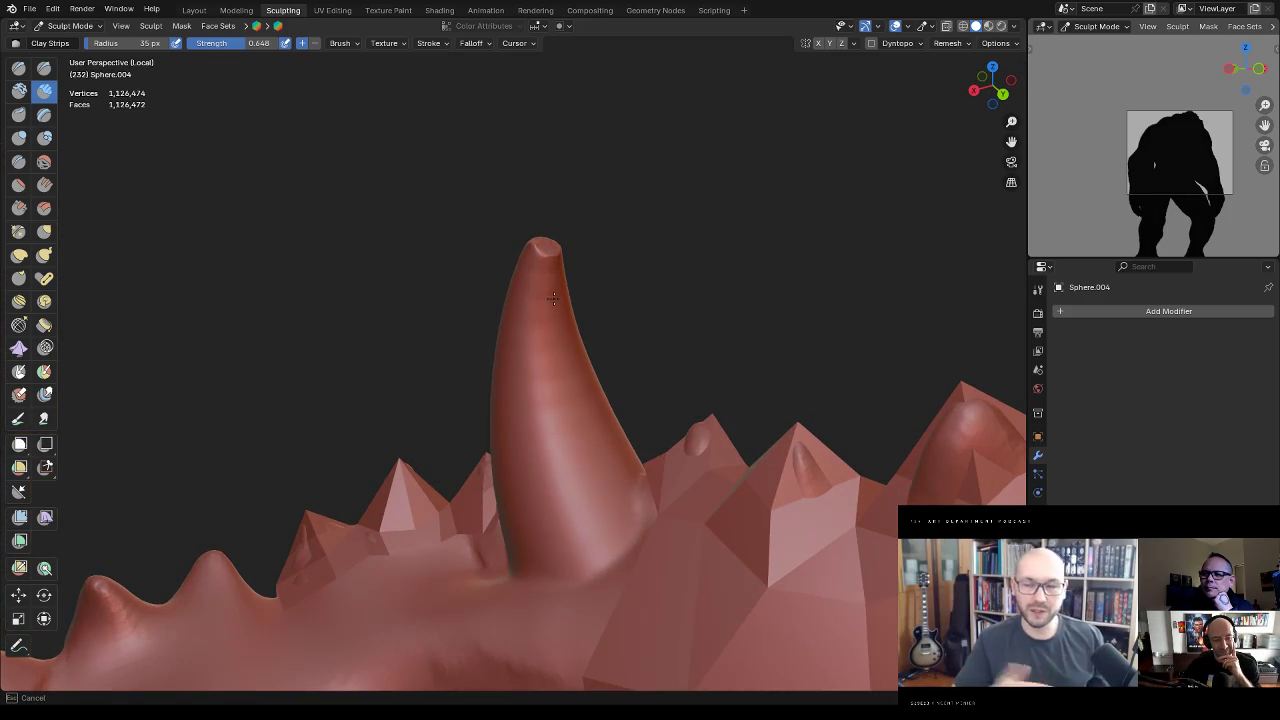
mouse_move(535, 296)
shift+middle_down()
mouse_move(627, 310)
mouse_move(718, 406)
mouse_move(508, 380)
mouse_move(603, 355)
mouse_move(540, 369)
shift+middle_up()
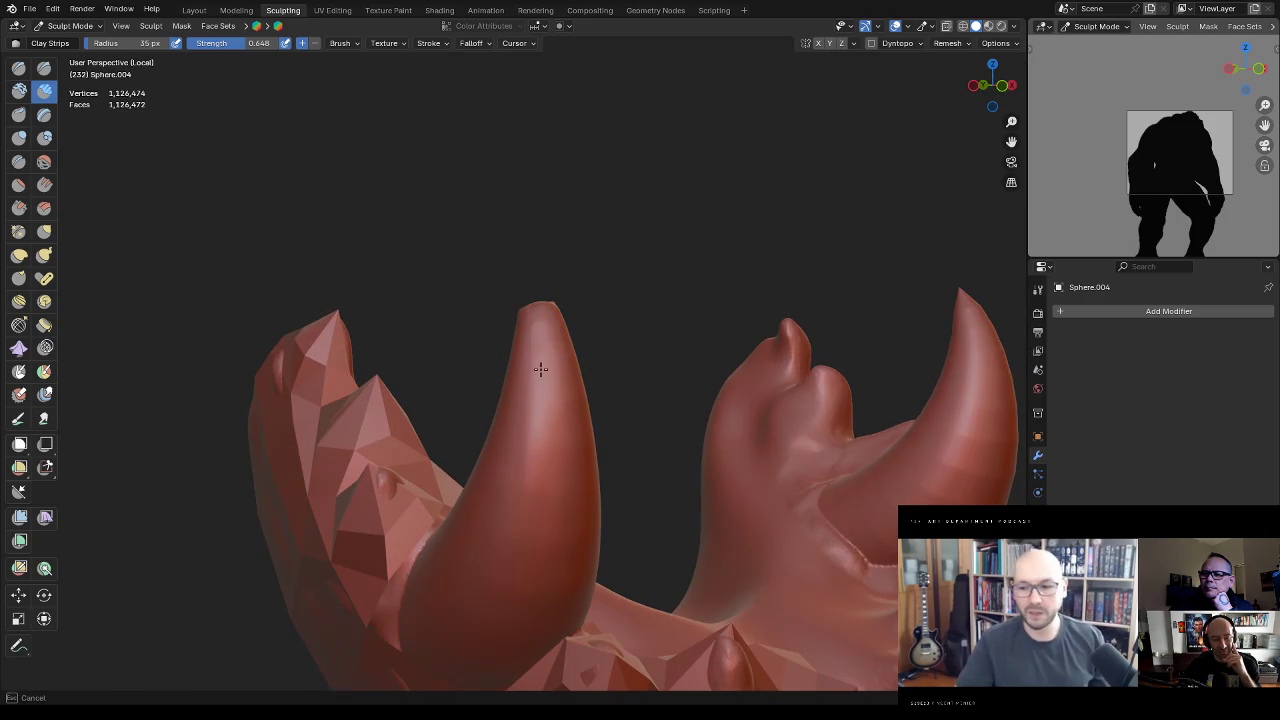
click(19, 208)
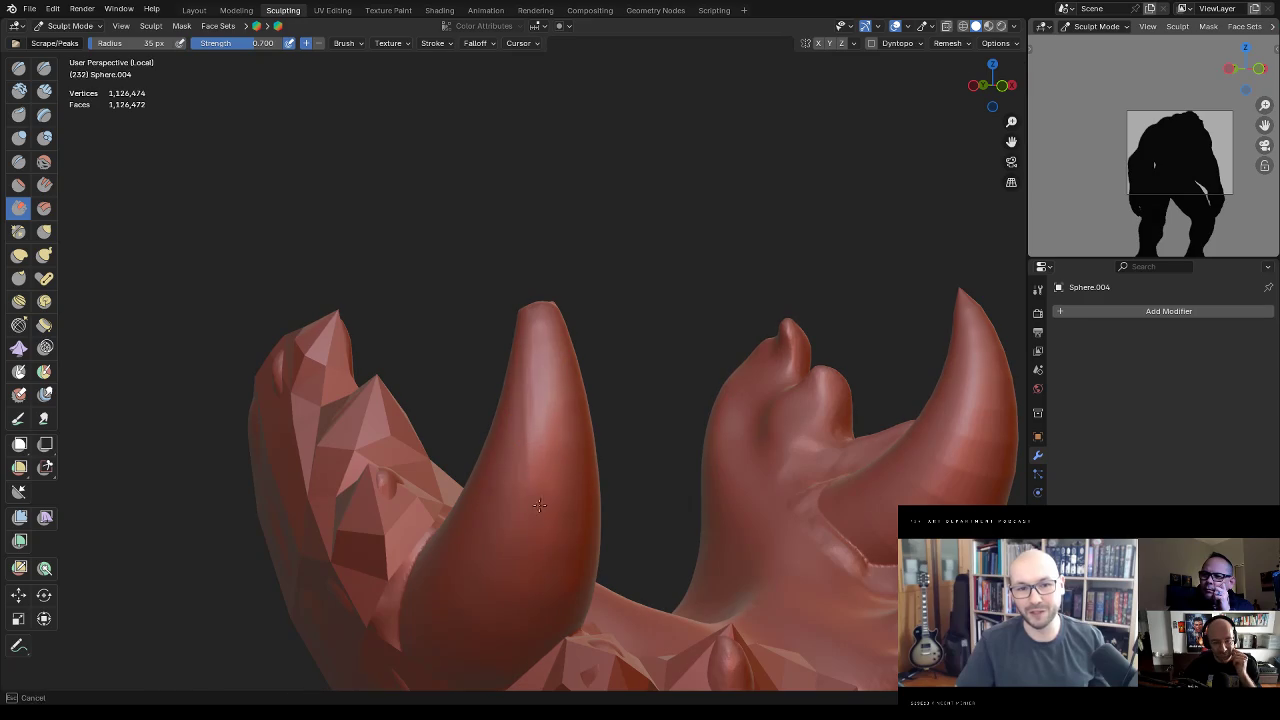
Step: Orbit to inspect the tusks from below, the side and upright
mouse_move(530, 370)
middle_down()
mouse_move(560, 400)
mouse_move(523, 427)
mouse_move(543, 491)
mouse_move(505, 491)
middle_up()
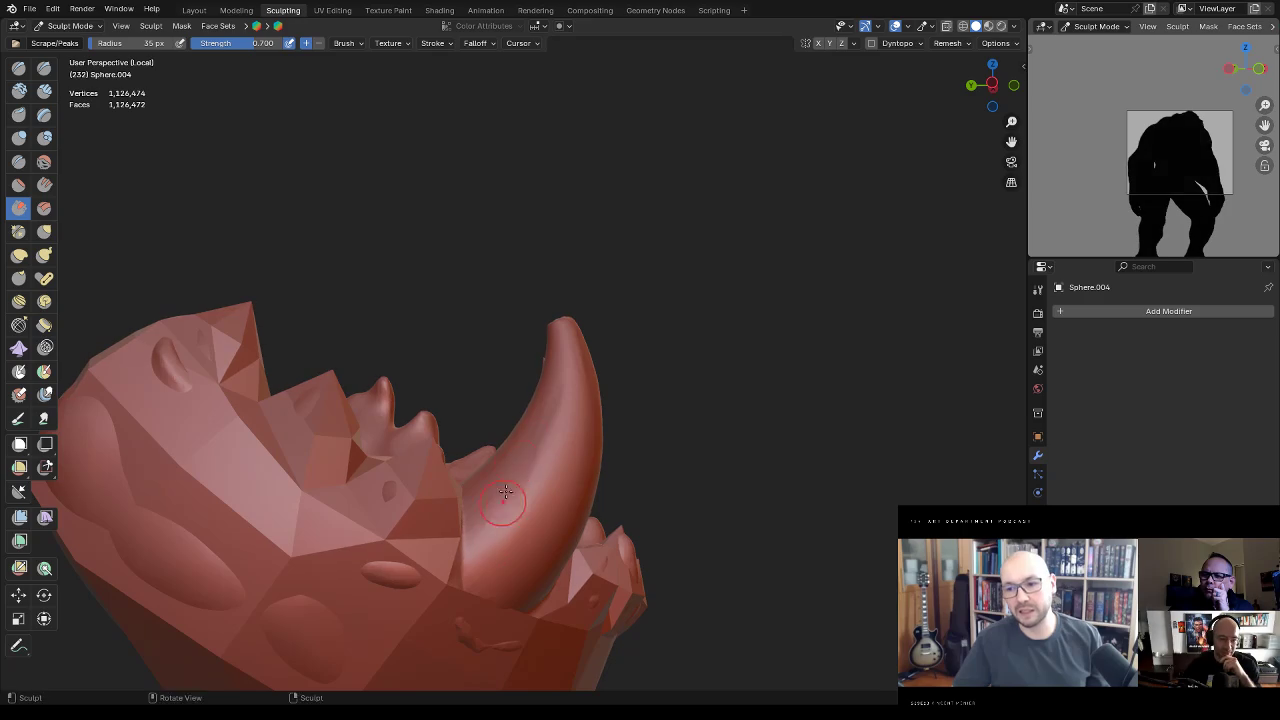
middle_drag(505, 507, 515, 408)
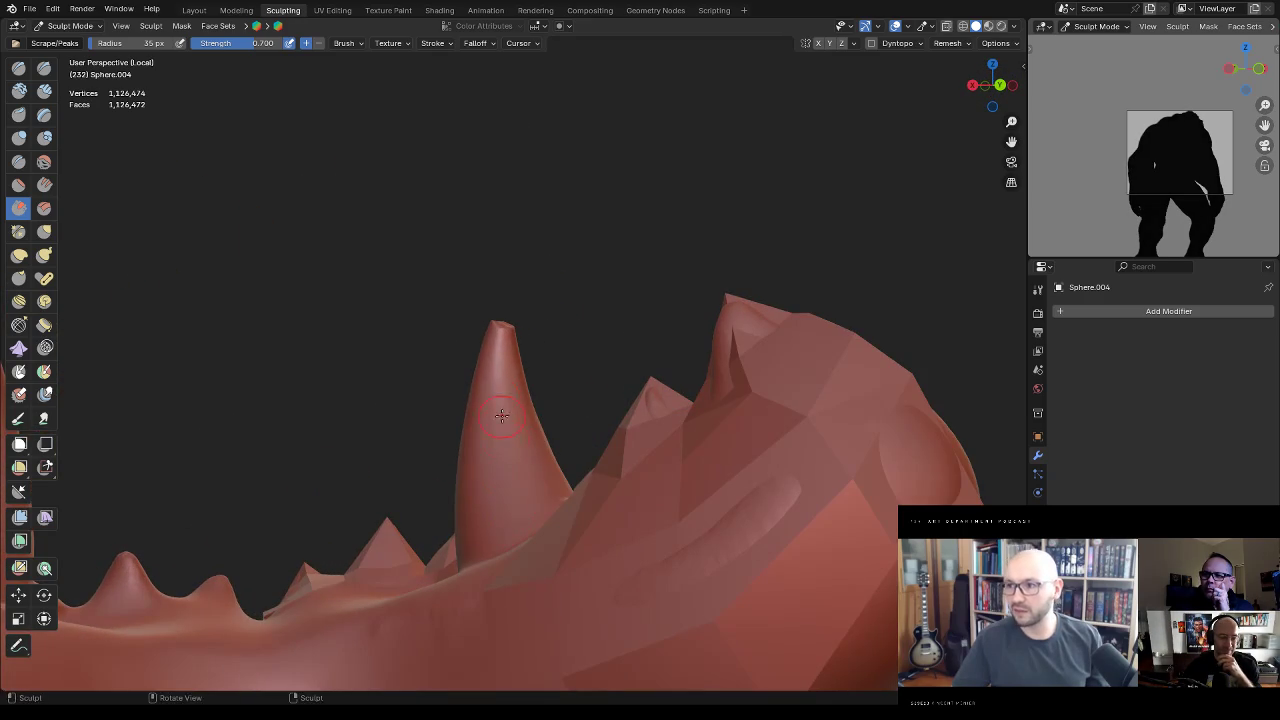
middle_drag(494, 484, 587, 472)
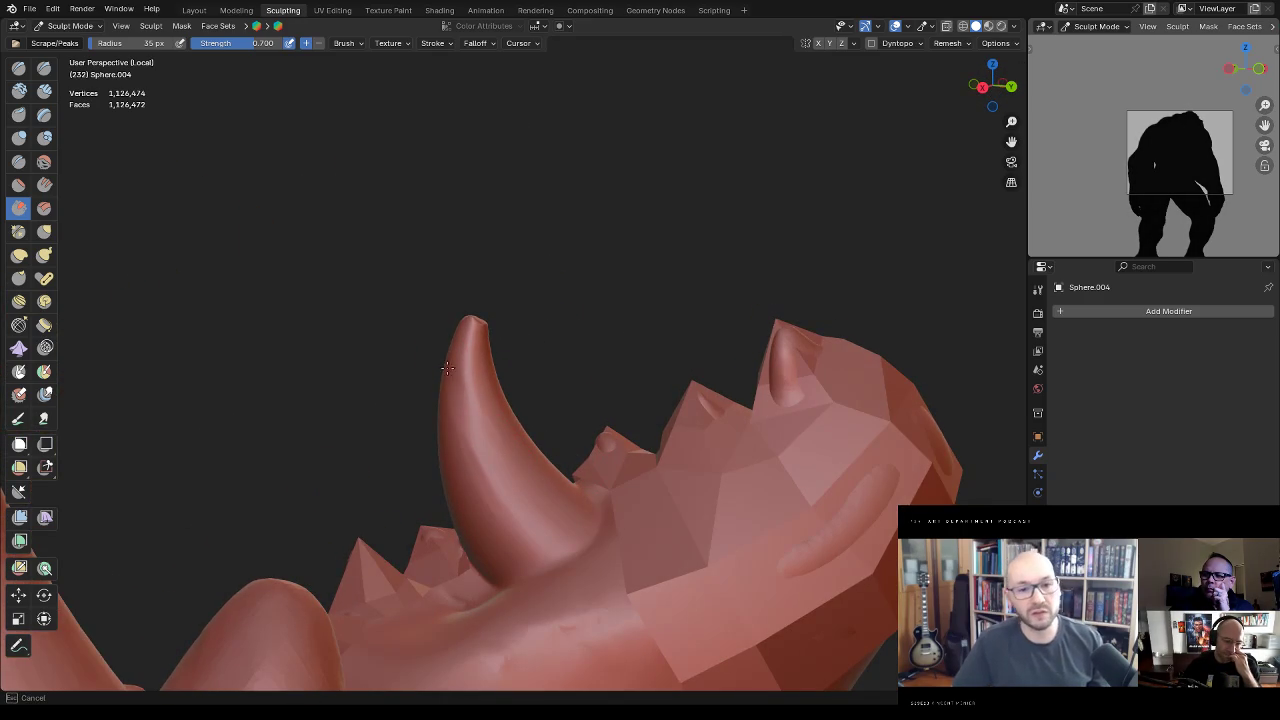
mouse_move(437, 456)
middle_down()
mouse_move(506, 457)
mouse_move(437, 437)
mouse_move(457, 443)
mouse_move(451, 457)
middle_up()
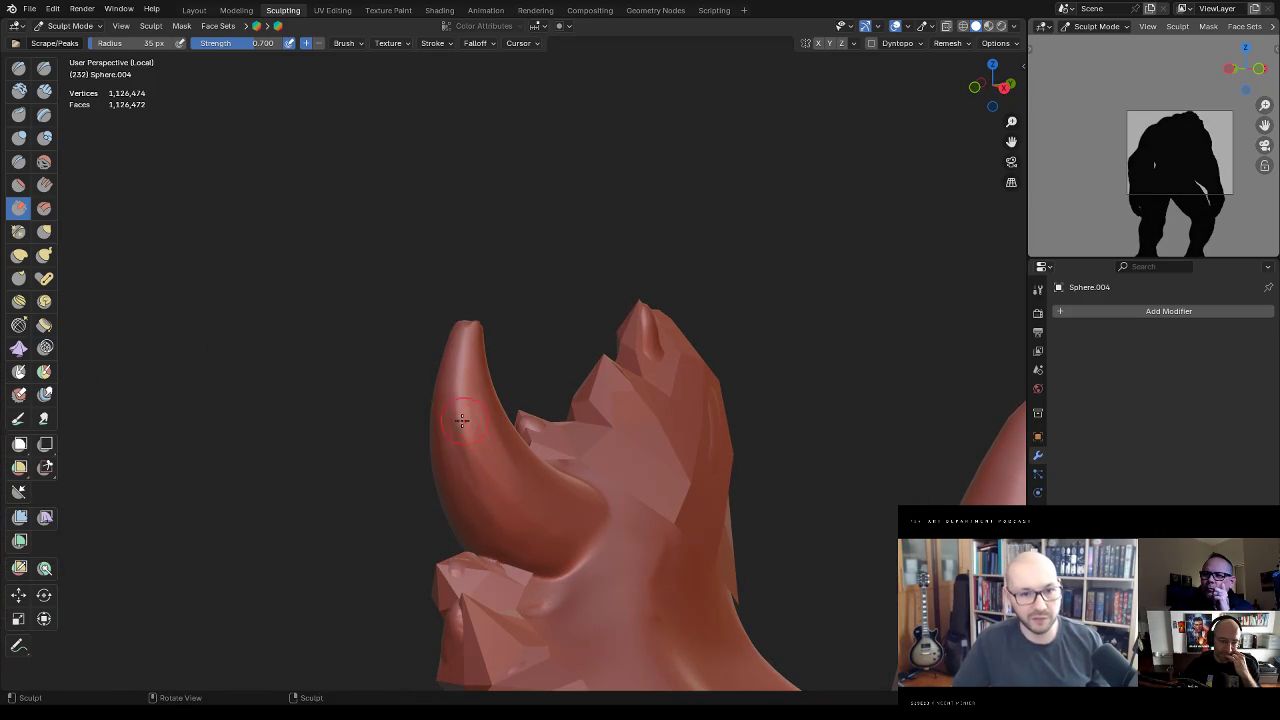
mouse_move(504, 518)
middle_down()
mouse_move(562, 411)
mouse_move(591, 449)
mouse_move(862, 325)
mouse_move(466, 394)
middle_up()
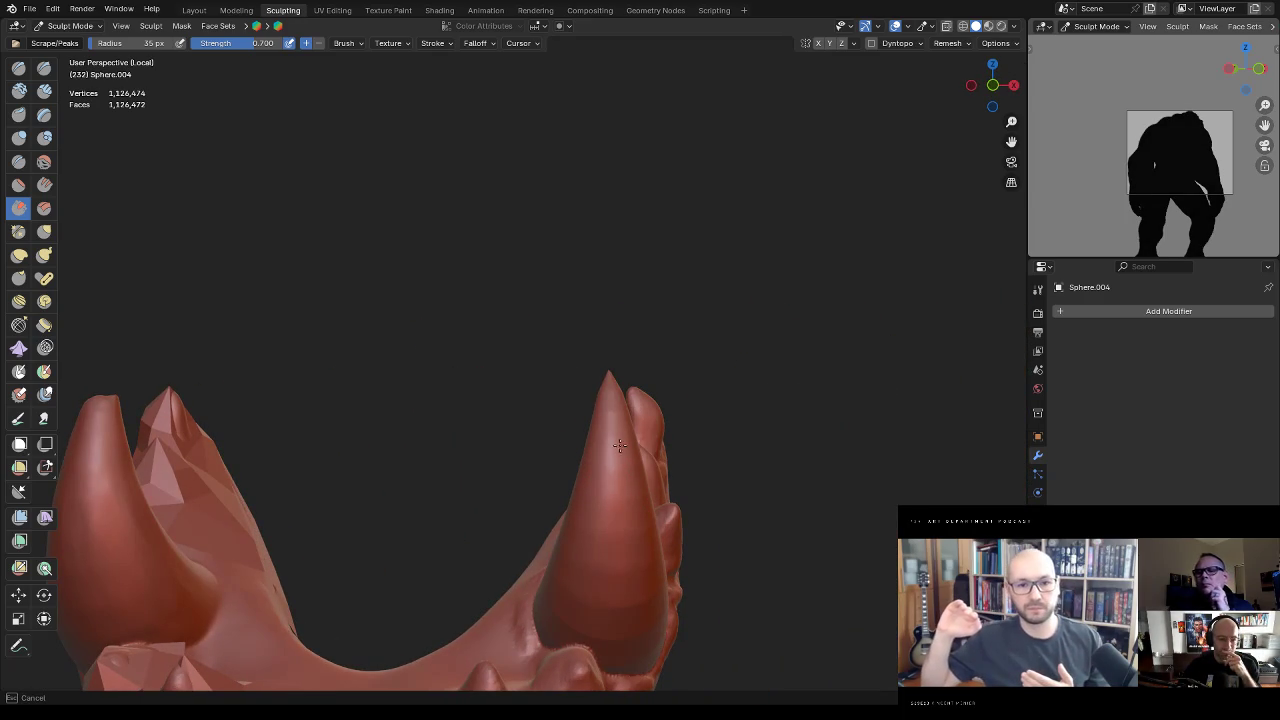
middle_drag(614, 435, 595, 421)
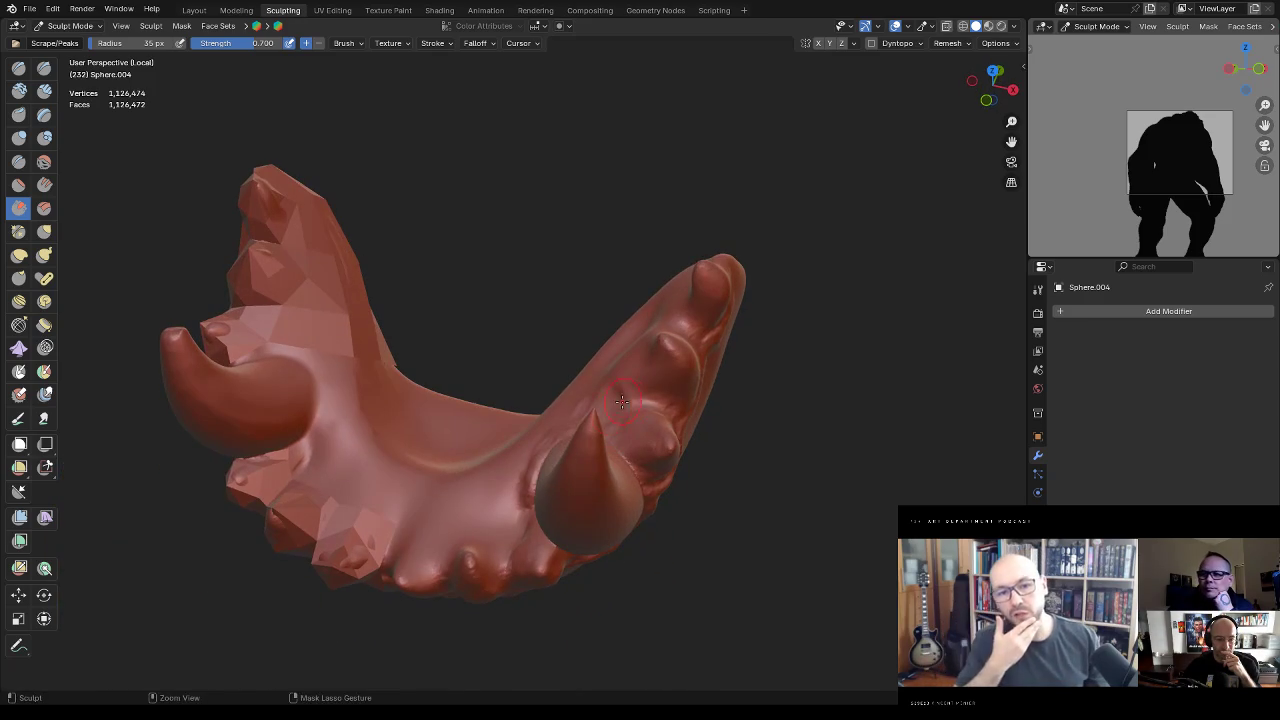
Step: Orbit to view the jaw's inner curve, the teeth and a low front view
middle_drag(612, 400, 686, 337)
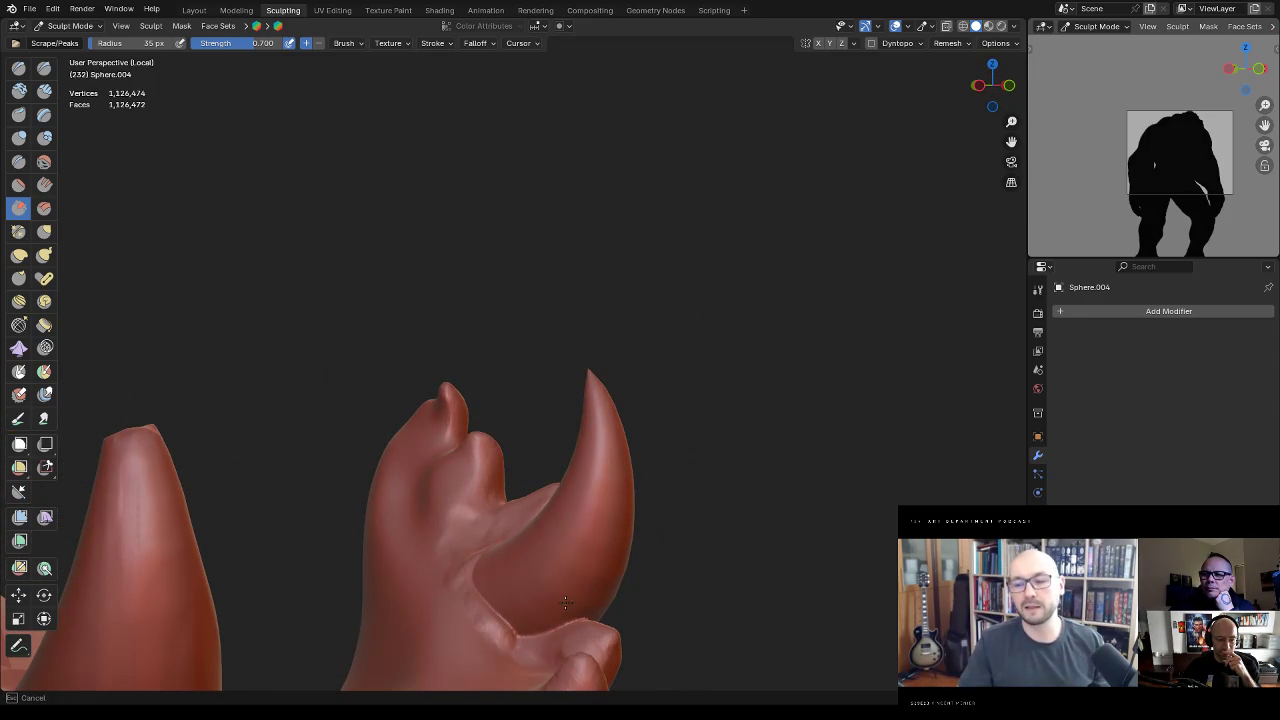
mouse_move(490, 591)
middle_down()
mouse_move(550, 568)
mouse_move(607, 311)
mouse_move(615, 566)
middle_up()
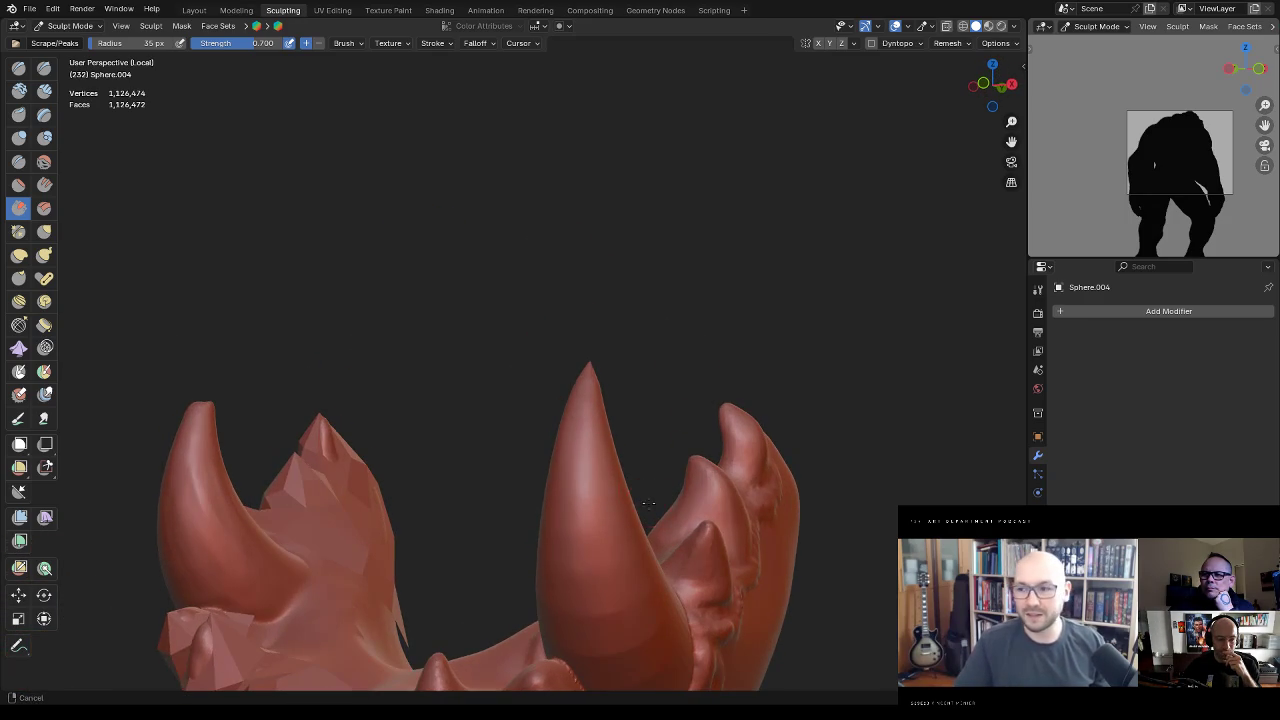
middle_drag(600, 398, 520, 450)
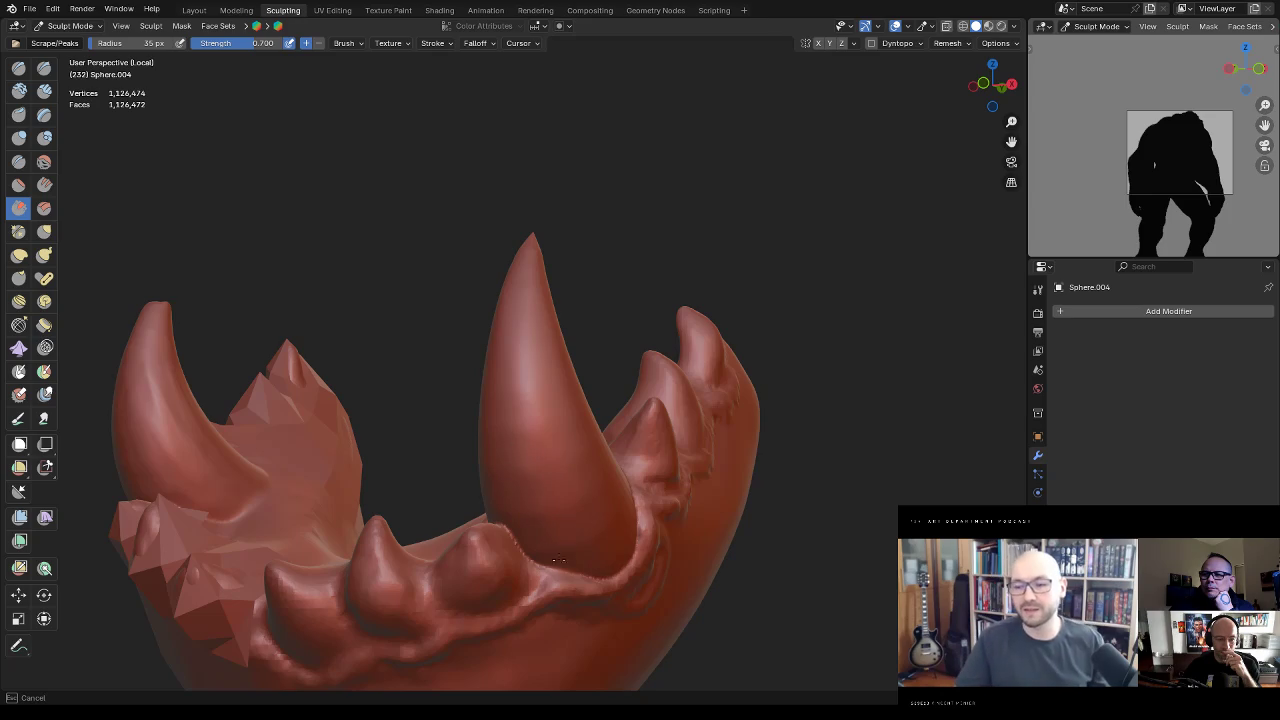
middle_drag(501, 437, 484, 405)
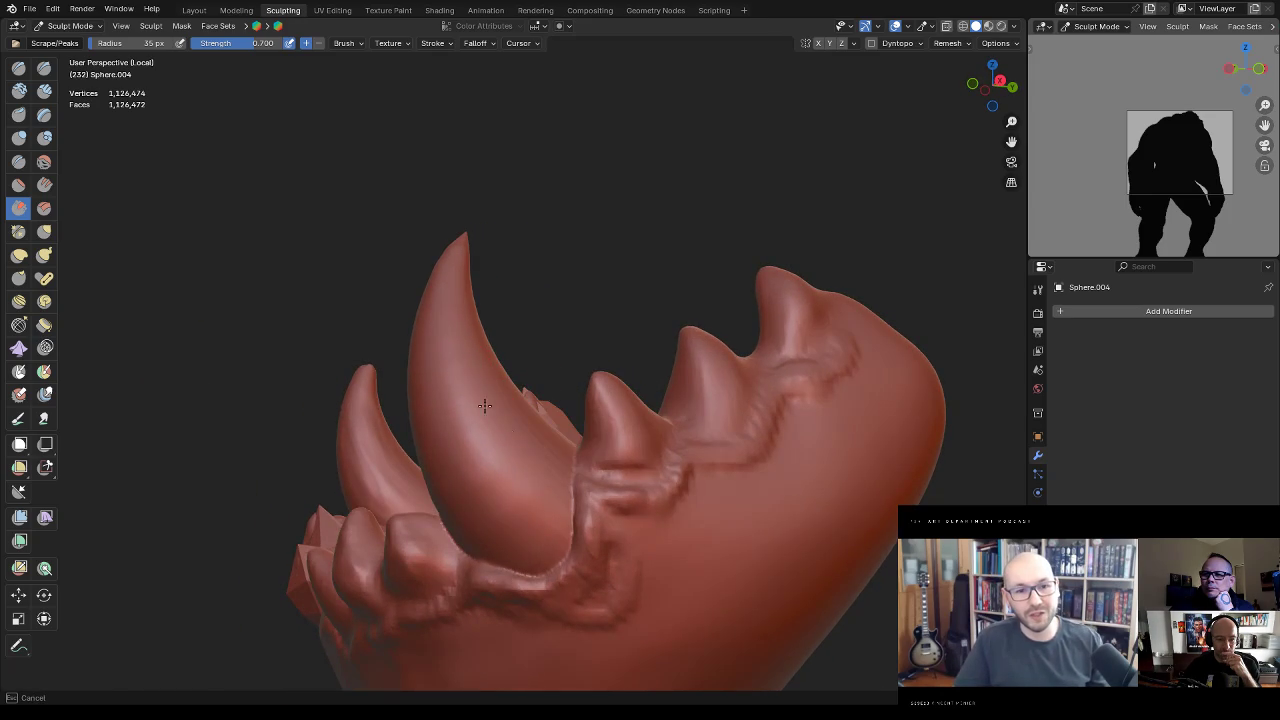
mouse_move(520, 542)
middle_down()
mouse_move(455, 409)
mouse_move(443, 429)
middle_up()
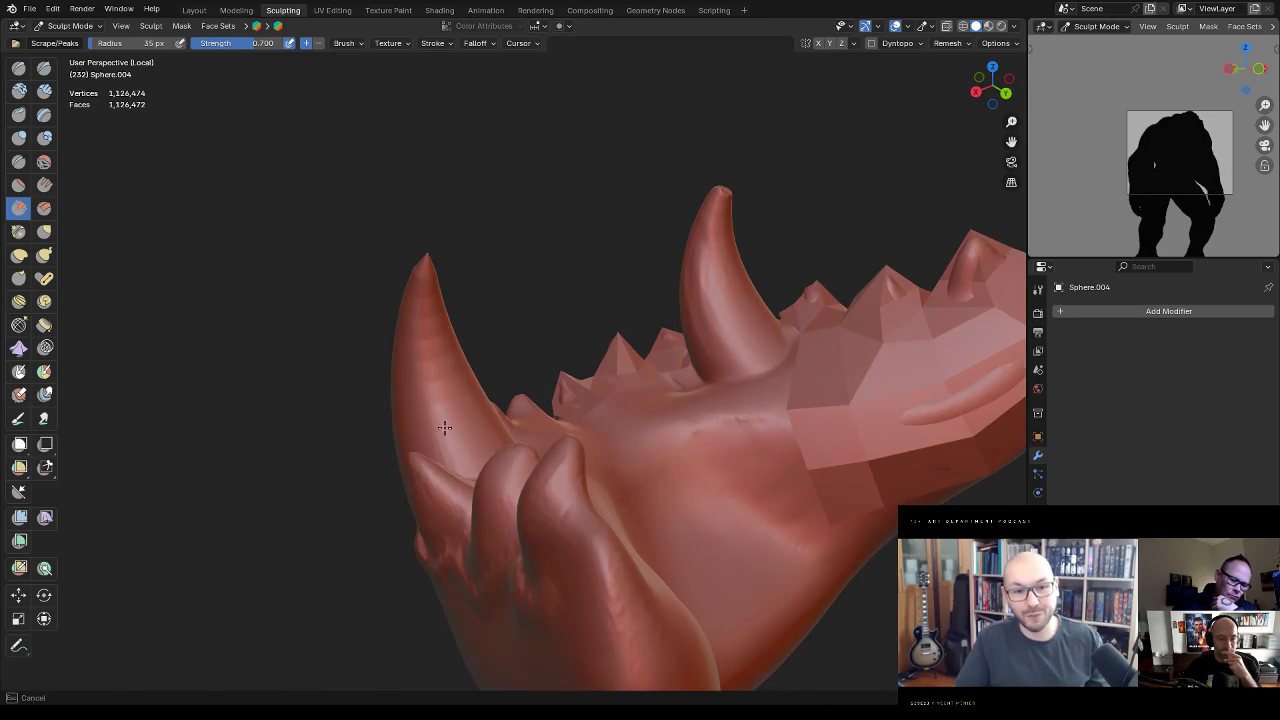
middle_drag(466, 384, 435, 321)
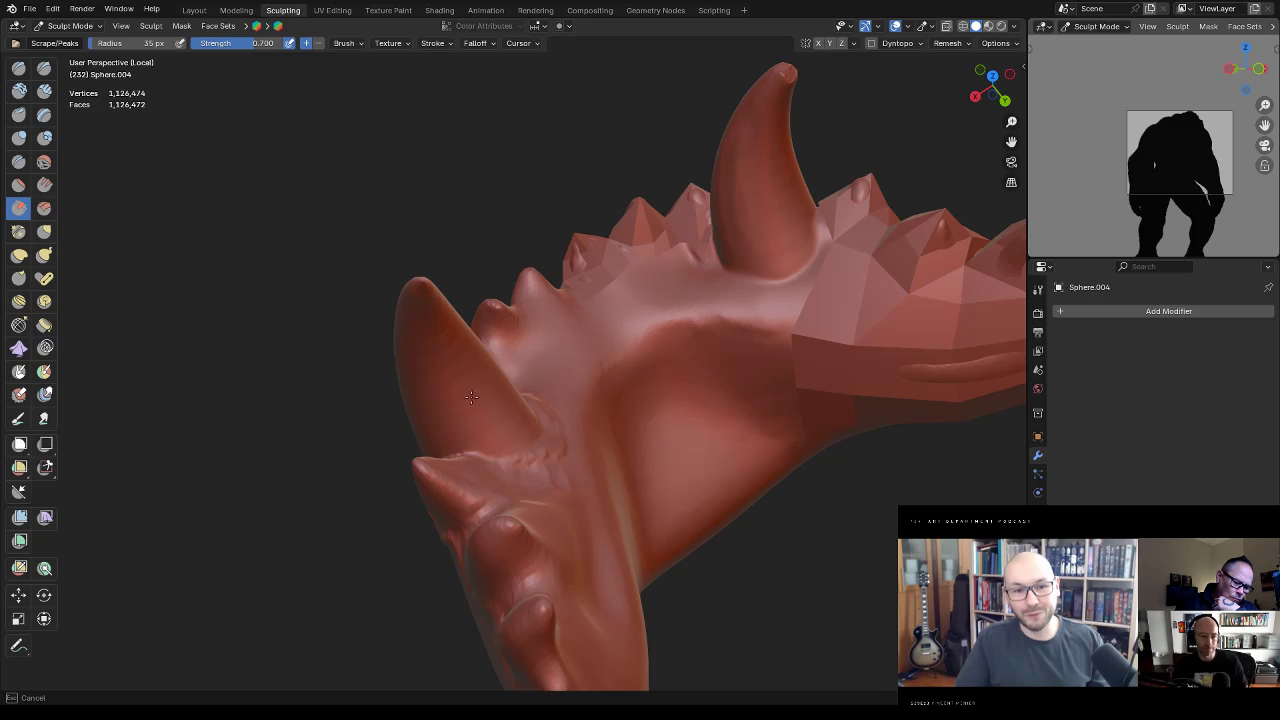
middle_drag(486, 389, 617, 318)
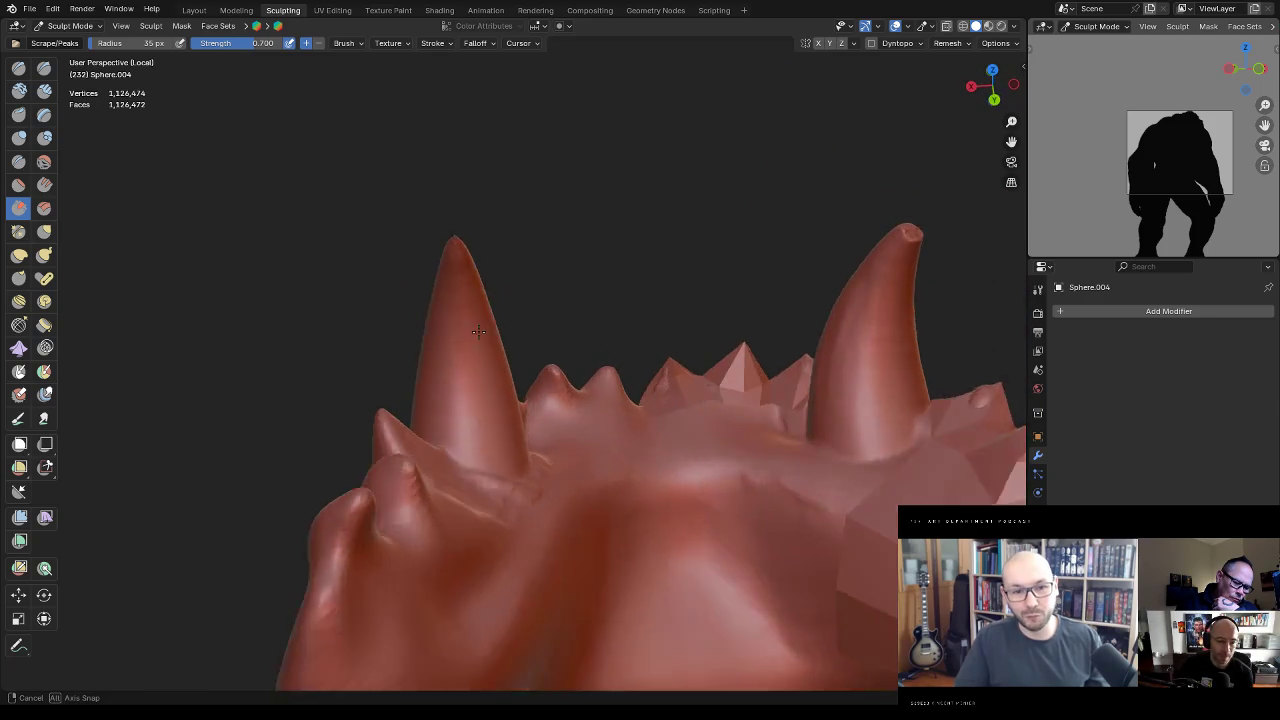
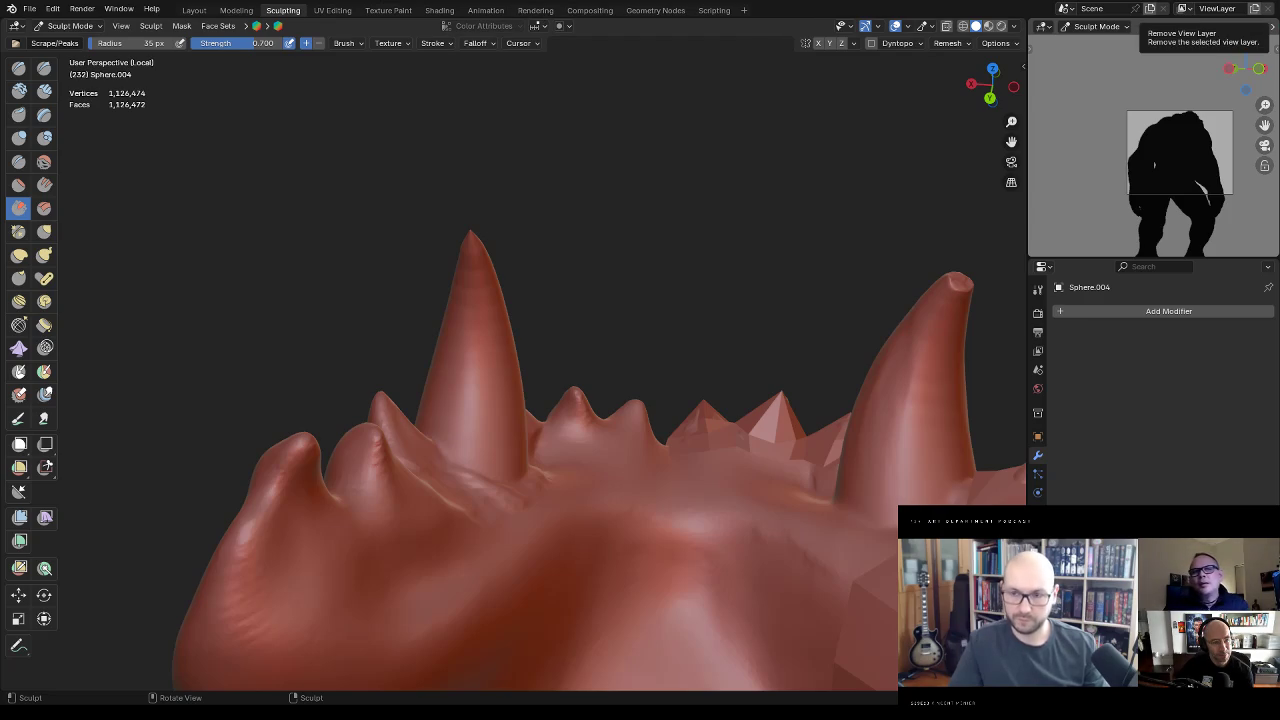
Step: Switch to the Clay Strips brush and shrink its radius to 25 px
mouse_move(616, 264)
middle_down()
mouse_move(689, 294)
mouse_move(671, 337)
middle_up()
click(44, 92)
key(bracketleft)
key(bracketleft)
key(bracketleft)
mouse_move(612, 288)
ctrl+middle_down()
mouse_move(684, 263)
mouse_move(635, 287)
mouse_move(652, 211)
ctrl+middle_up()
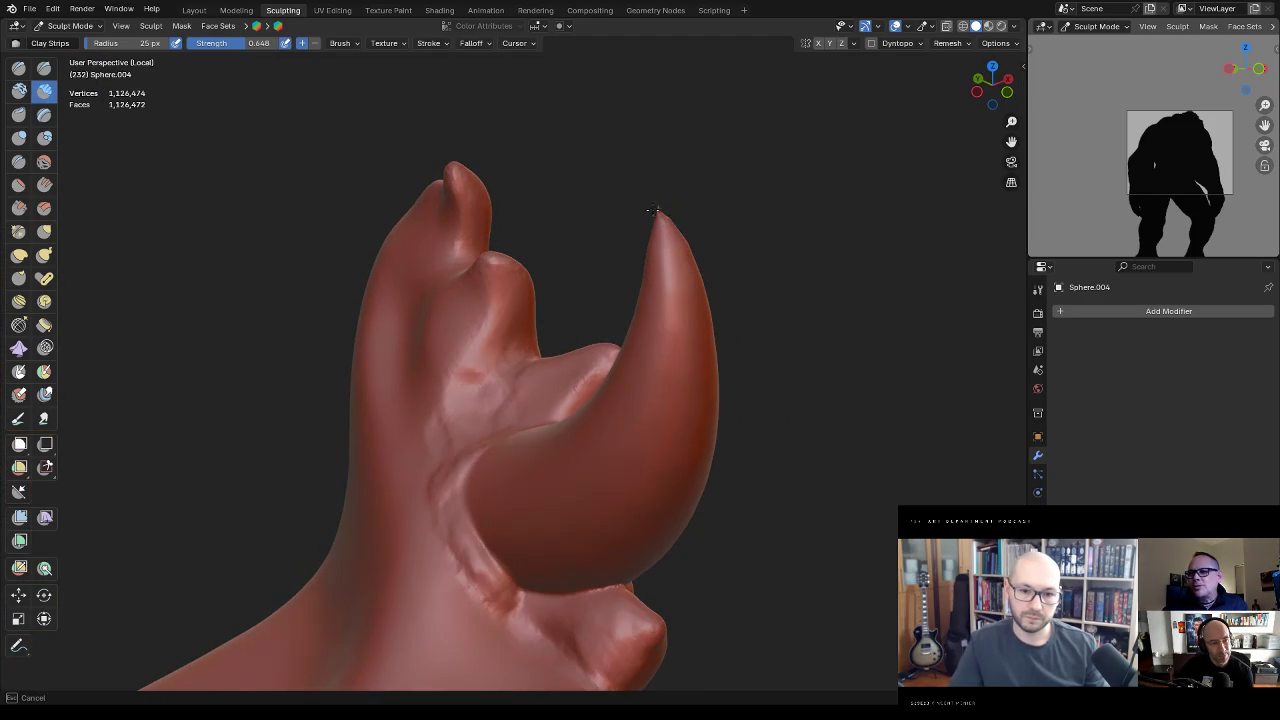
Step: Orbit around the sculpted jaw to inspect the horns from every side
mouse_move(650, 211)
middle_down()
mouse_move(600, 232)
mouse_move(587, 167)
middle_up()
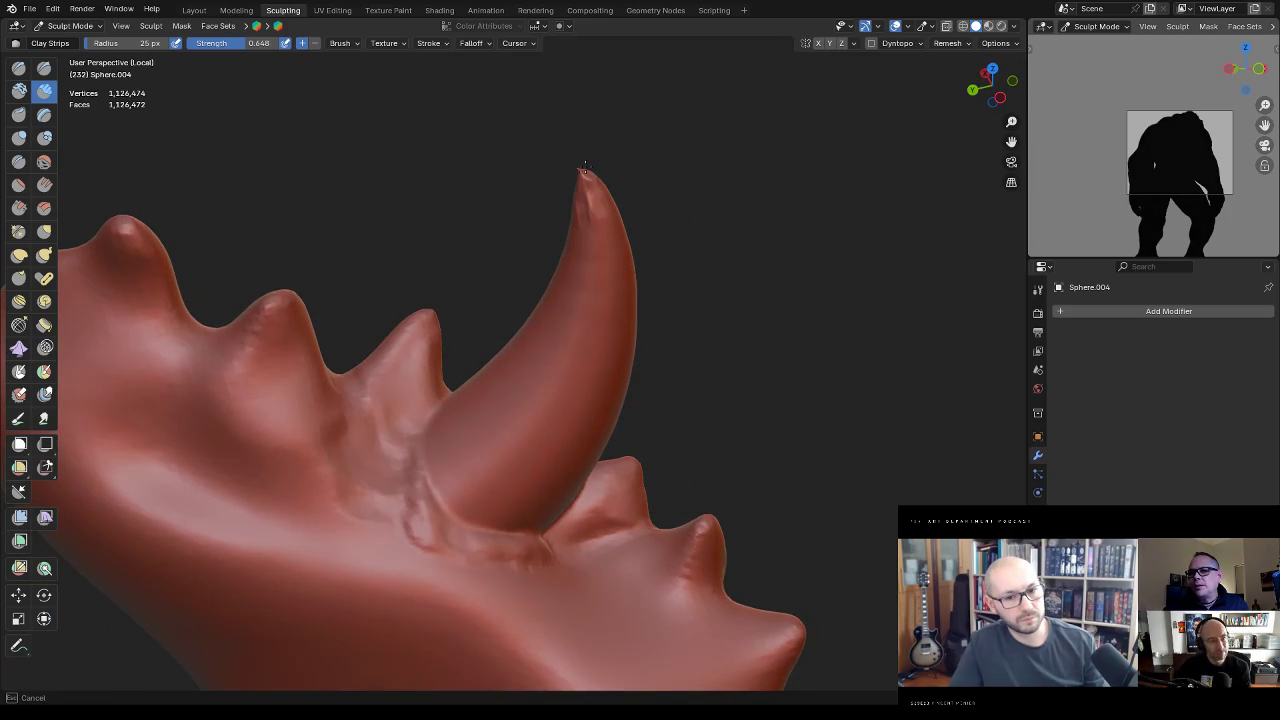
drag(587, 165, 600, 236)
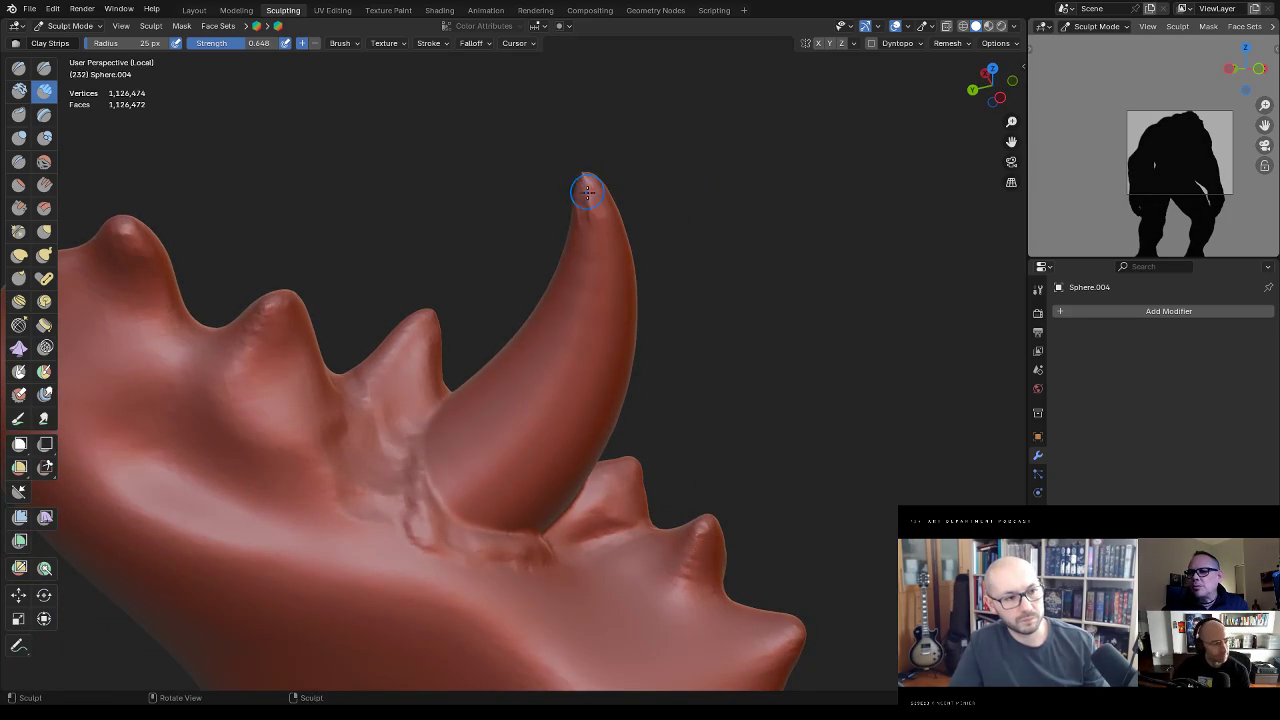
mouse_move(577, 205)
middle_down()
mouse_move(560, 226)
mouse_move(528, 223)
middle_up()
drag(528, 223, 396, 257)
middle_drag(405, 265, 442, 258)
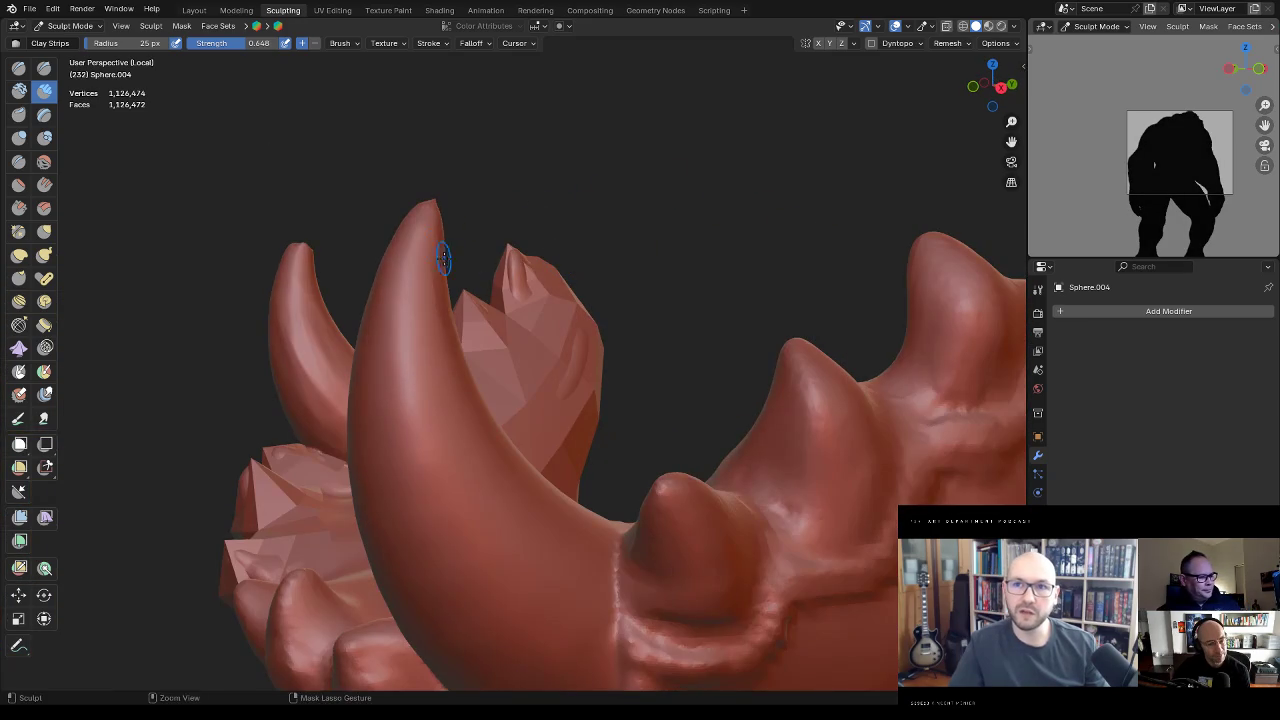
mouse_move(421, 204)
middle_down()
mouse_move(486, 280)
mouse_move(478, 303)
mouse_move(471, 295)
middle_up()
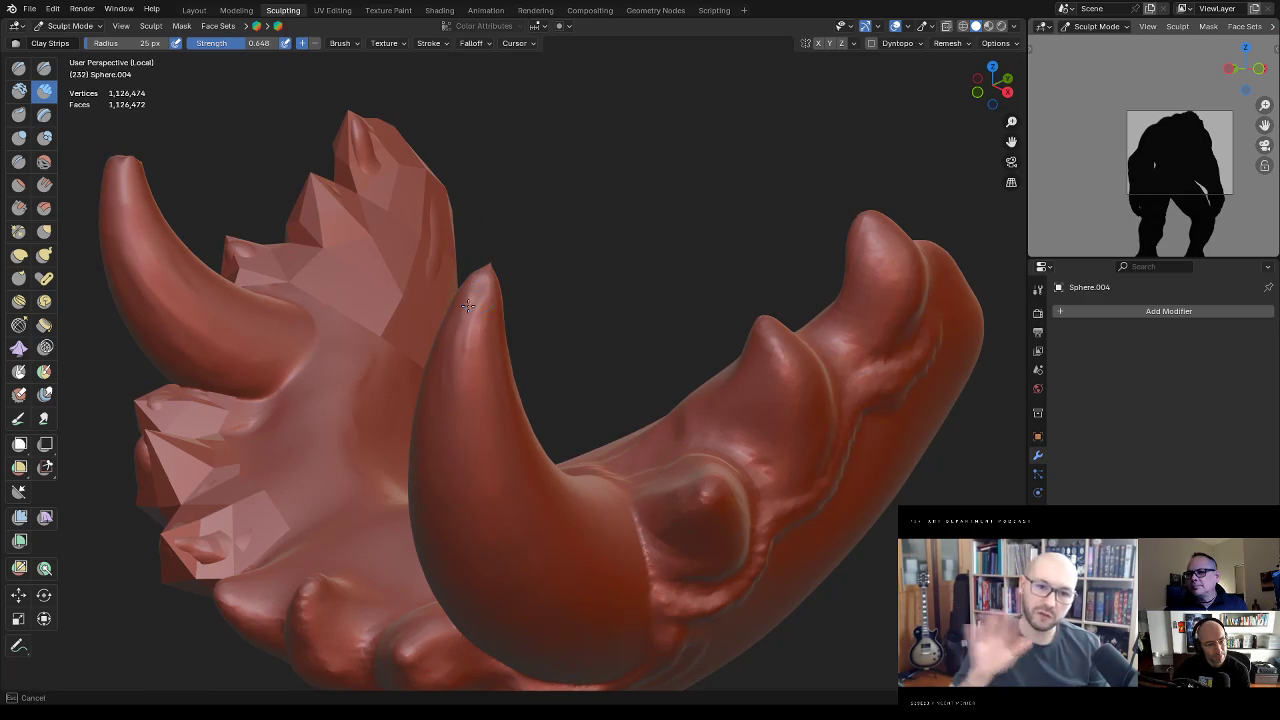
middle_drag(471, 288, 466, 323)
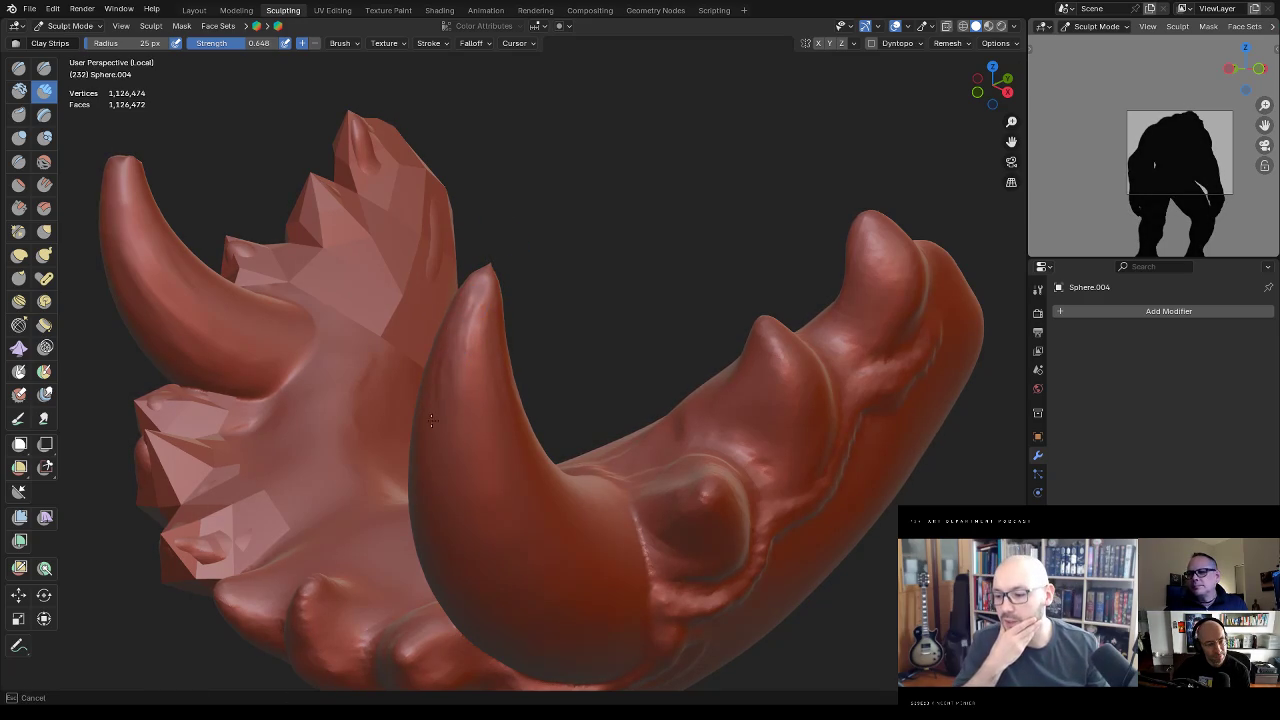
middle_drag(435, 397, 551, 259)
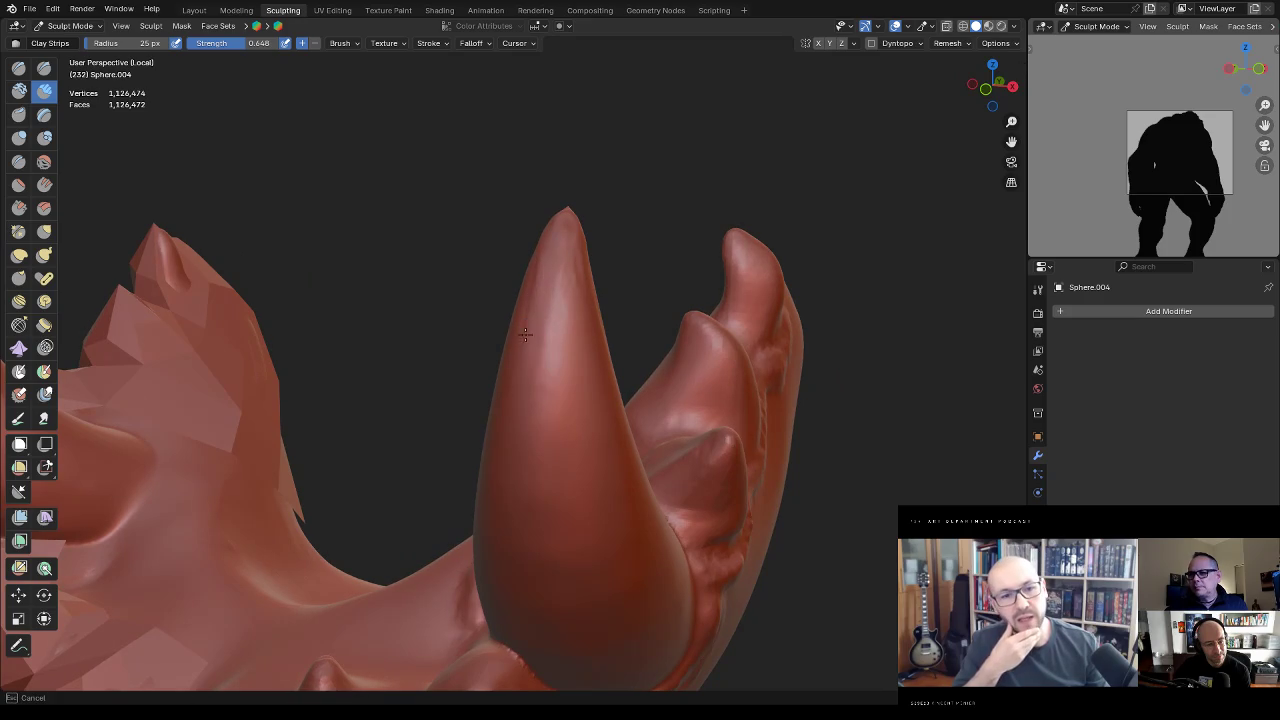
middle_drag(525, 334, 705, 333)
mouse_move(633, 283)
middle_down()
mouse_move(641, 293)
mouse_move(703, 237)
mouse_move(684, 265)
mouse_move(672, 250)
middle_up()
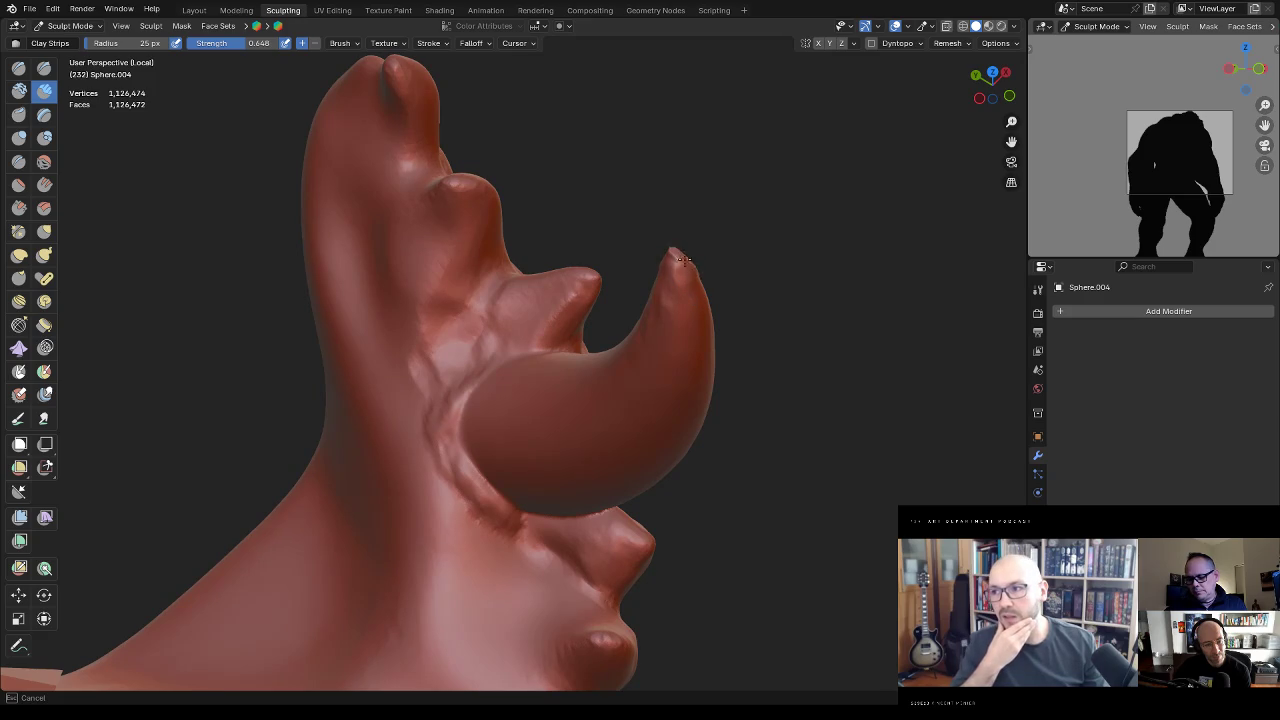
middle_drag(683, 260, 800, 191)
mouse_move(543, 228)
middle_down()
mouse_move(549, 241)
mouse_move(553, 224)
middle_up()
mouse_move(700, 294)
middle_down()
mouse_move(510, 428)
mouse_move(608, 486)
middle_up()
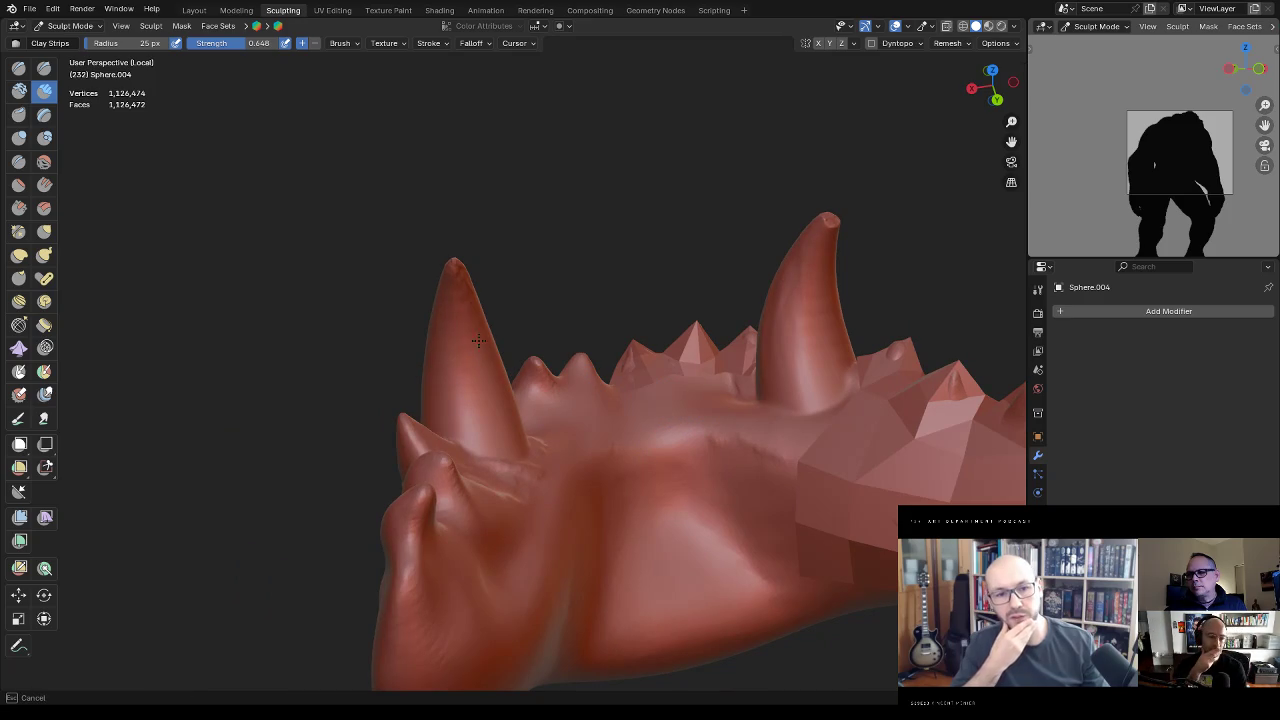
mouse_move(444, 316)
middle_down()
mouse_move(608, 277)
mouse_move(479, 355)
middle_up()
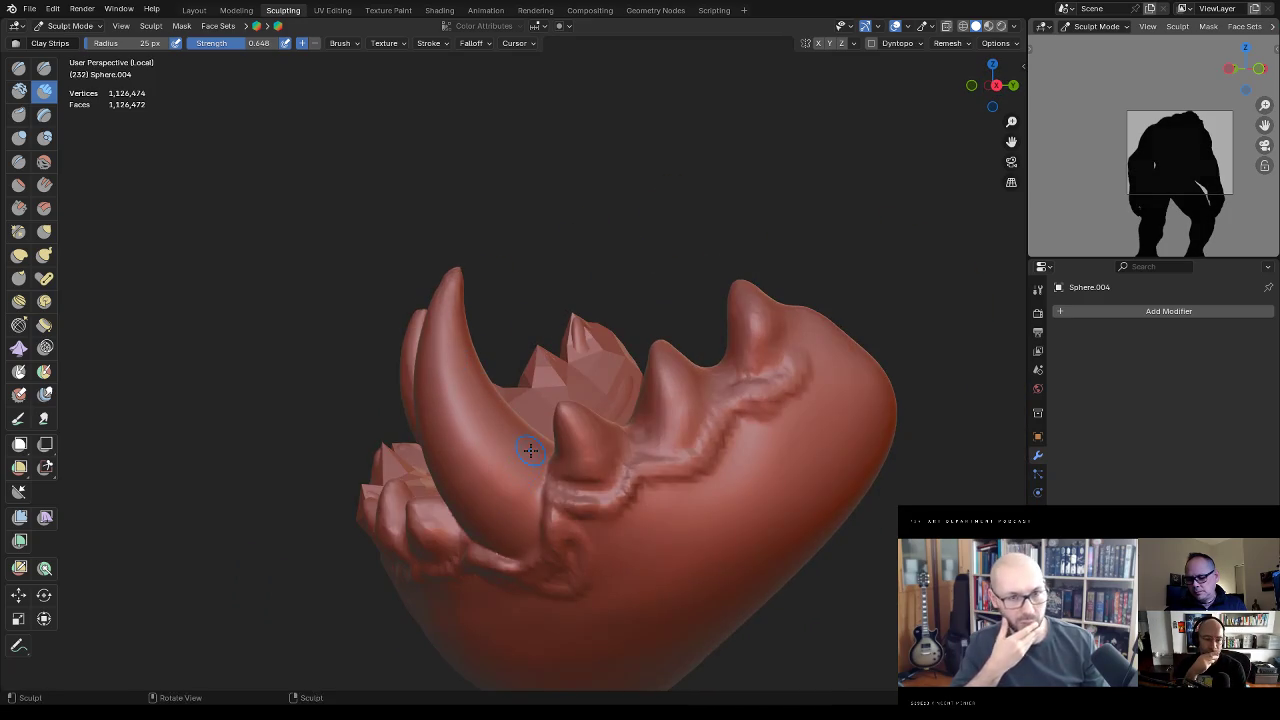
scroll(600, 491, down, 3)
middle_drag(600, 491, 694, 471)
key(ctrl+Tab)
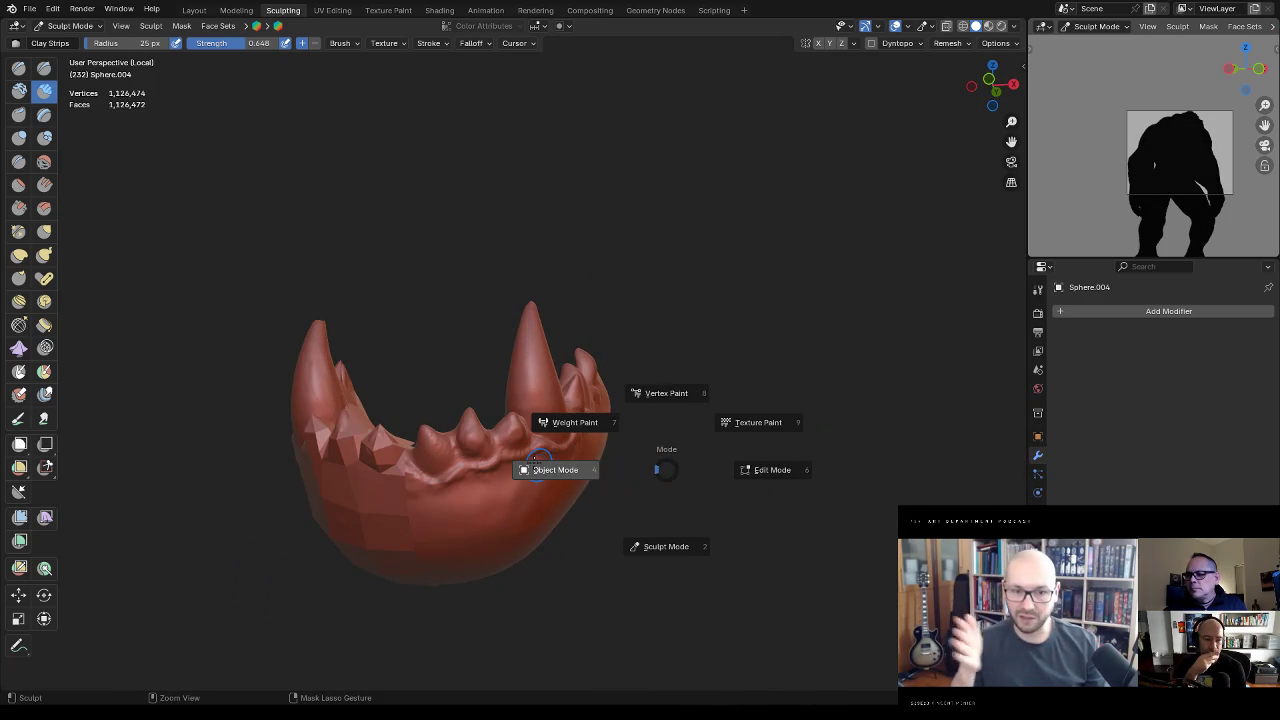
Step: Switch to Object Mode, deselect the jaw, and exit Local View to show the whole ogre
click(534, 467)
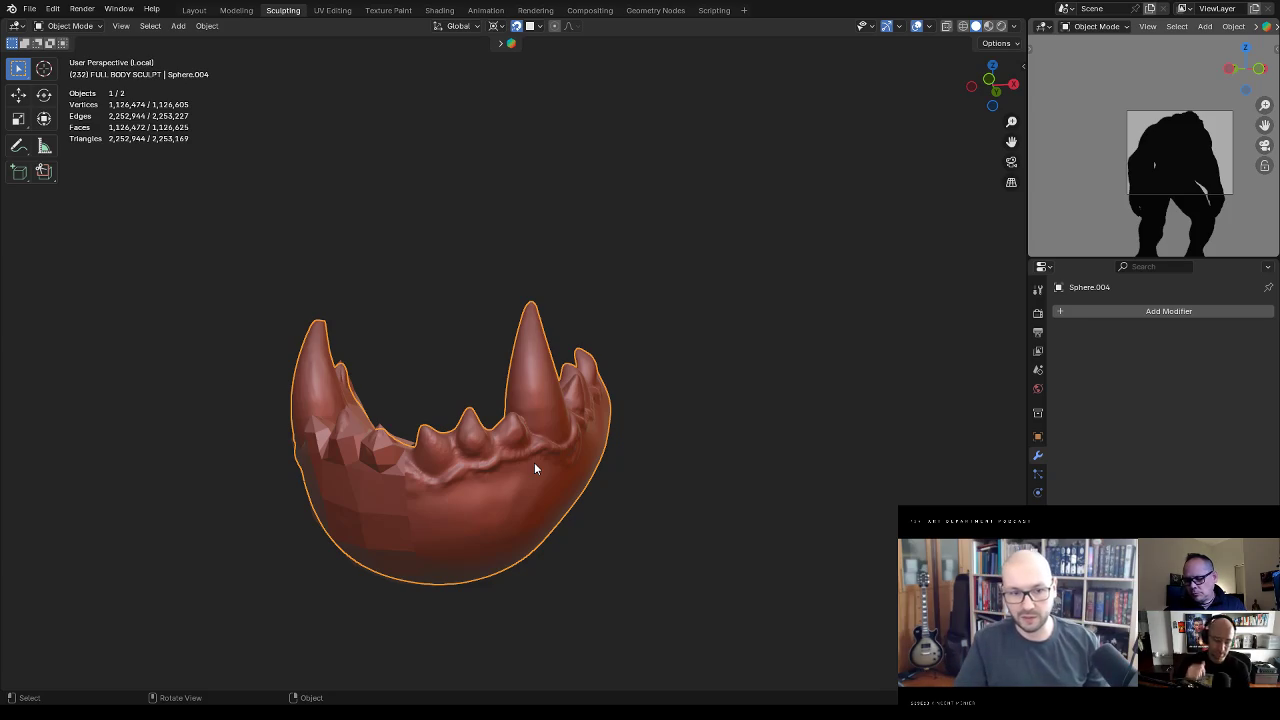
click(695, 310)
key(KP_Divide)
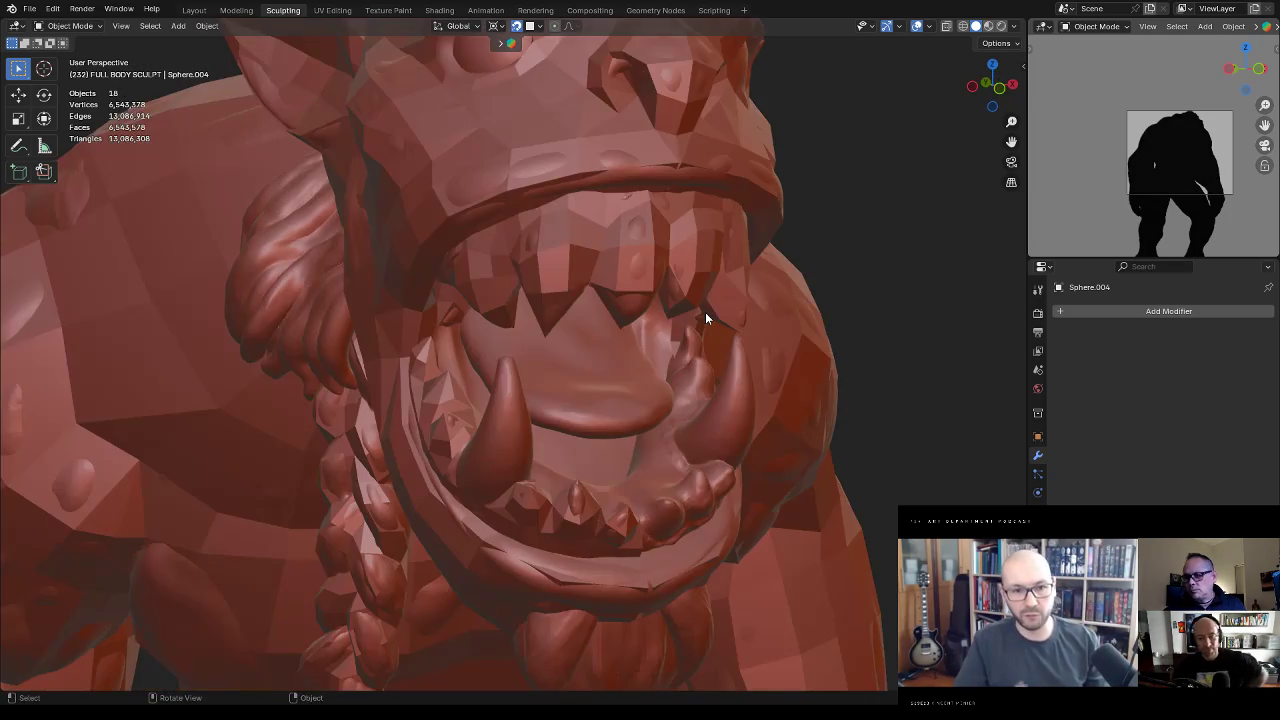
Step: Frame the torso and braids in a three-quarter view and select the braided hair strand
middle_drag(705, 312, 633, 353)
click(572, 350)
mouse_move(655, 297)
ctrl+middle_down()
mouse_move(551, 376)
mouse_move(550, 392)
ctrl+middle_up()
middle_drag(436, 548, 514, 452)
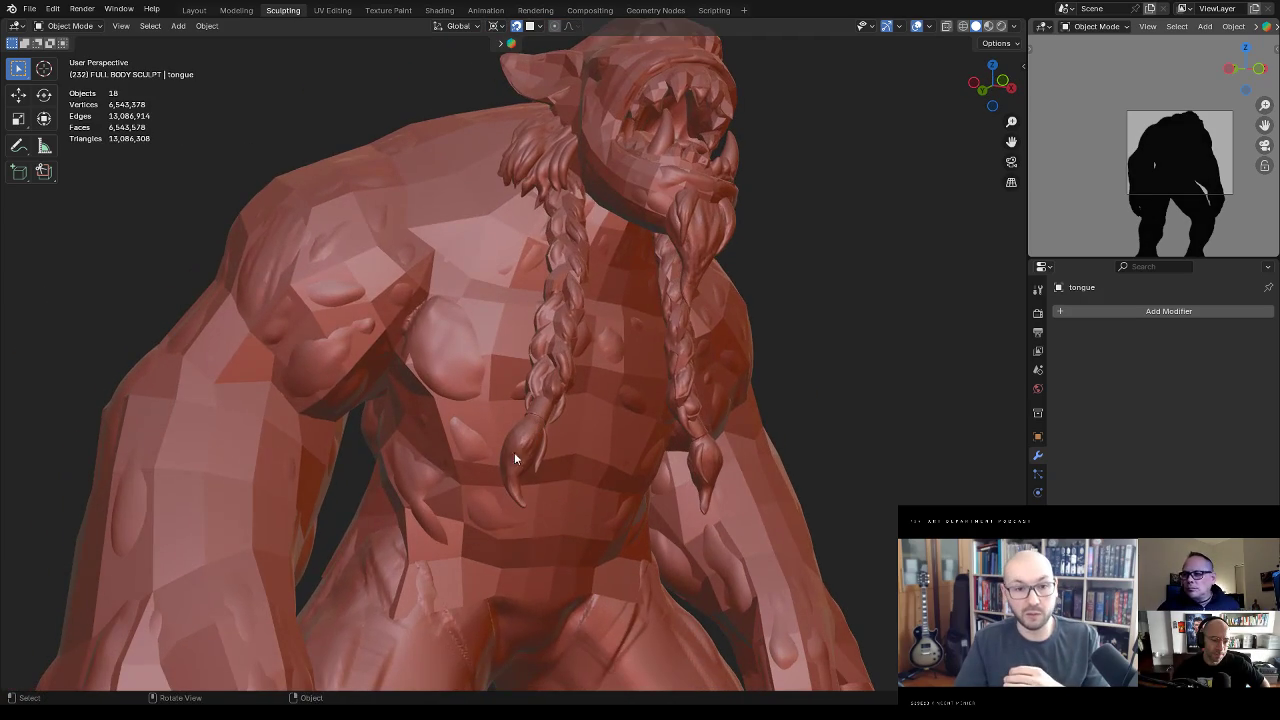
click(550, 376)
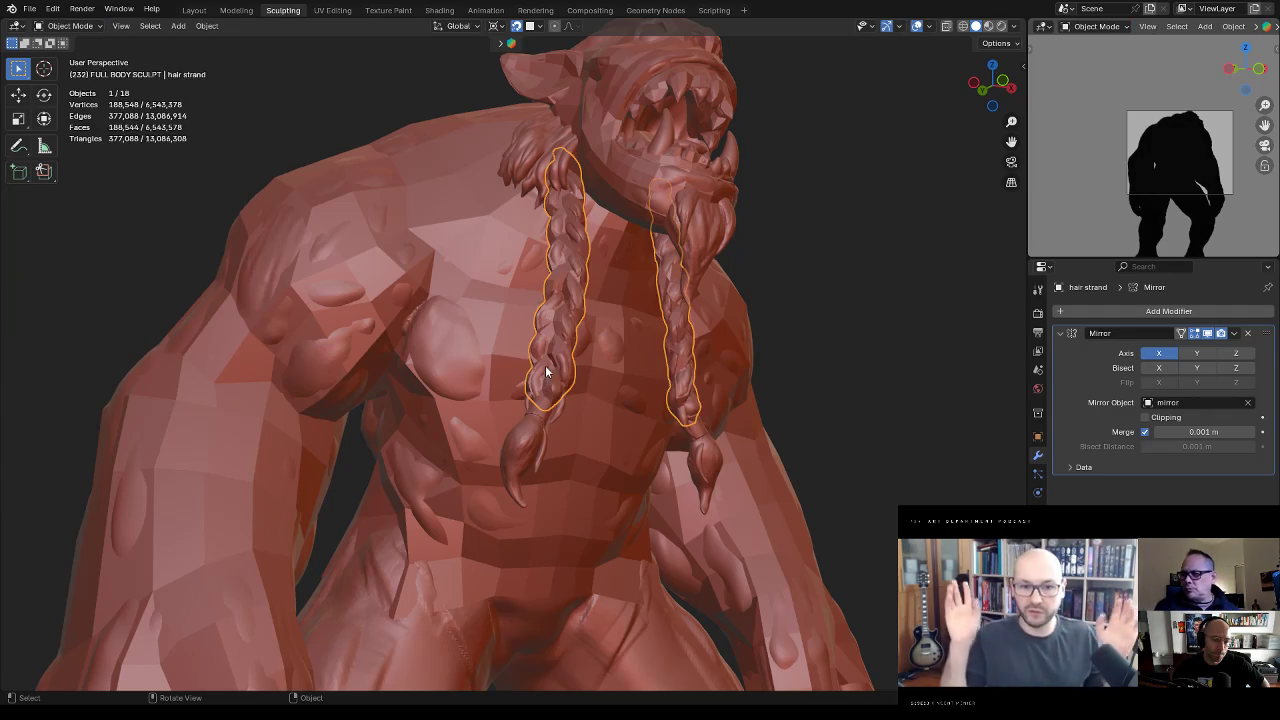
Step: Edit the braid's retopology band in X-ray and select one of its faces
click(549, 360)
key(Tab)
scroll(583, 367, up, 2)
scroll(583, 367, up, 2)
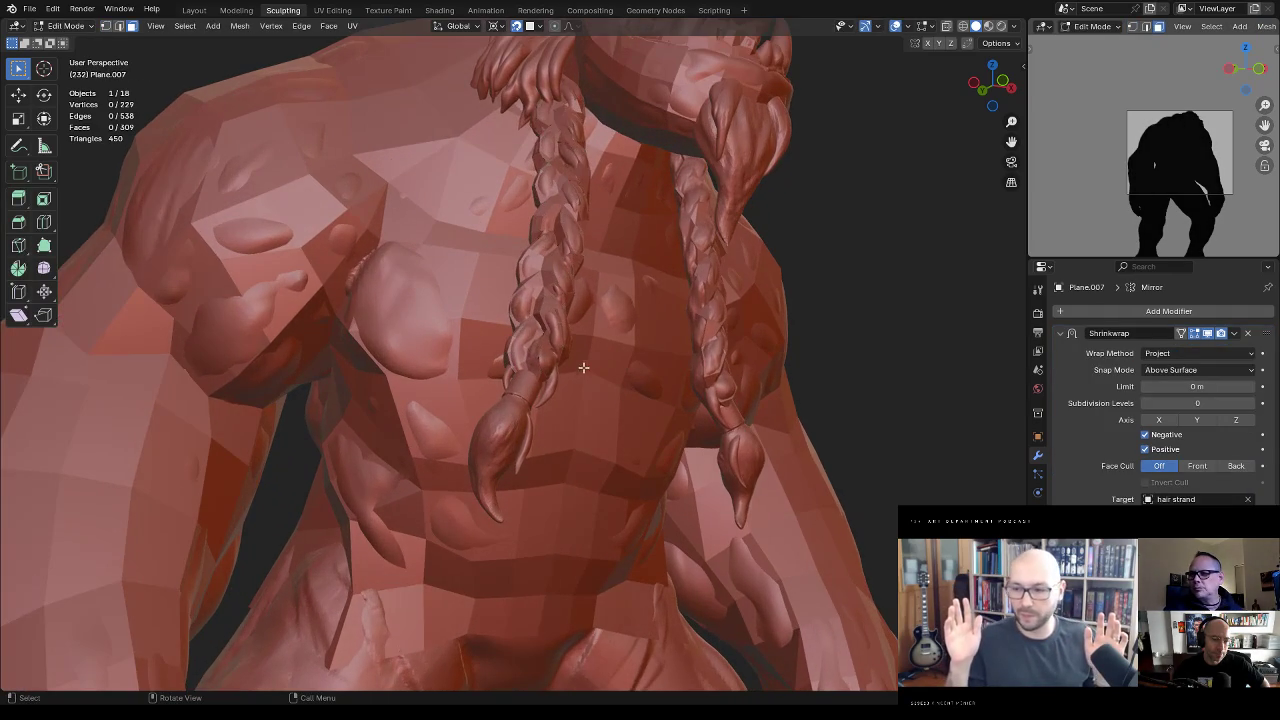
key(alt+z)
scroll(550, 367, up, 3)
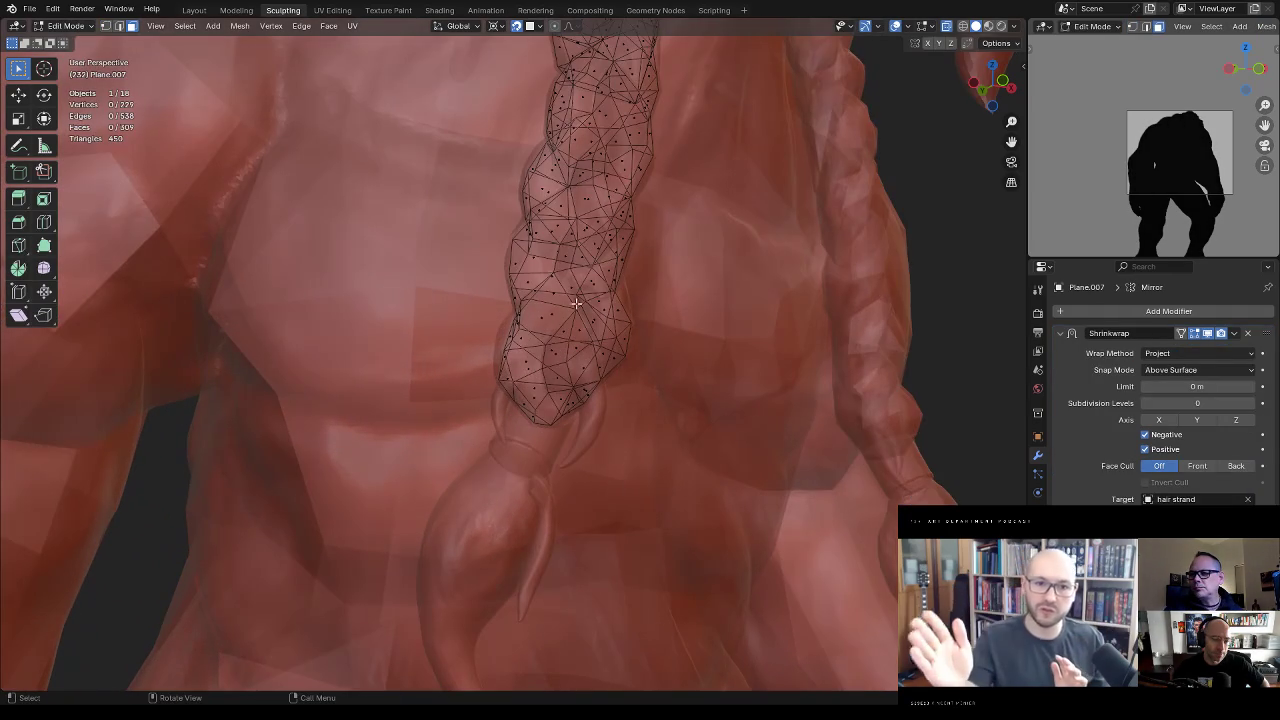
click(522, 367)
middle_drag(522, 367, 624, 367)
key(alt+z)
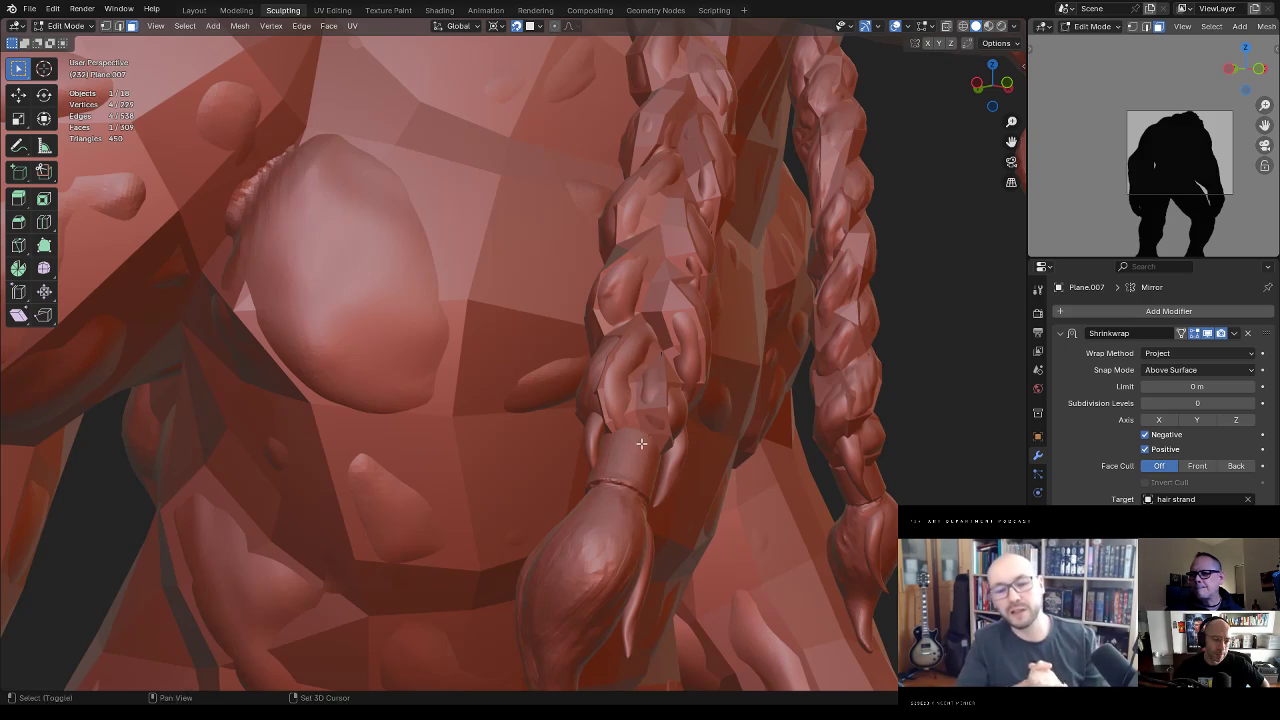
Step: Duplicate a face of the band, then delete the duplicate
key(shift+d)
click(652, 508)
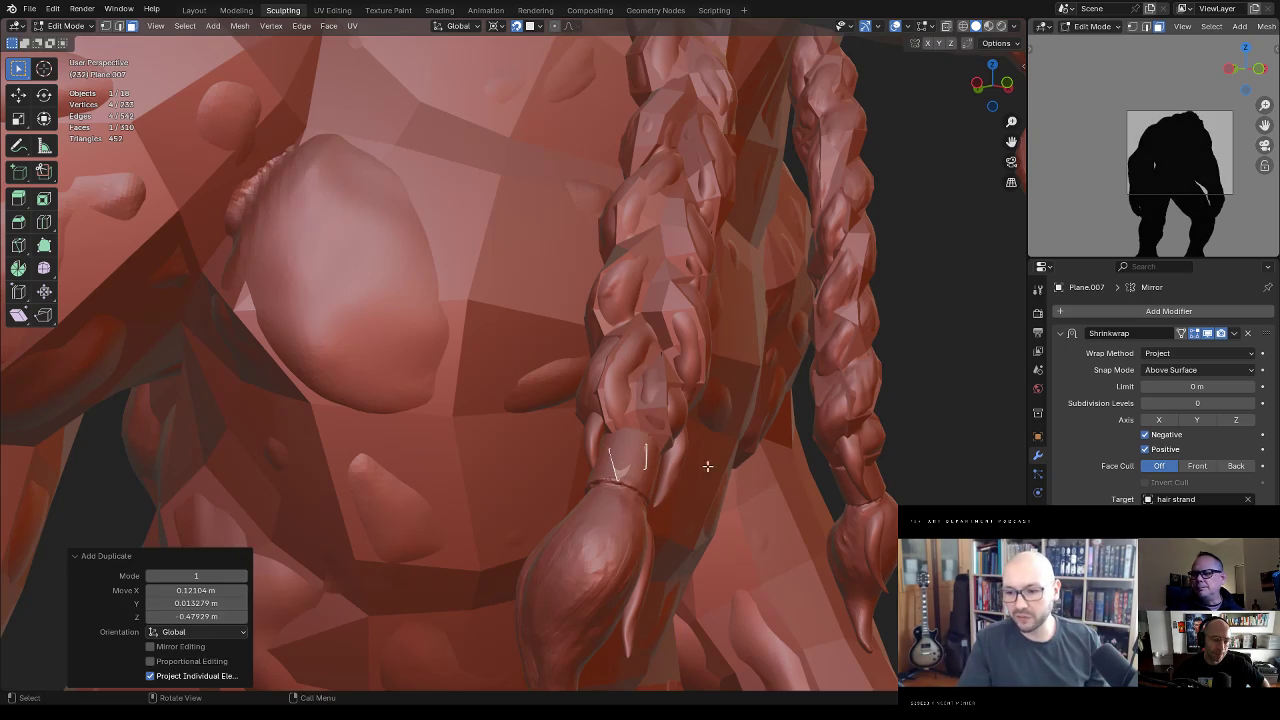
key(x)
click(632, 428)
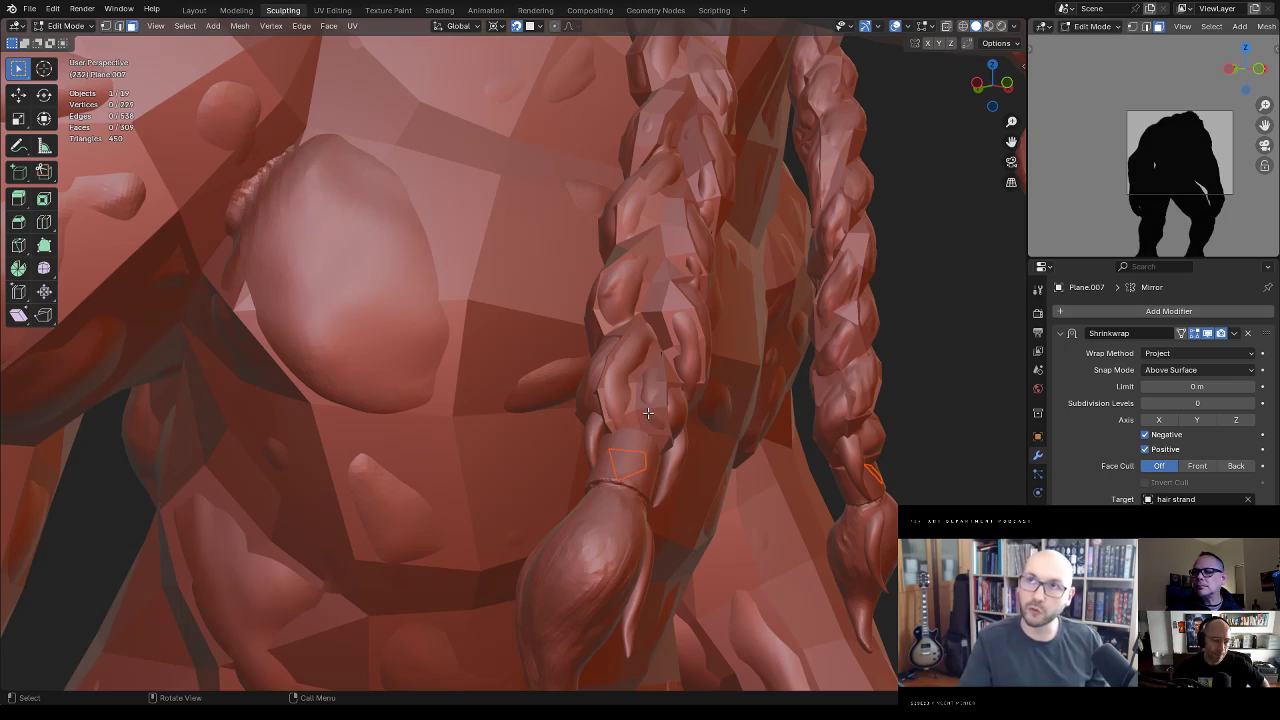
Step: Select the braid-end piece Sphere.008, then select Plane.008 and check its mesh
key(Tab)
click(626, 460)
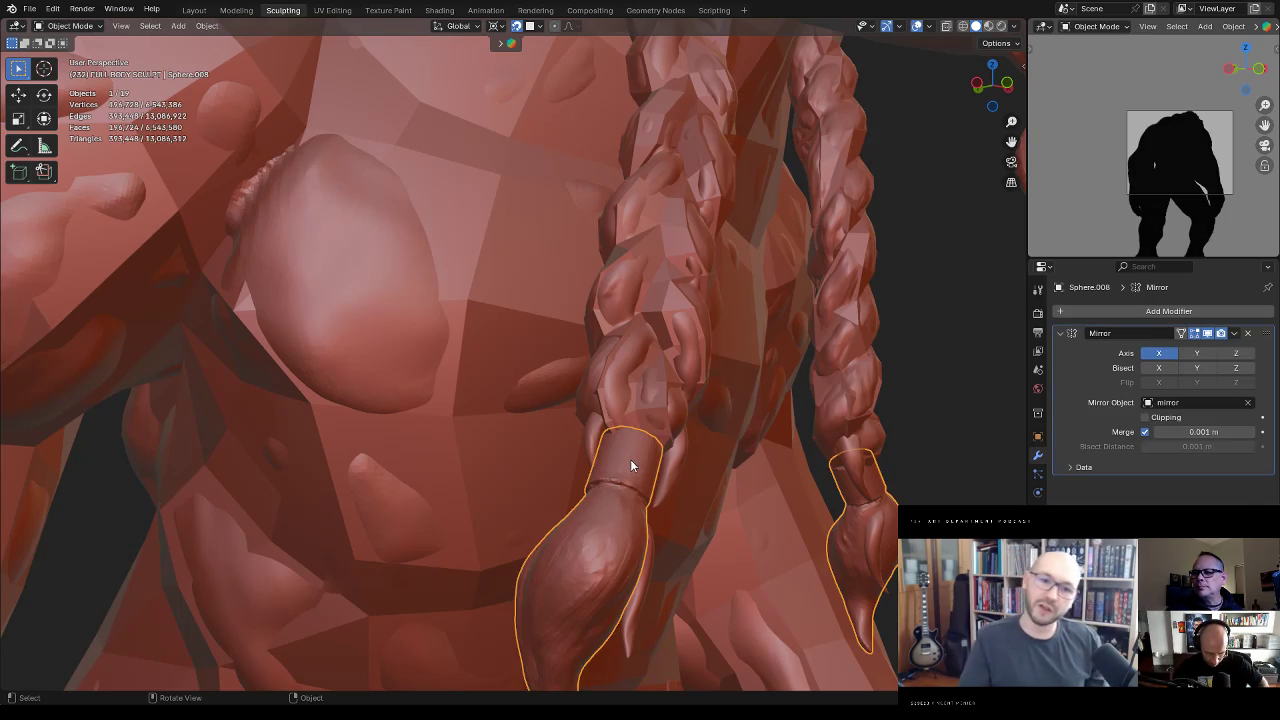
click(630, 462)
key(Tab)
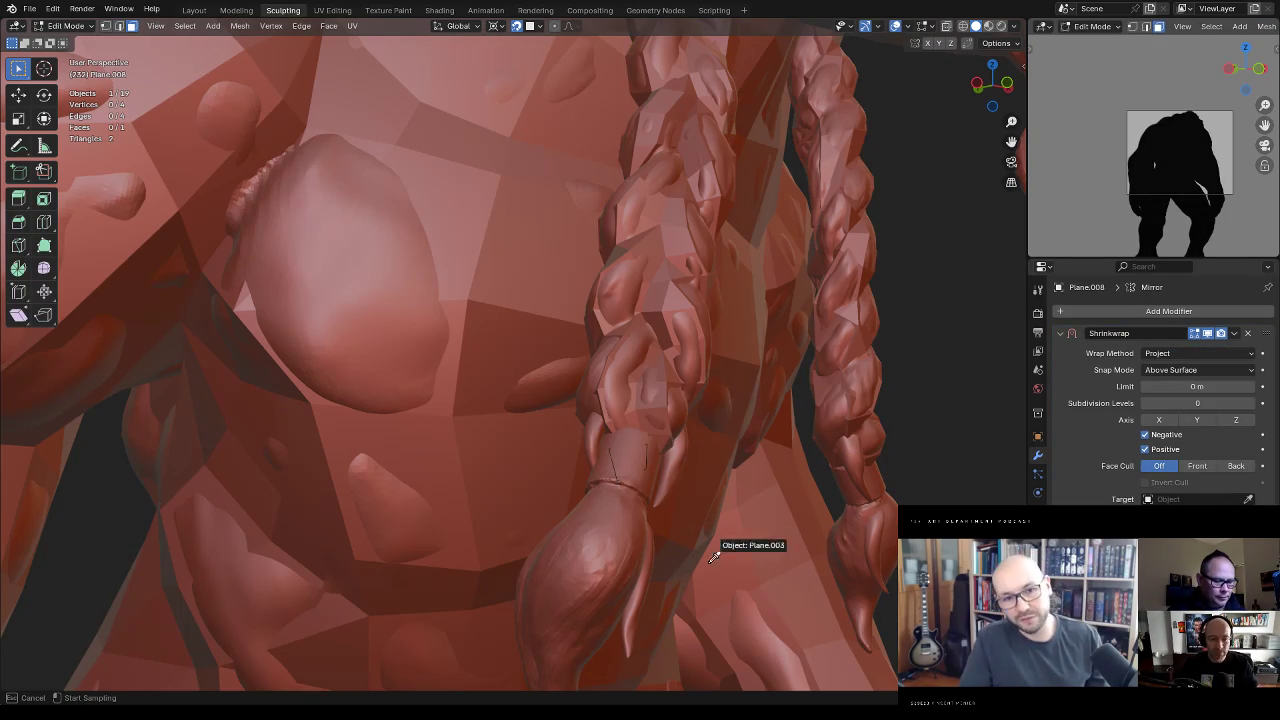
key(Tab)
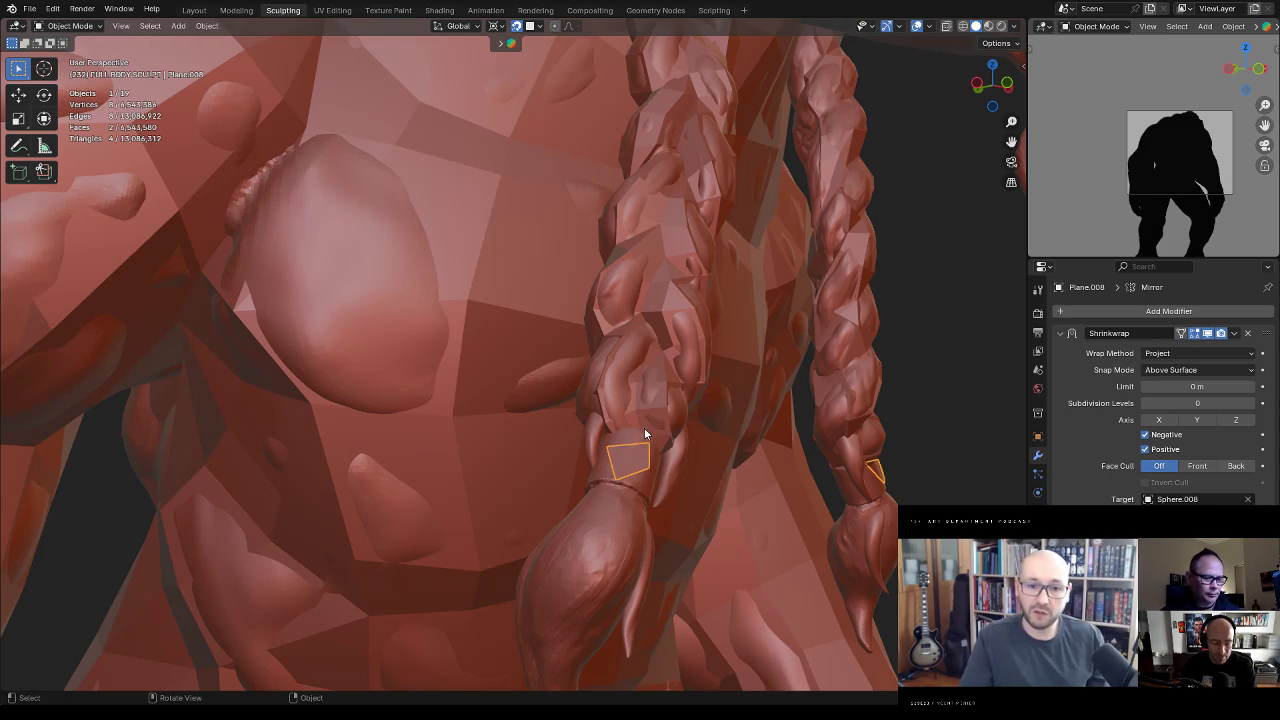
key(Tab)
Step: Select Plane.008 together with Sphere.008 and isolate both in Local View
key(alt+z)
mouse_move(638, 462)
middle_down()
mouse_move(673, 484)
mouse_move(524, 474)
middle_up()
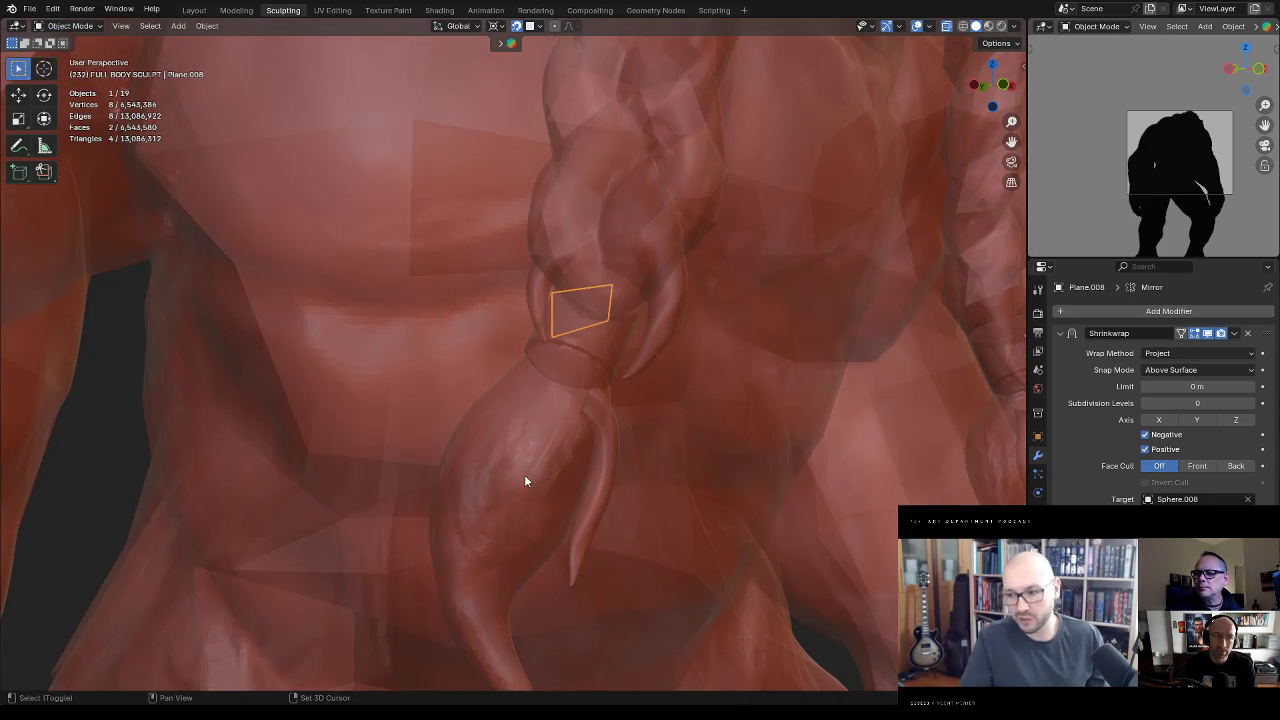
key(Tab)
shift+click(527, 468)
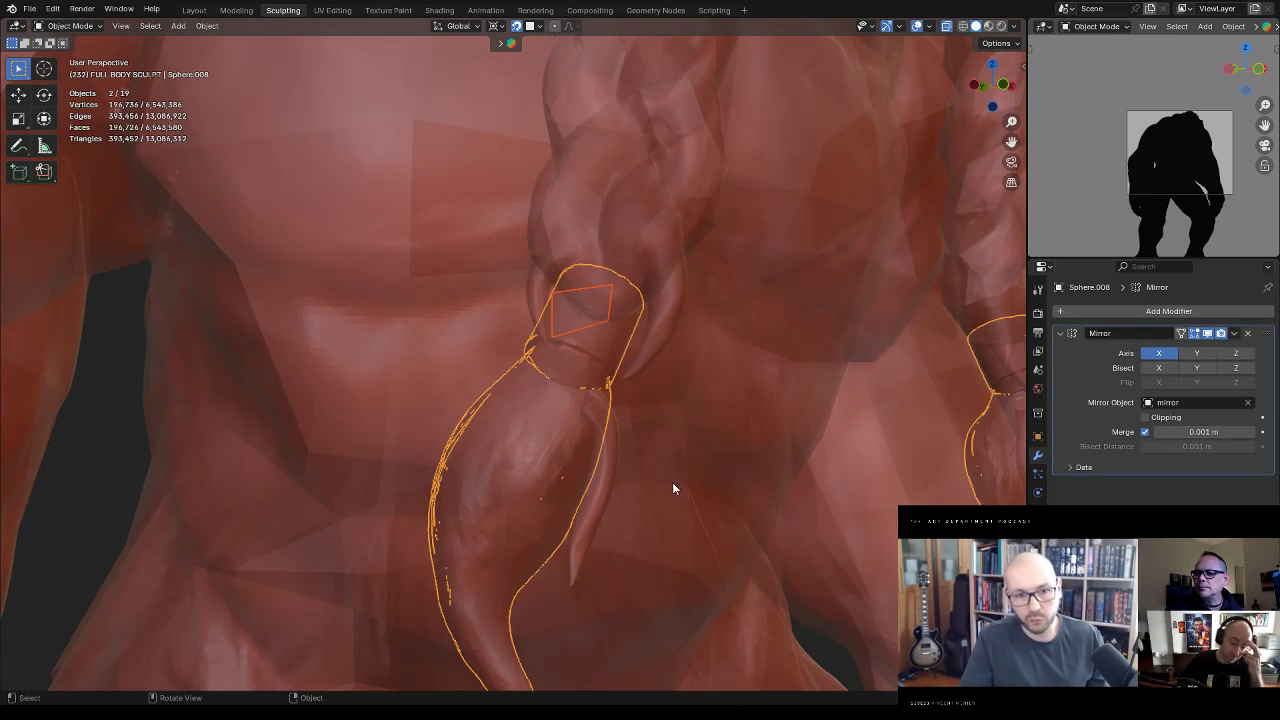
key(KP_Divide)
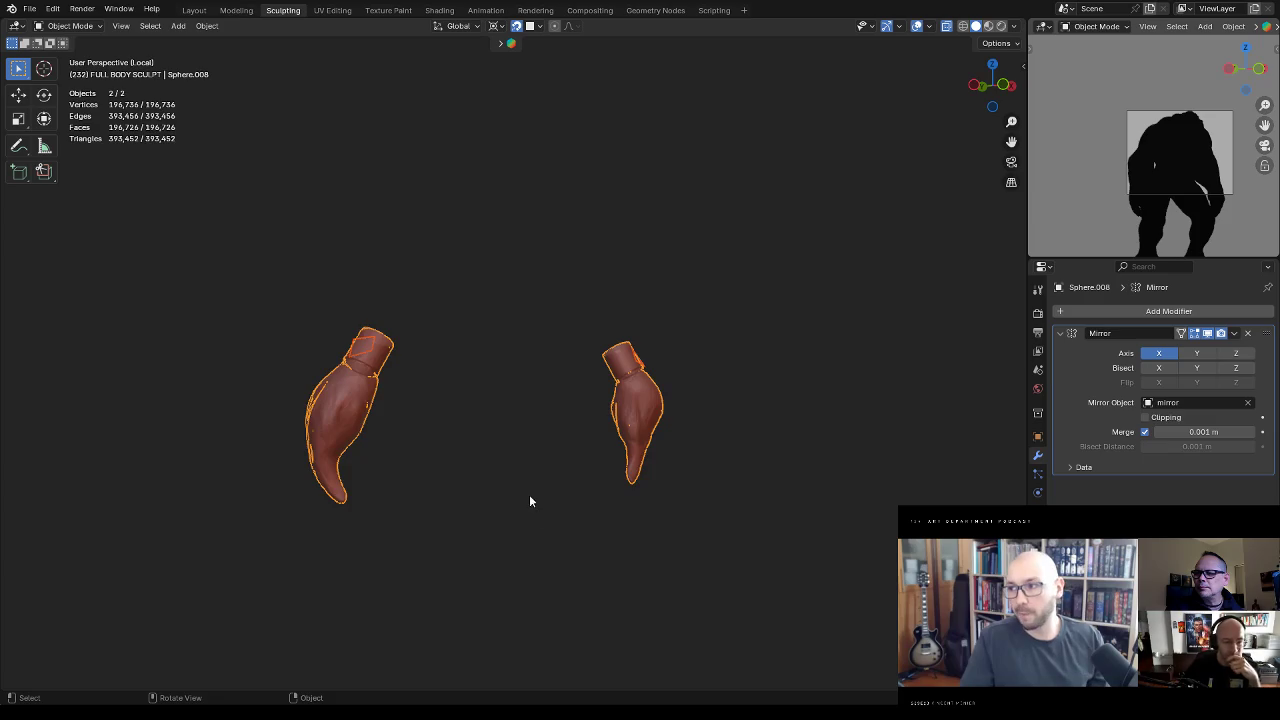
Step: Orbit the braid tips into a vertical stack and edit the small plane Plane.008
click(530, 501)
mouse_move(536, 491)
middle_down()
mouse_move(542, 453)
mouse_move(594, 386)
middle_up()
click(520, 408)
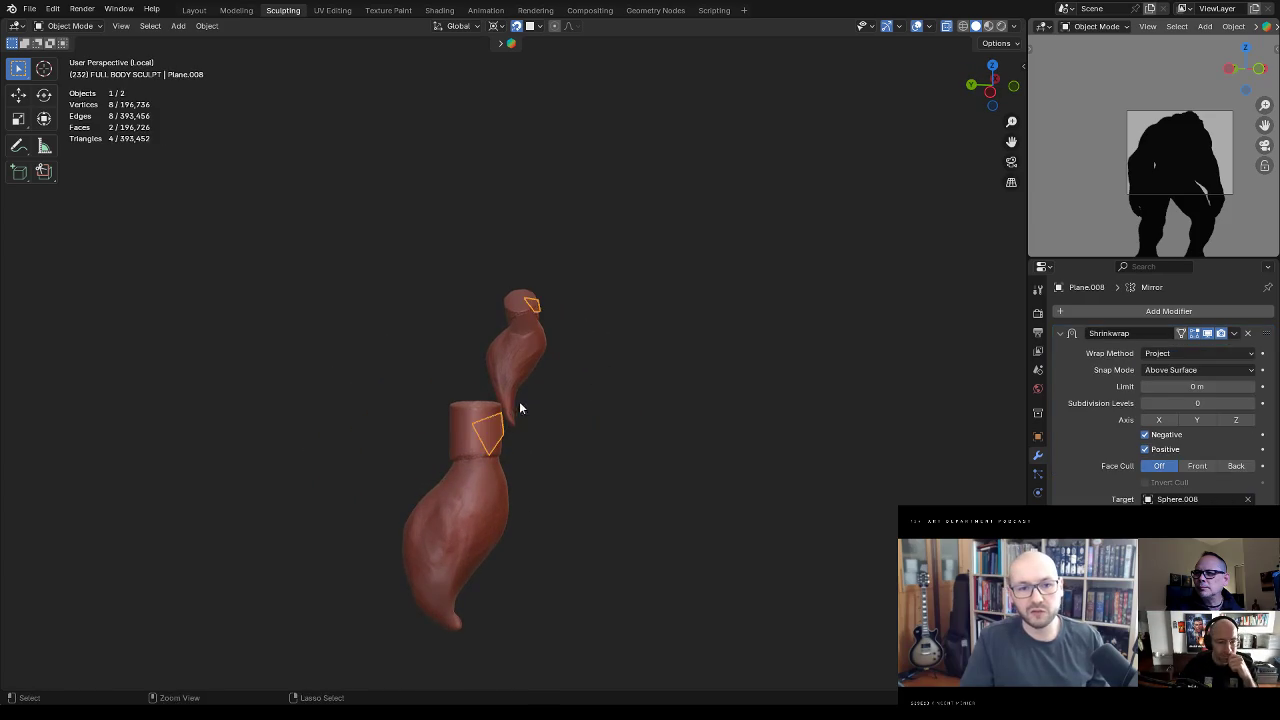
scroll(578, 365, up, 3)
key(Tab)
Step: Reposition a corner vertex of the plane against the braid
click(458, 458)
key(g)
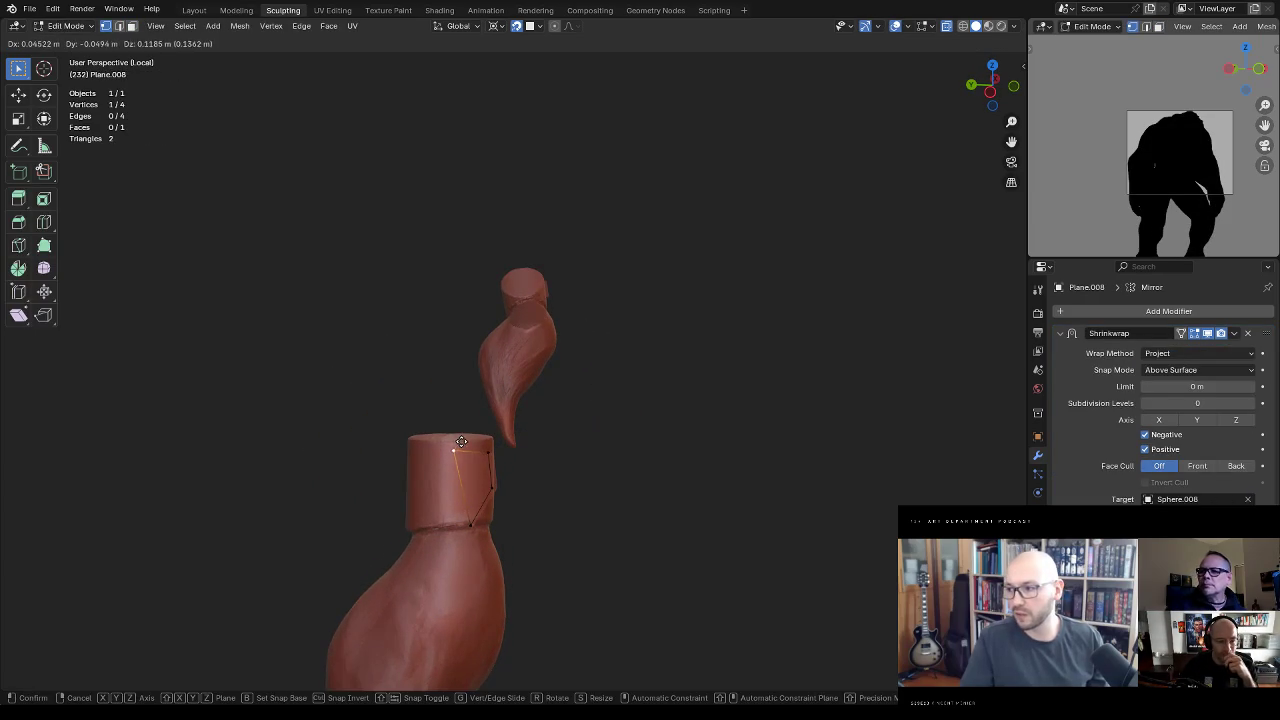
click(461, 441)
key(g)
click(473, 519)
key(g)
click(464, 508)
mouse_move(464, 508)
middle_down()
mouse_move(454, 449)
mouse_move(391, 425)
mouse_move(530, 434)
middle_up()
Step: Move a vertex on the strip's top edge into place
key(g)
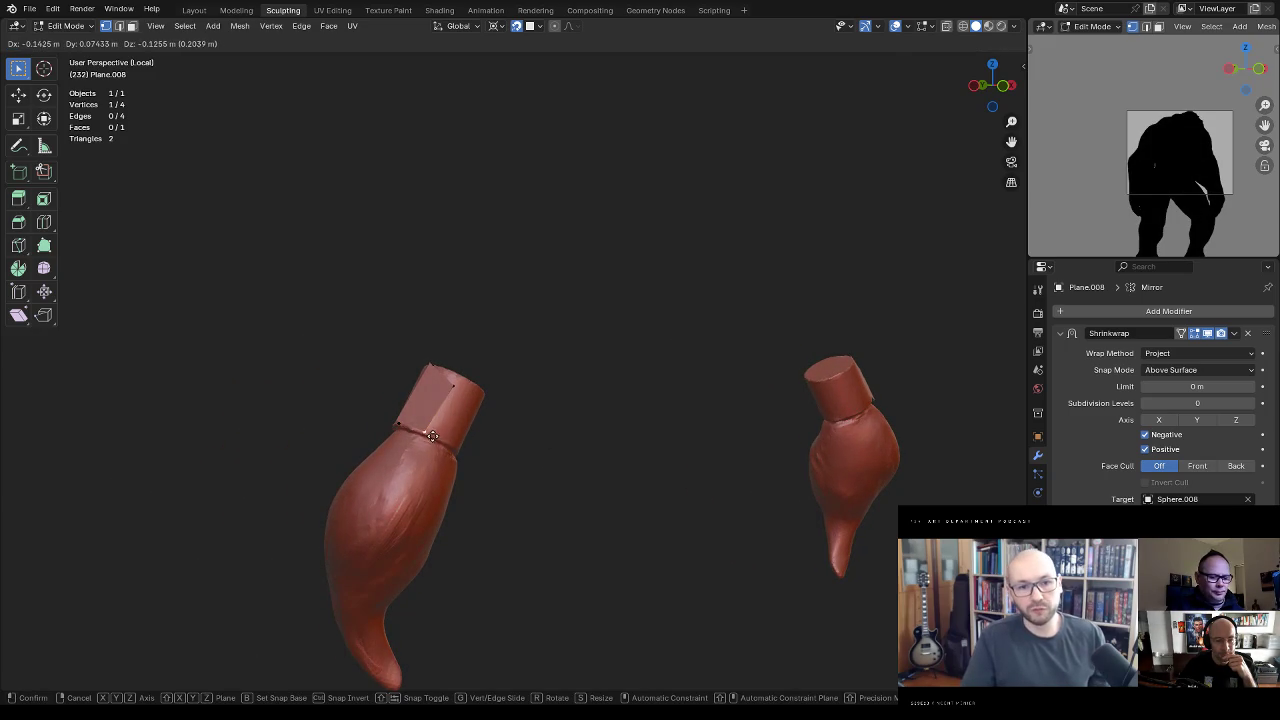
click(452, 395)
click(453, 383)
key(g)
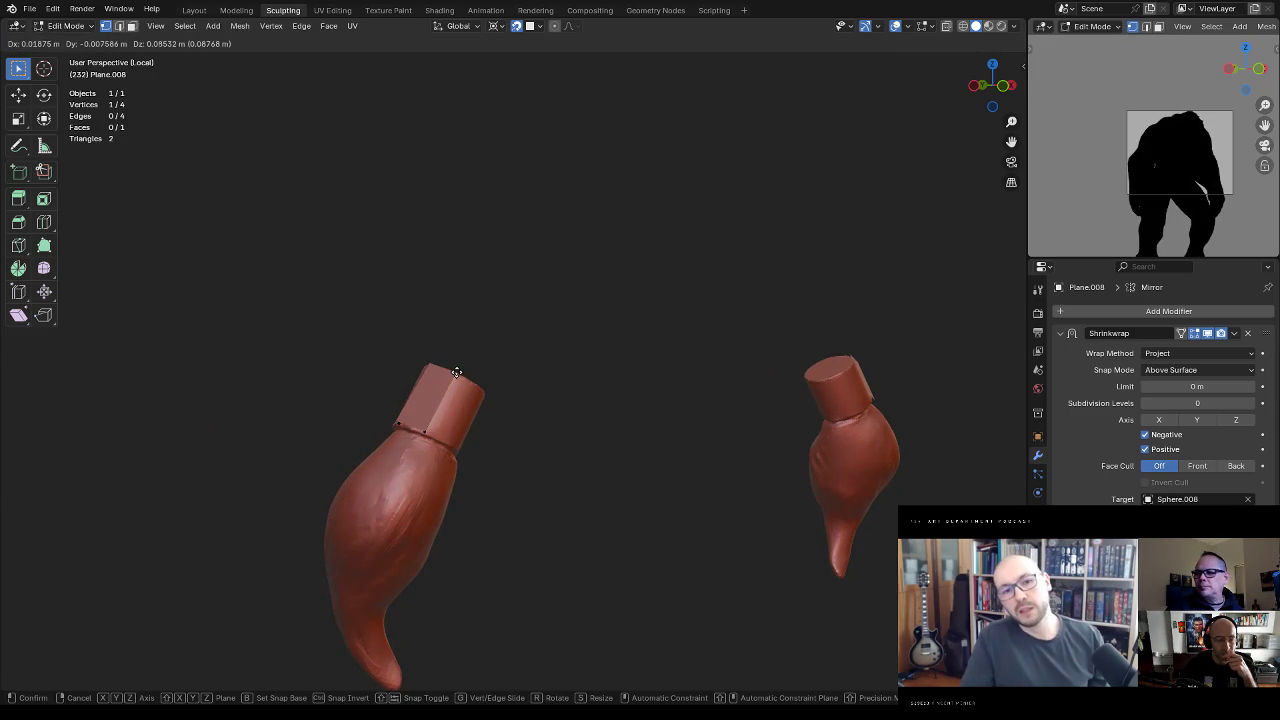
click(456, 372)
Step: In edge select, extrude two new faces from the border edge and slightly enlarge them
key(2)
click(452, 392)
mouse_move(480, 386)
middle_down()
mouse_move(434, 374)
mouse_move(551, 383)
mouse_move(511, 386)
mouse_move(563, 337)
mouse_move(585, 335)
middle_up()
key(e)
click(461, 400)
key(e)
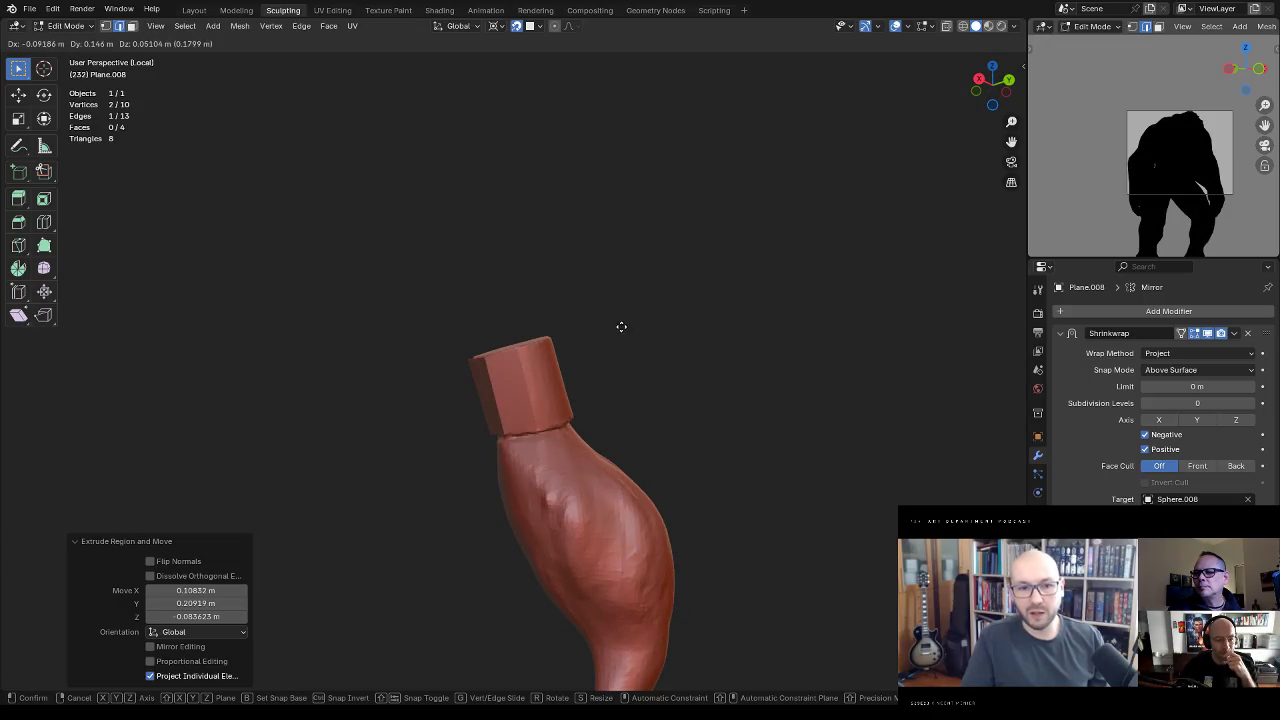
click(628, 327)
key(s)
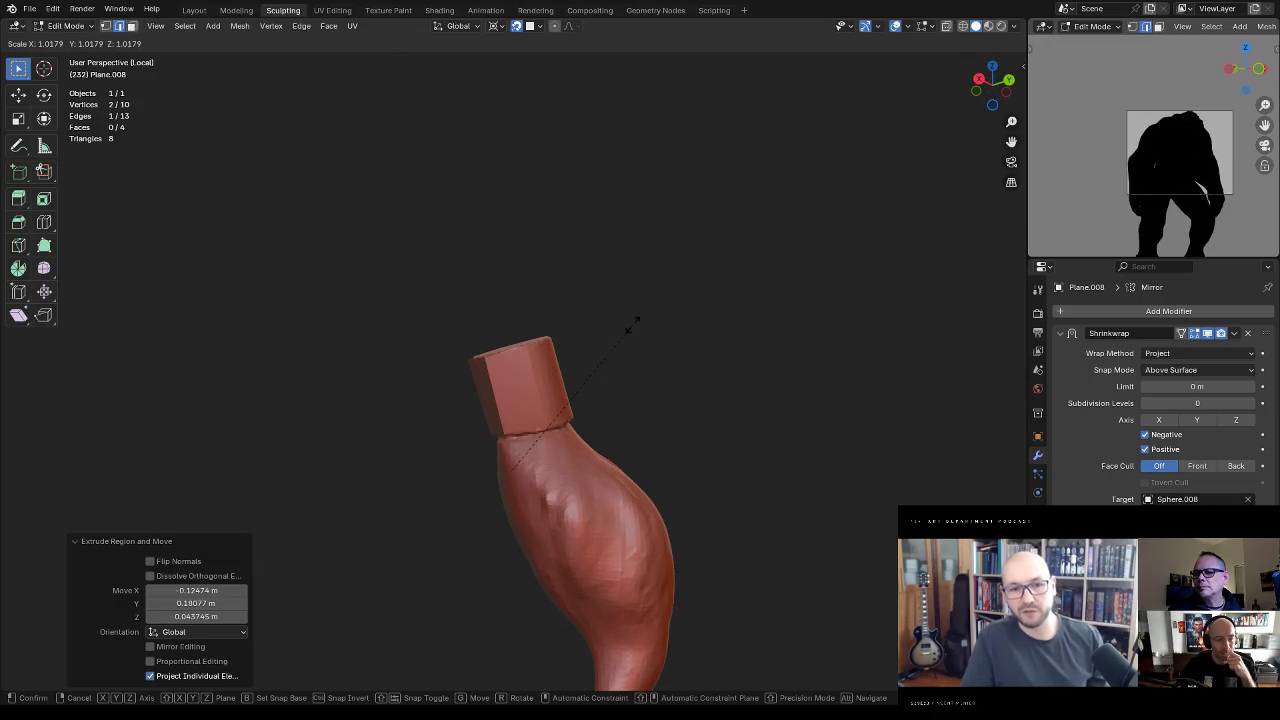
click(631, 325)
Step: Change the transform pivot point and extrude another face from the strip's border
click(494, 26)
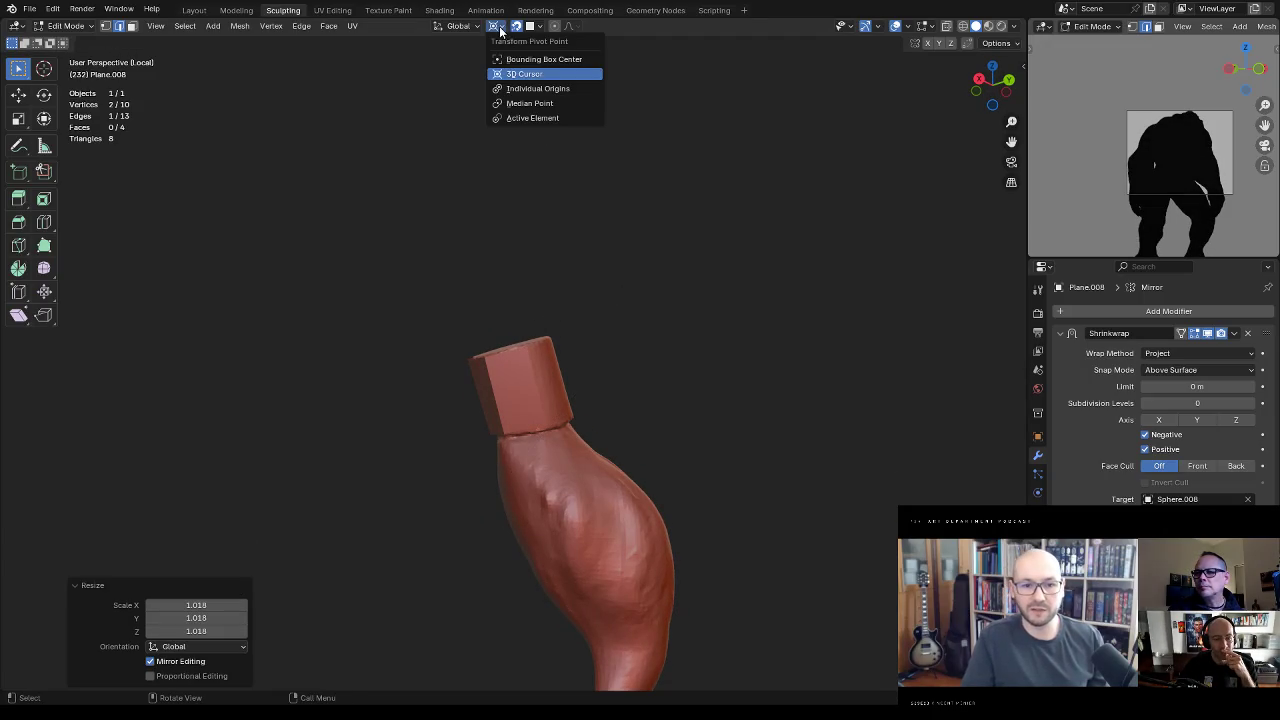
click(540, 62)
middle_drag(680, 331, 593, 363)
key(e)
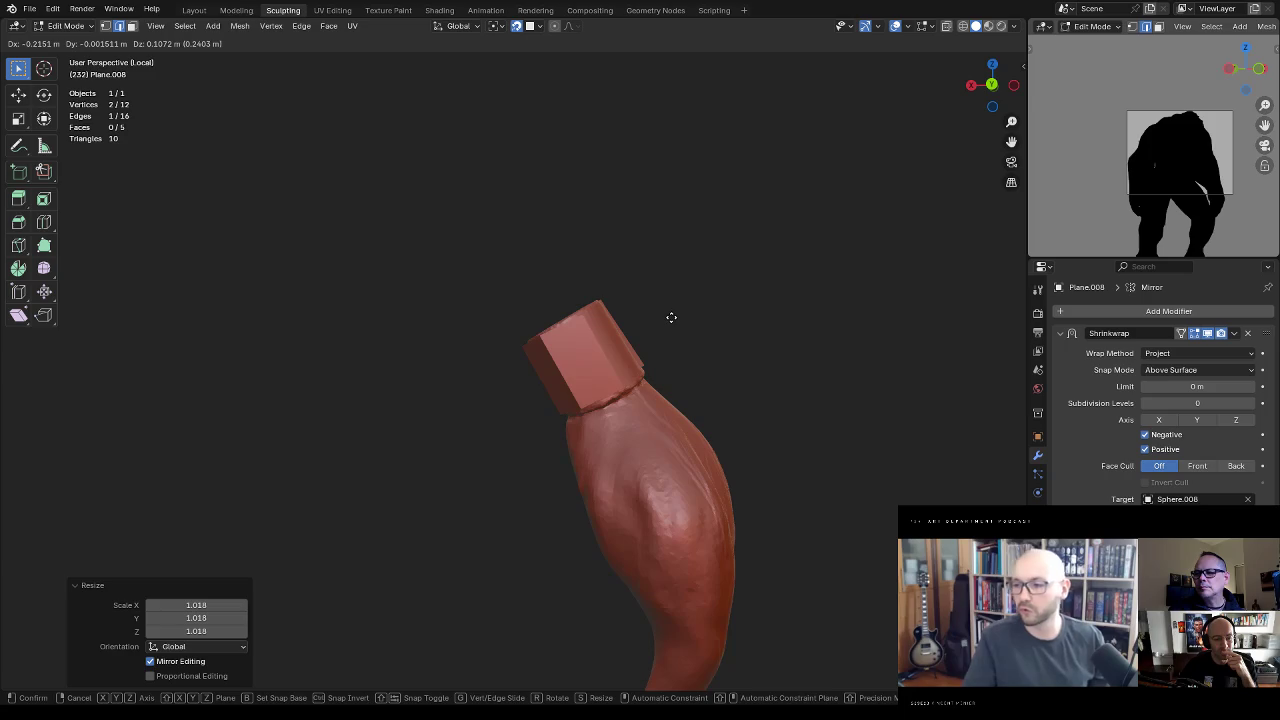
click(672, 313)
middle_drag(672, 313, 614, 361)
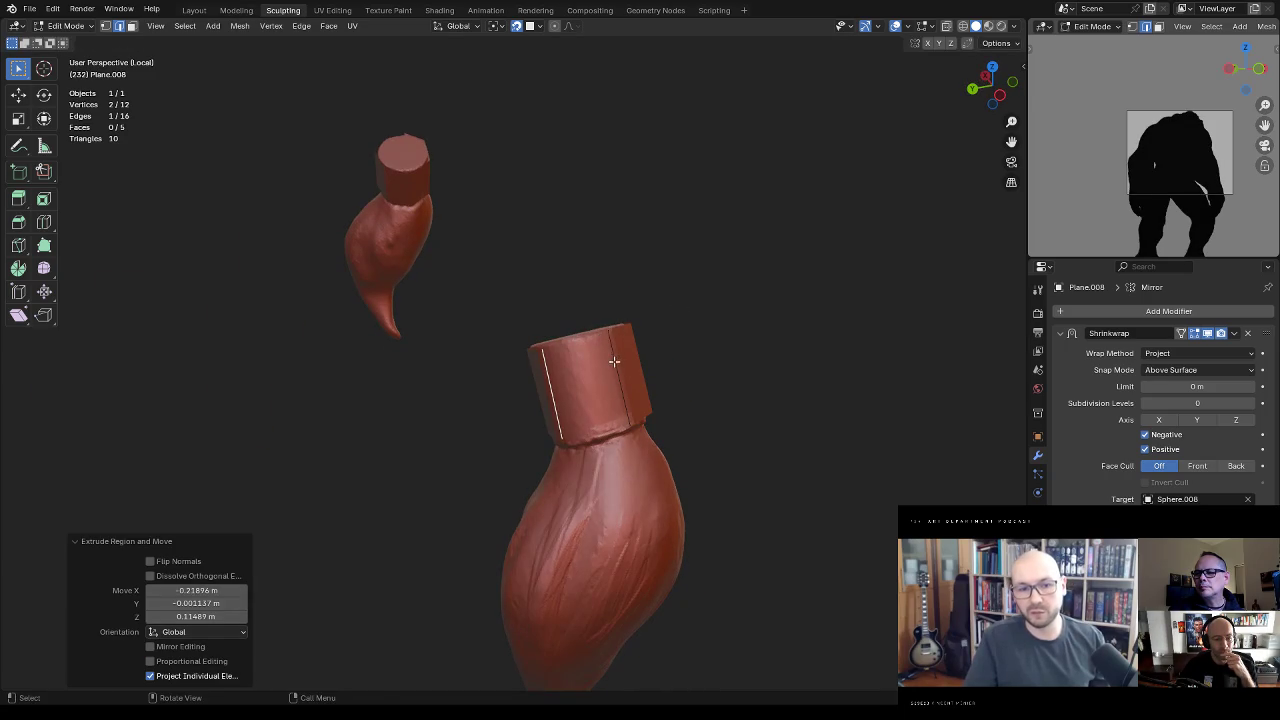
shift+click(619, 362)
mouse_move(605, 329)
middle_down()
mouse_move(608, 409)
mouse_move(605, 345)
mouse_move(740, 537)
mouse_move(729, 589)
mouse_move(760, 594)
mouse_move(684, 602)
mouse_move(651, 457)
mouse_move(587, 375)
mouse_move(649, 517)
mouse_move(714, 557)
mouse_move(589, 577)
mouse_move(654, 406)
mouse_move(640, 349)
mouse_move(727, 396)
mouse_move(726, 377)
middle_up()
Step: Add a loop cut through the band, redoing a misplaced first attempt, and nudge it
key(ctrl+r)
click(596, 379)
key(ctrl+z)
key(ctrl+r)
click(601, 352)
click(601, 352)
key(g)
click(609, 337)
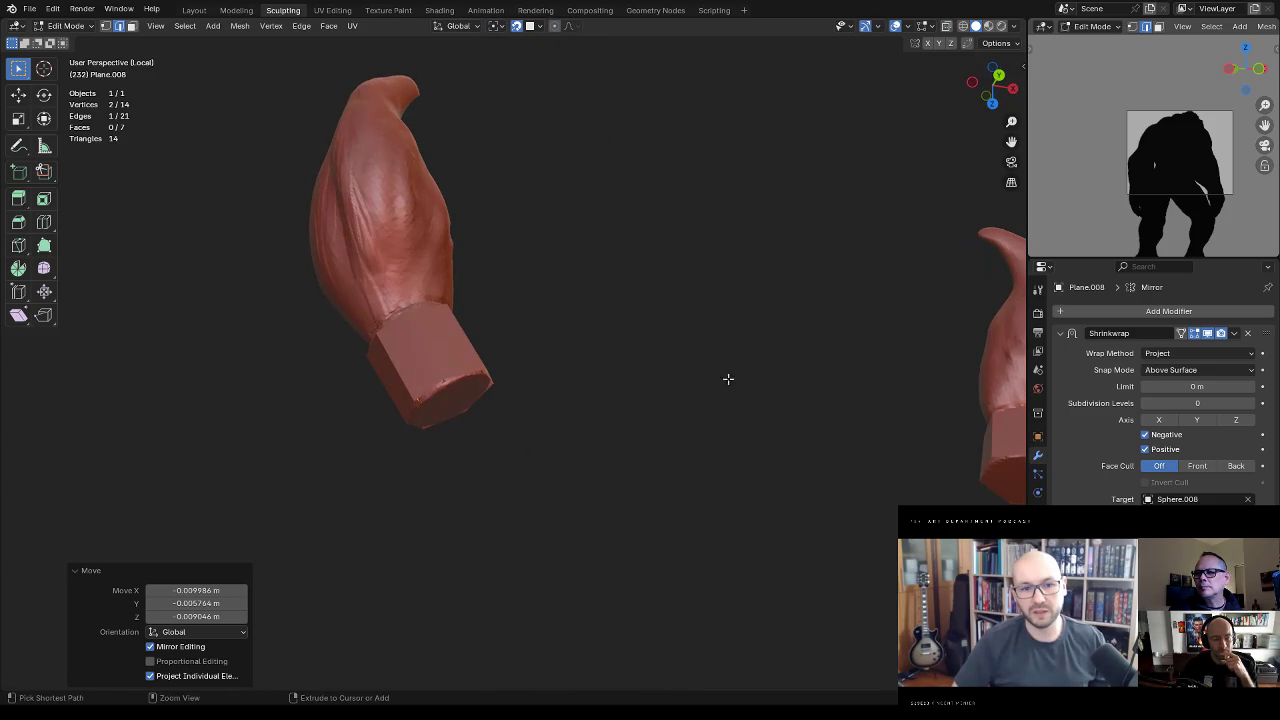
Step: Return to Object Mode, reselect the hexagonal band, and re-enter Edit Mode
key(ctrl+Tab)
click(616, 390)
mouse_move(633, 436)
middle_down()
mouse_move(639, 295)
mouse_move(631, 366)
mouse_move(674, 363)
mouse_move(689, 320)
mouse_move(658, 346)
mouse_move(693, 397)
middle_up()
click(575, 349)
mouse_move(594, 322)
middle_down()
mouse_move(617, 342)
mouse_move(632, 314)
middle_up()
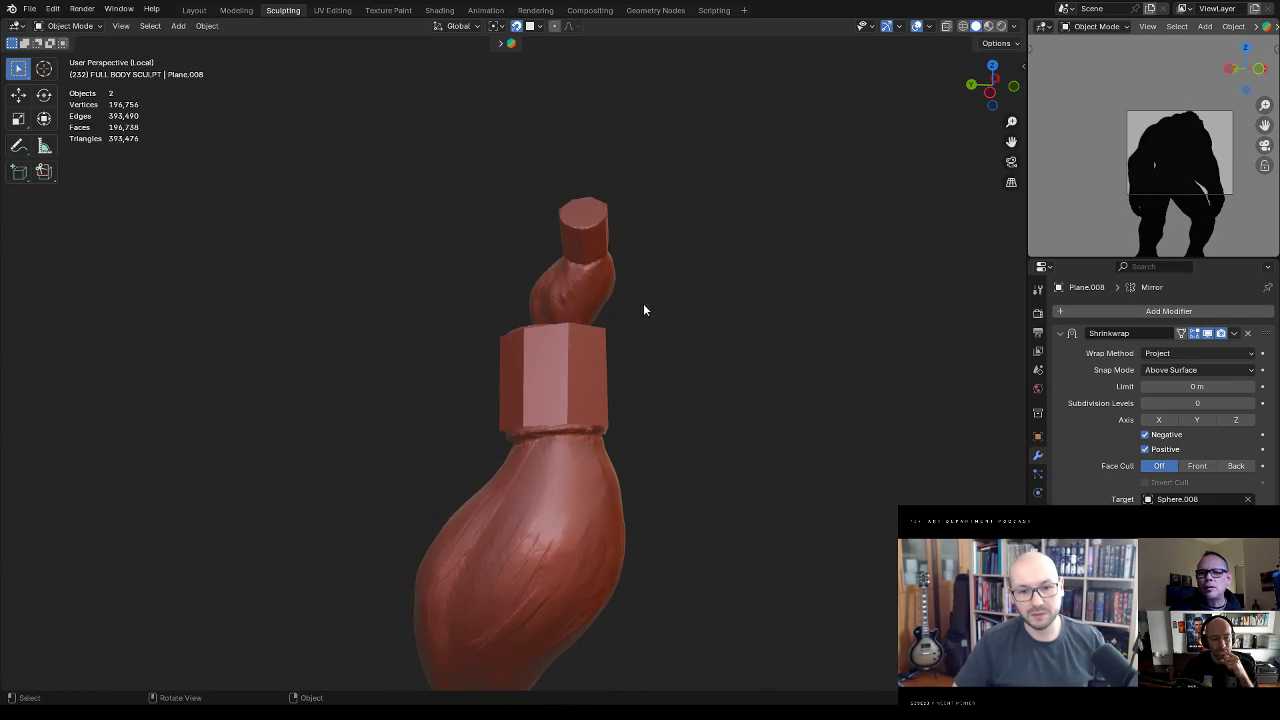
click(579, 361)
mouse_move(579, 361)
middle_down()
mouse_move(589, 338)
mouse_move(590, 385)
mouse_move(609, 334)
mouse_move(729, 271)
mouse_move(636, 352)
mouse_move(654, 383)
mouse_move(771, 434)
mouse_move(647, 427)
mouse_move(654, 449)
mouse_move(563, 400)
middle_up()
key(Tab)
key(Tab)
key(Tab)
Step: Select the band's vertical edges and slide them along the band
click(609, 334)
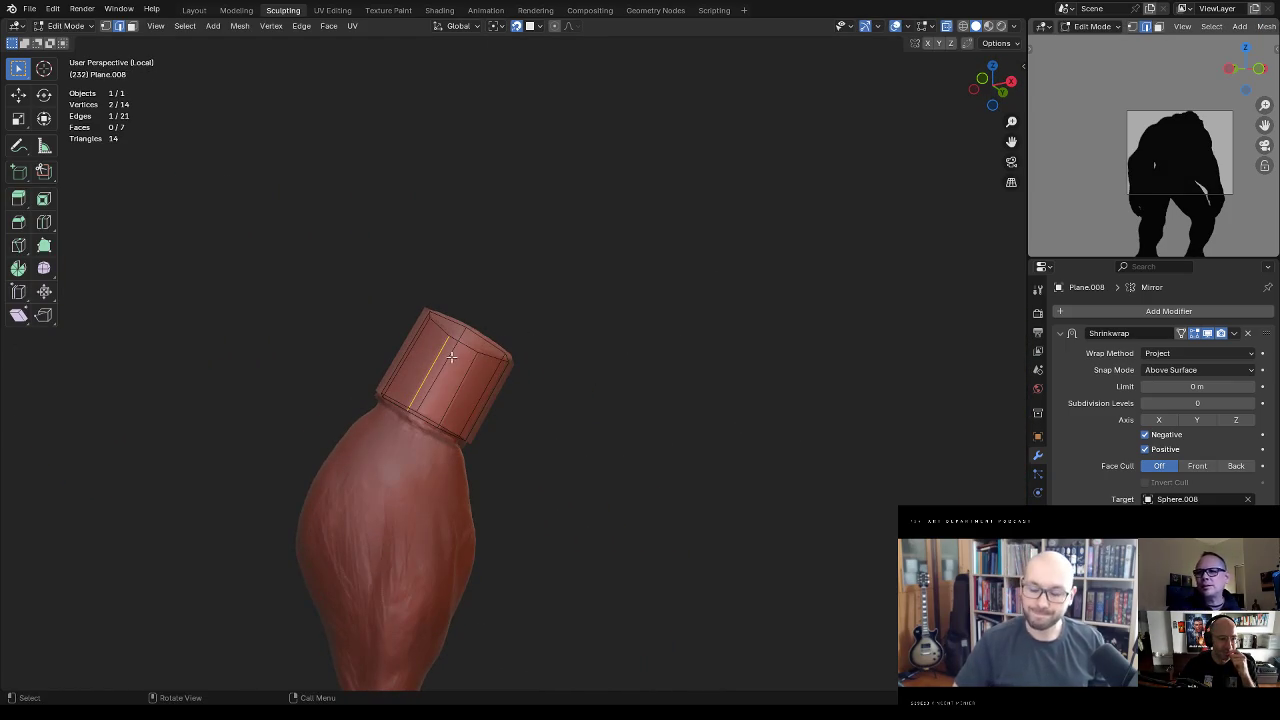
click(495, 395)
key(g)
key(g)
click(487, 388)
mouse_move(487, 388)
middle_down()
mouse_move(471, 297)
mouse_move(430, 254)
mouse_move(514, 383)
mouse_move(491, 406)
mouse_move(470, 402)
middle_up()
Step: Add a centred loop cut around the band and slide a vertical edge sideways
key(ctrl+r)
click(480, 343)
right_click(480, 343)
key(g)
key(g)
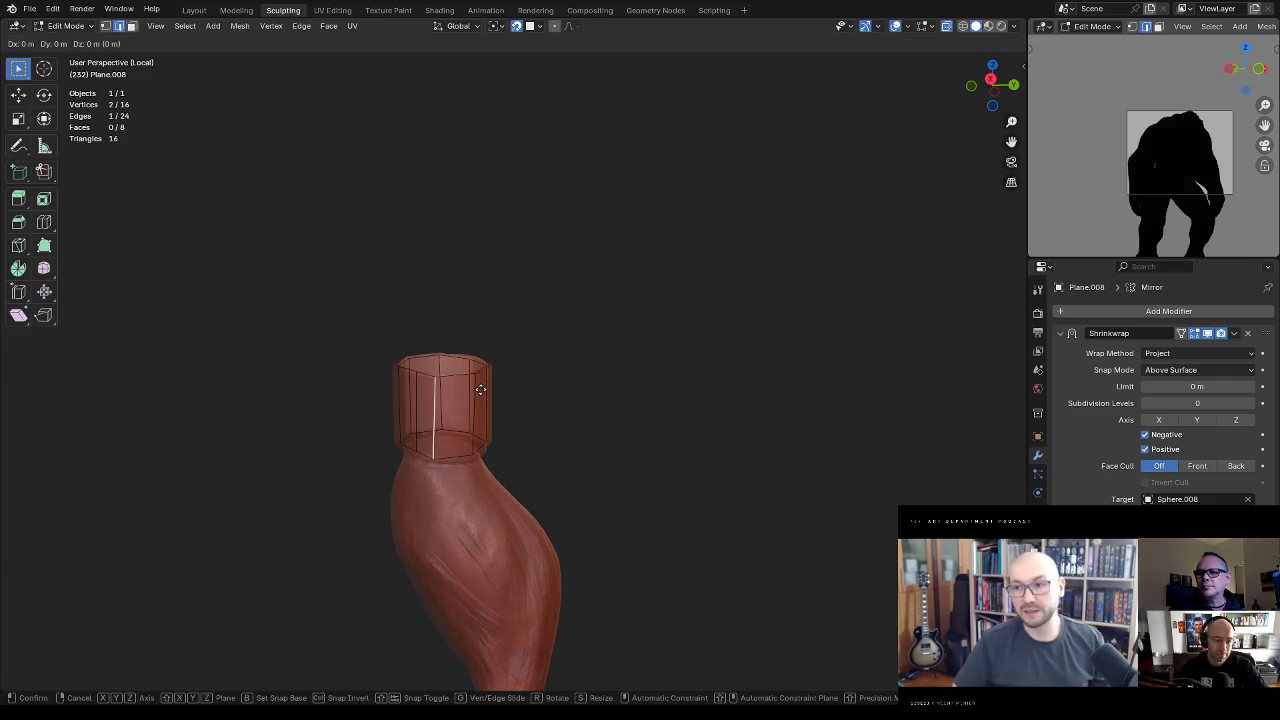
click(419, 406)
key(g)
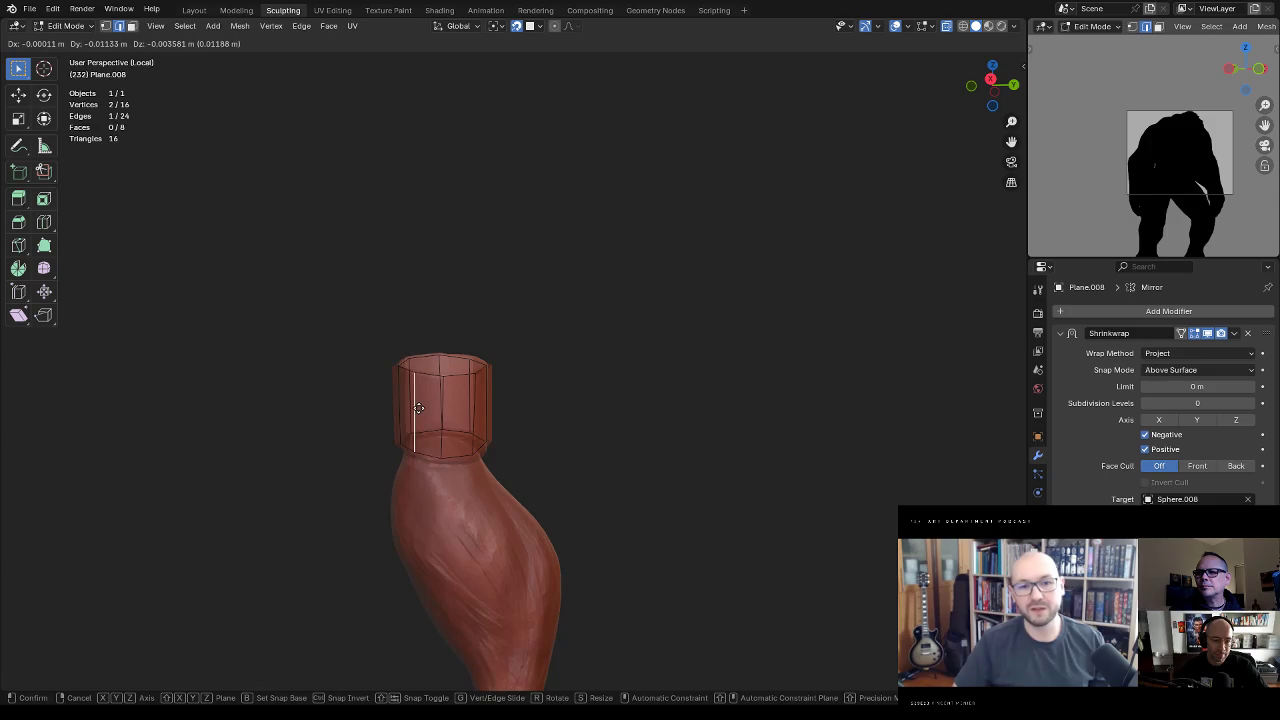
click(420, 405)
mouse_move(420, 405)
middle_down()
mouse_move(500, 383)
mouse_move(505, 474)
mouse_move(440, 370)
mouse_move(486, 380)
mouse_move(500, 402)
mouse_move(494, 323)
mouse_move(571, 374)
mouse_move(566, 351)
middle_up()
Step: Add a second loop cut, reposition it, and select the band's lower edge loop
key(ctrl+r)
click(510, 362)
key(g)
click(543, 352)
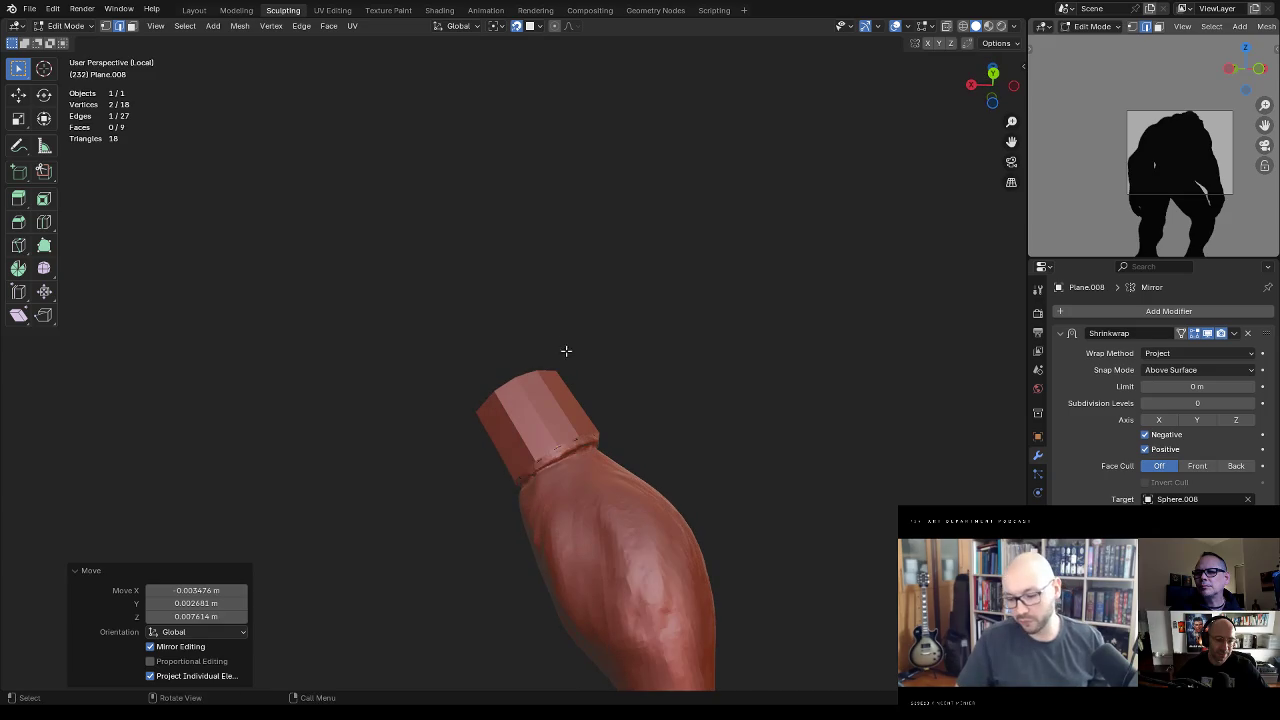
alt+click(571, 438)
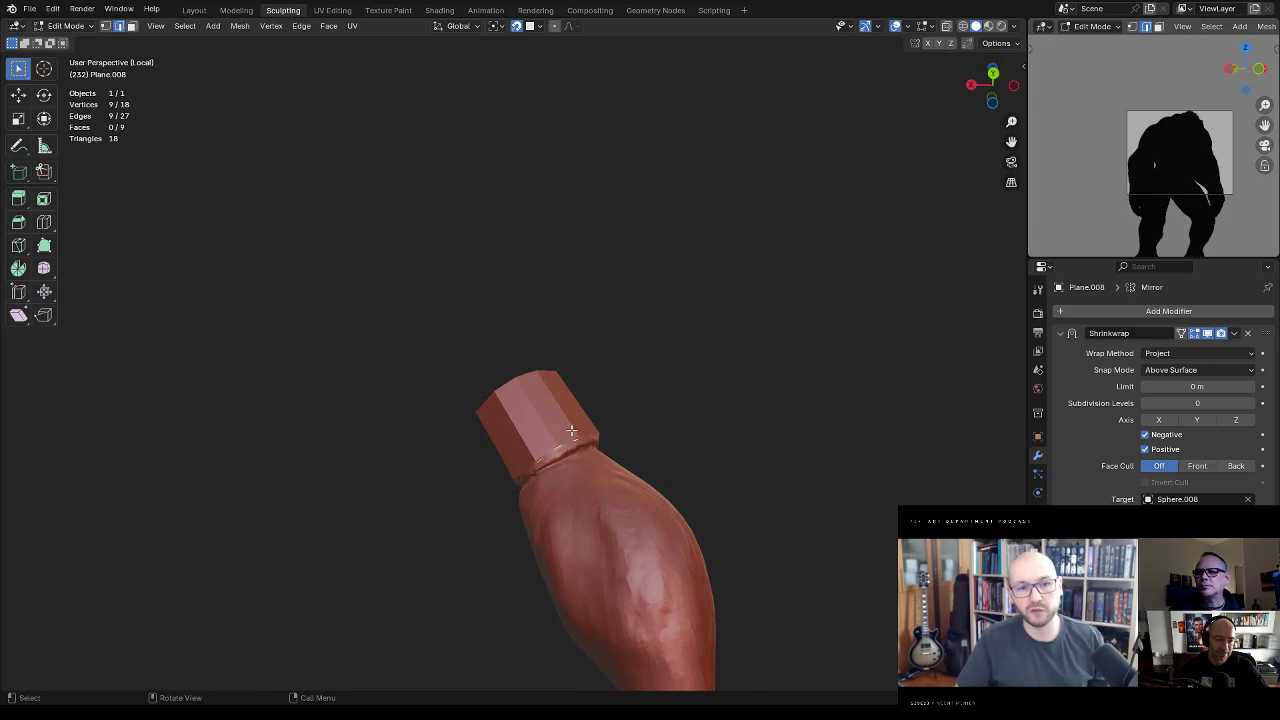
Step: Extrude the band's lower edge loop downward and scale it up
click(529, 29)
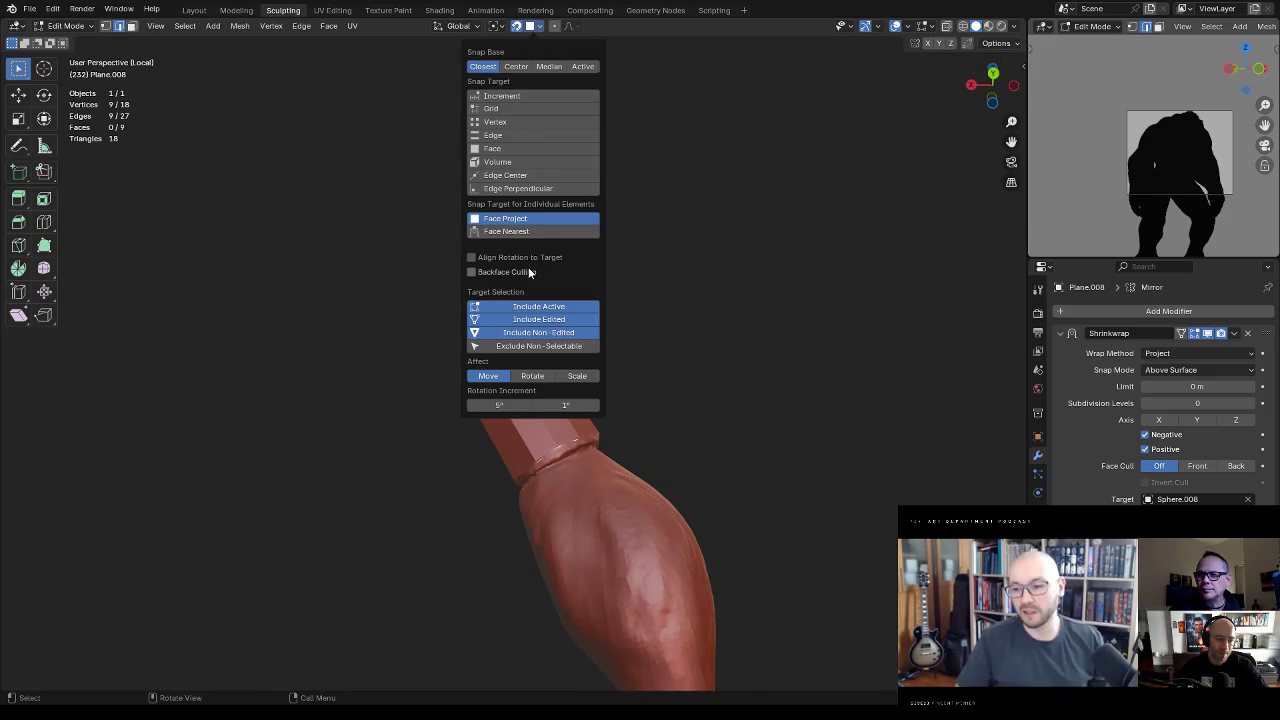
mouse_move(608, 286)
middle_down()
mouse_move(706, 437)
mouse_move(657, 417)
mouse_move(667, 437)
mouse_move(654, 403)
middle_up()
key(e)
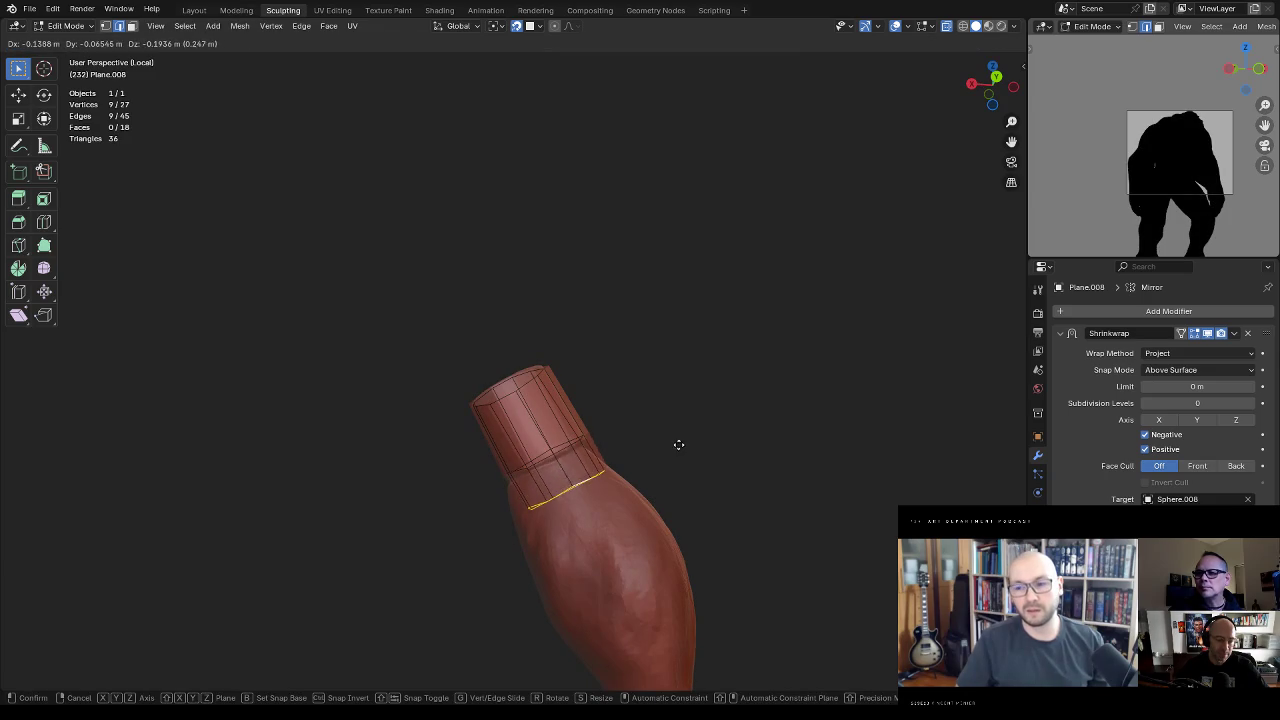
click(678, 444)
key(s)
click(729, 405)
mouse_move(729, 405)
middle_down()
mouse_move(677, 446)
mouse_move(674, 409)
middle_up()
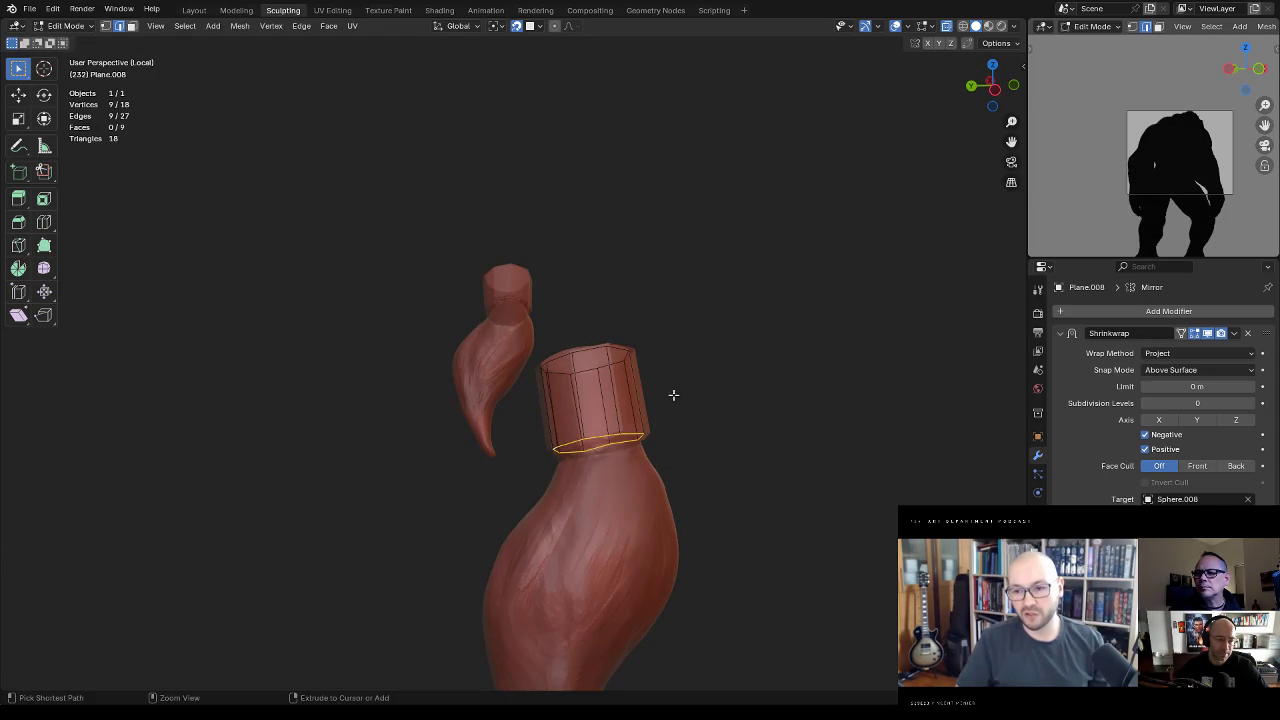
Step: Set snapping to Face so new band loops stick to the braid surface
click(541, 26)
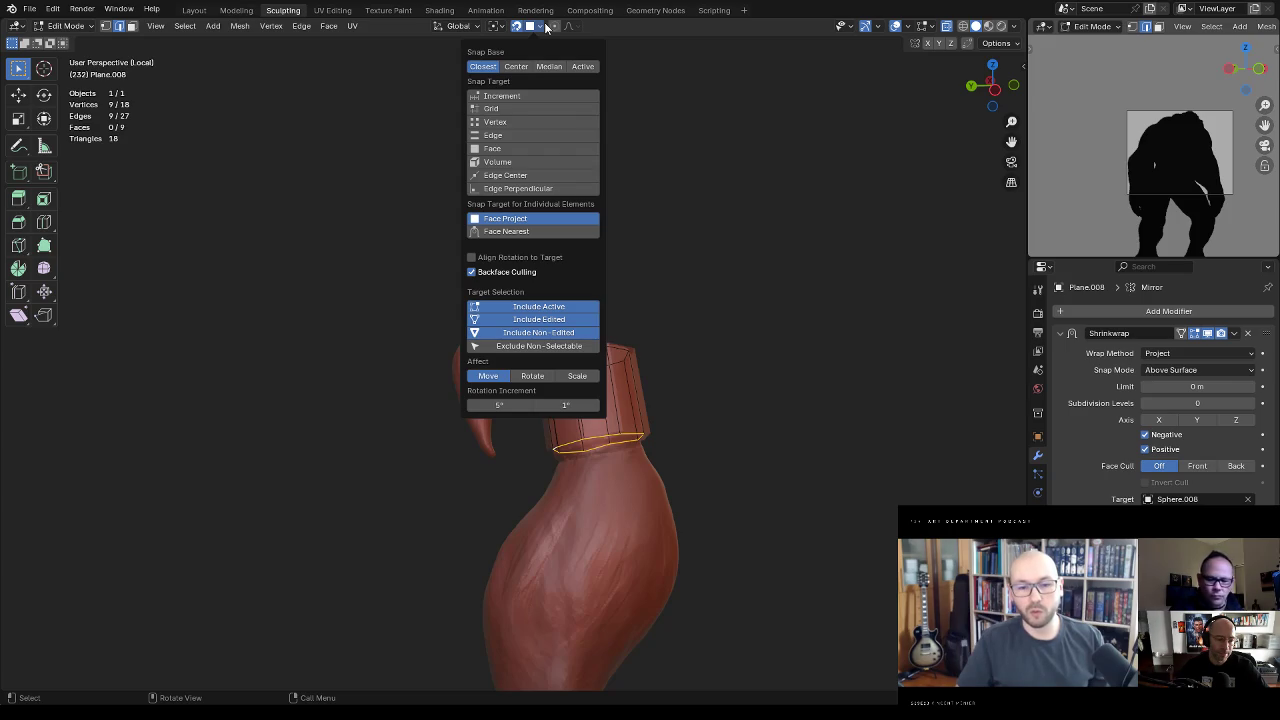
click(550, 148)
middle_drag(651, 263, 707, 396)
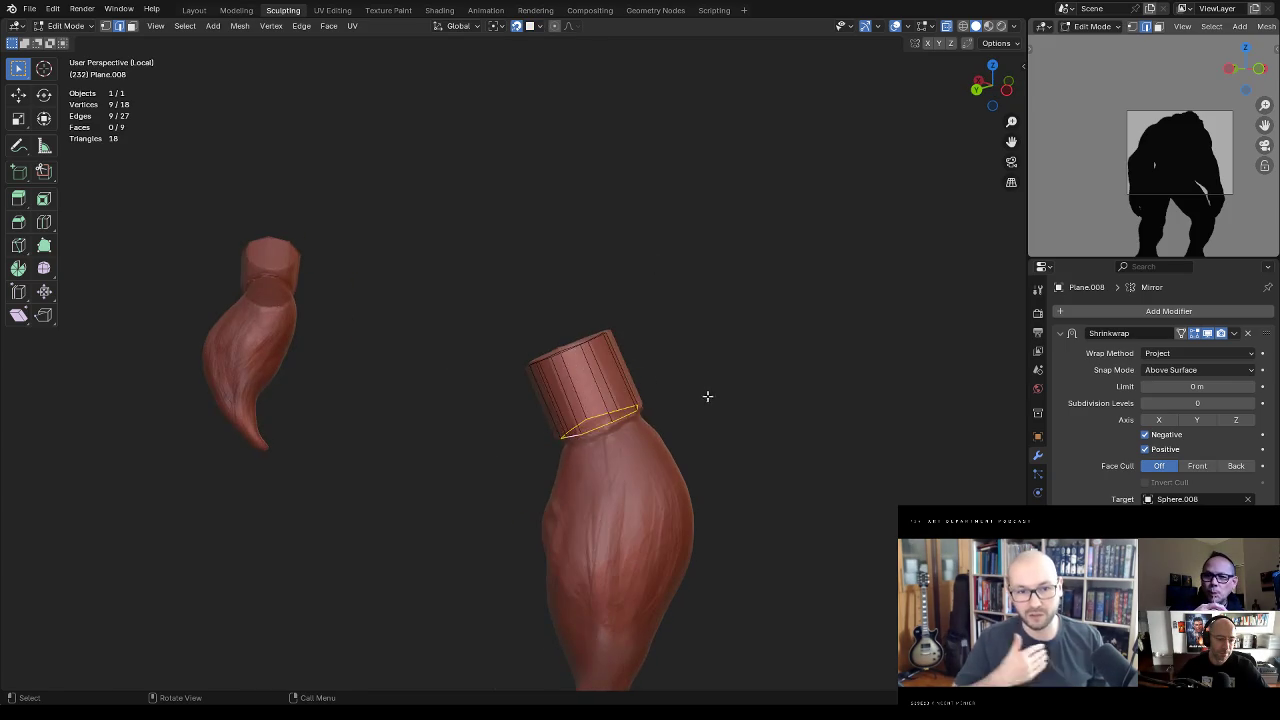
text(ex-1)
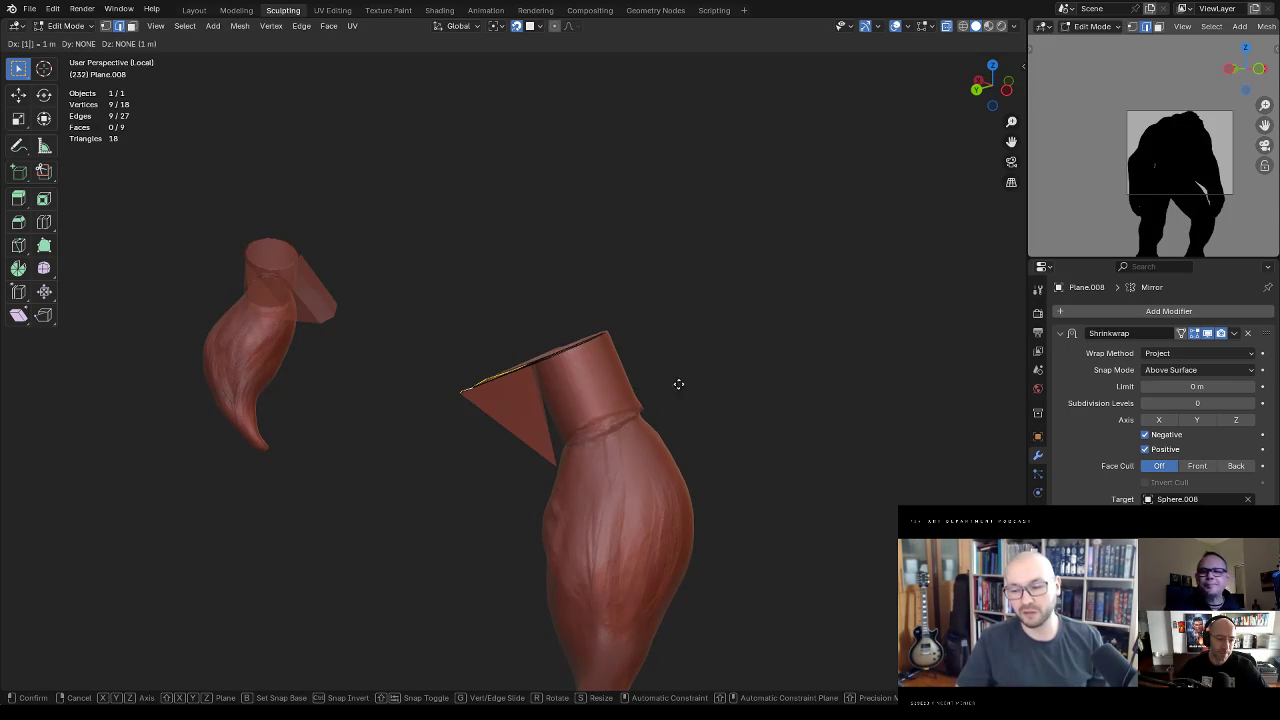
text(z)
Step: Extrude the band's lower loop down along Z and relax it with LoopTools
key(Return)
mouse_move(691, 351)
middle_down()
mouse_move(720, 342)
mouse_move(714, 329)
middle_up()
key(ctrl+e)
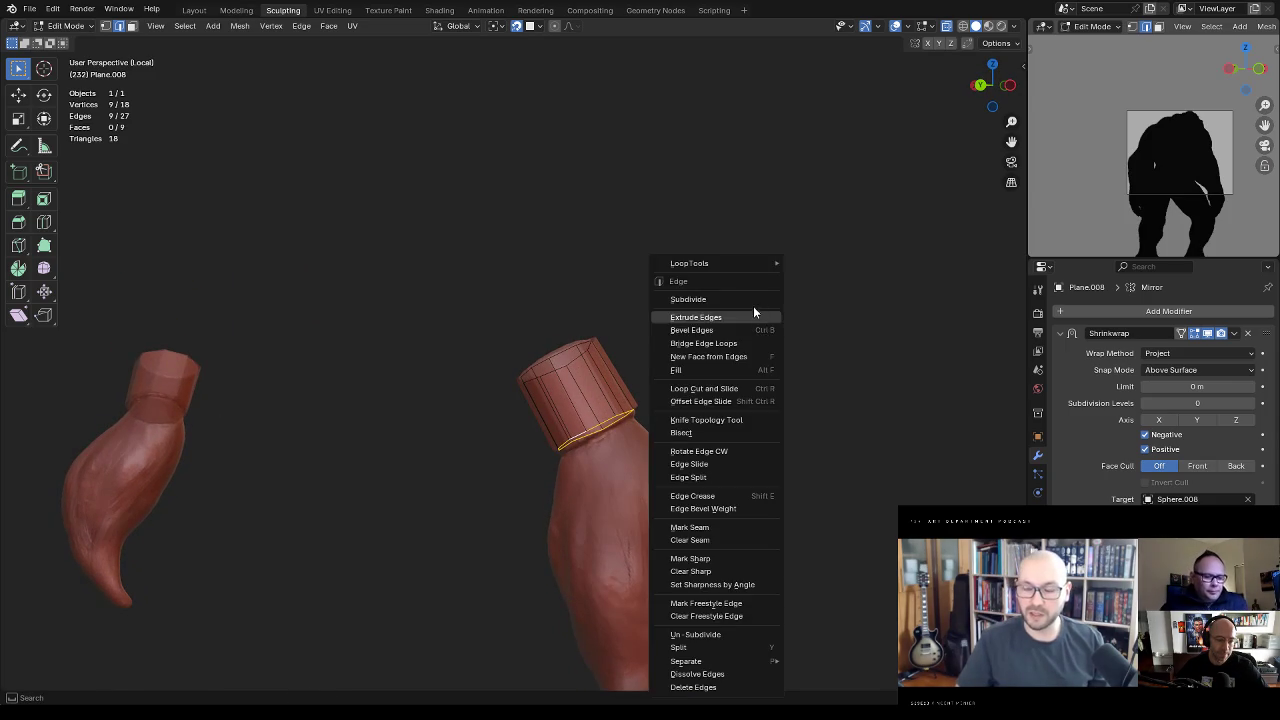
click(837, 347)
mouse_move(803, 363)
middle_down()
mouse_move(760, 357)
mouse_move(748, 394)
mouse_move(883, 403)
mouse_move(717, 454)
mouse_move(840, 387)
mouse_move(674, 420)
mouse_move(809, 449)
mouse_move(704, 434)
mouse_move(711, 477)
mouse_move(731, 411)
middle_up()
Step: Extrude another loop down the braid and widen it 1.594 times so it flares
key(e)
click(766, 426)
key(g)
click(757, 409)
key(s)
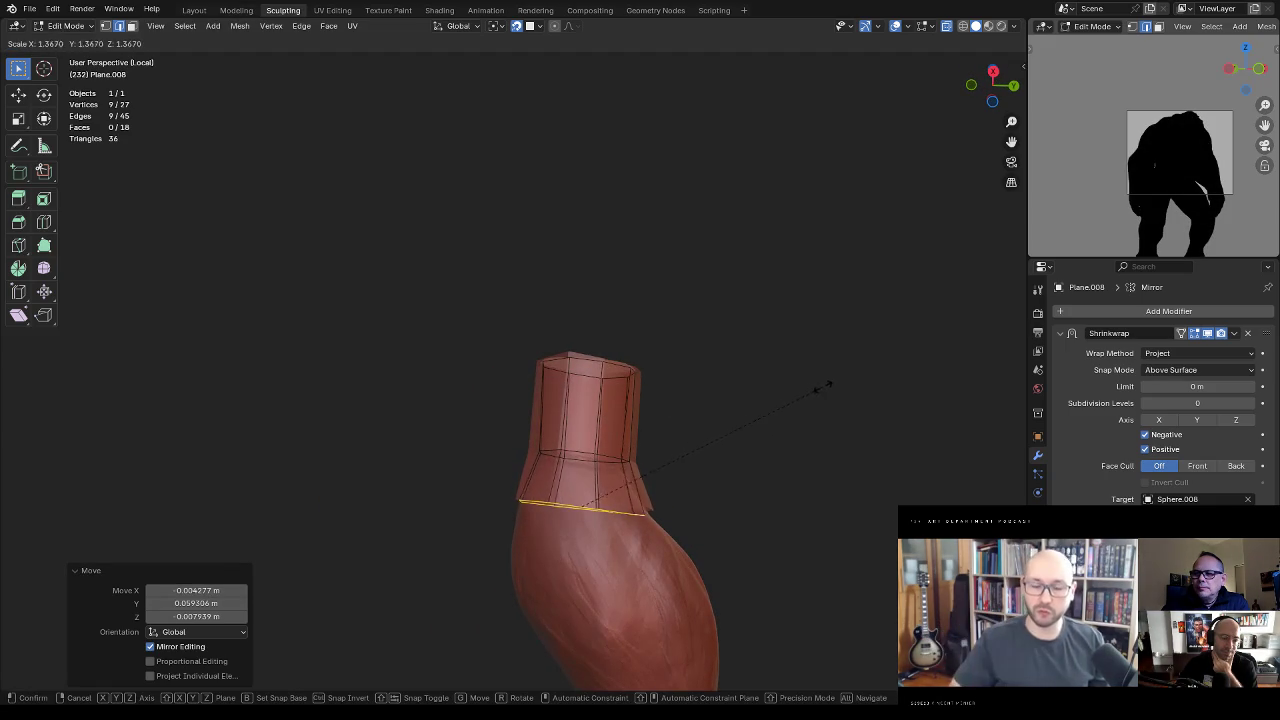
click(866, 378)
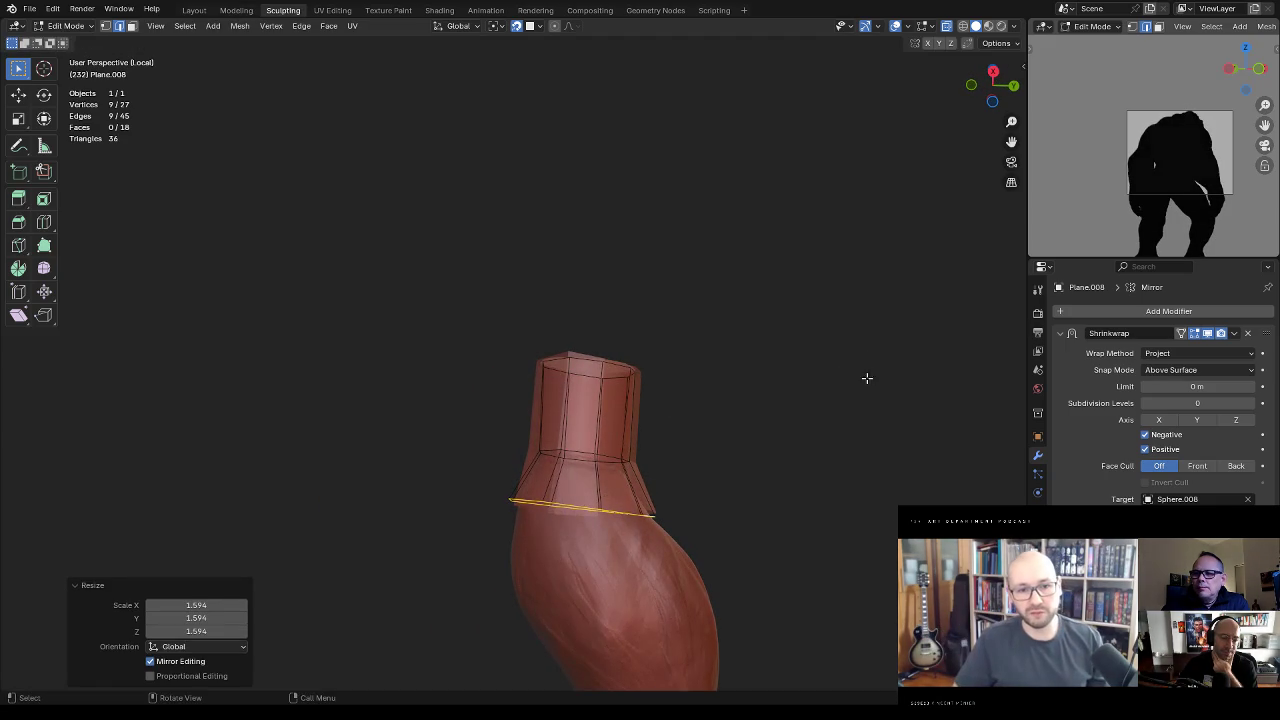
click(537, 28)
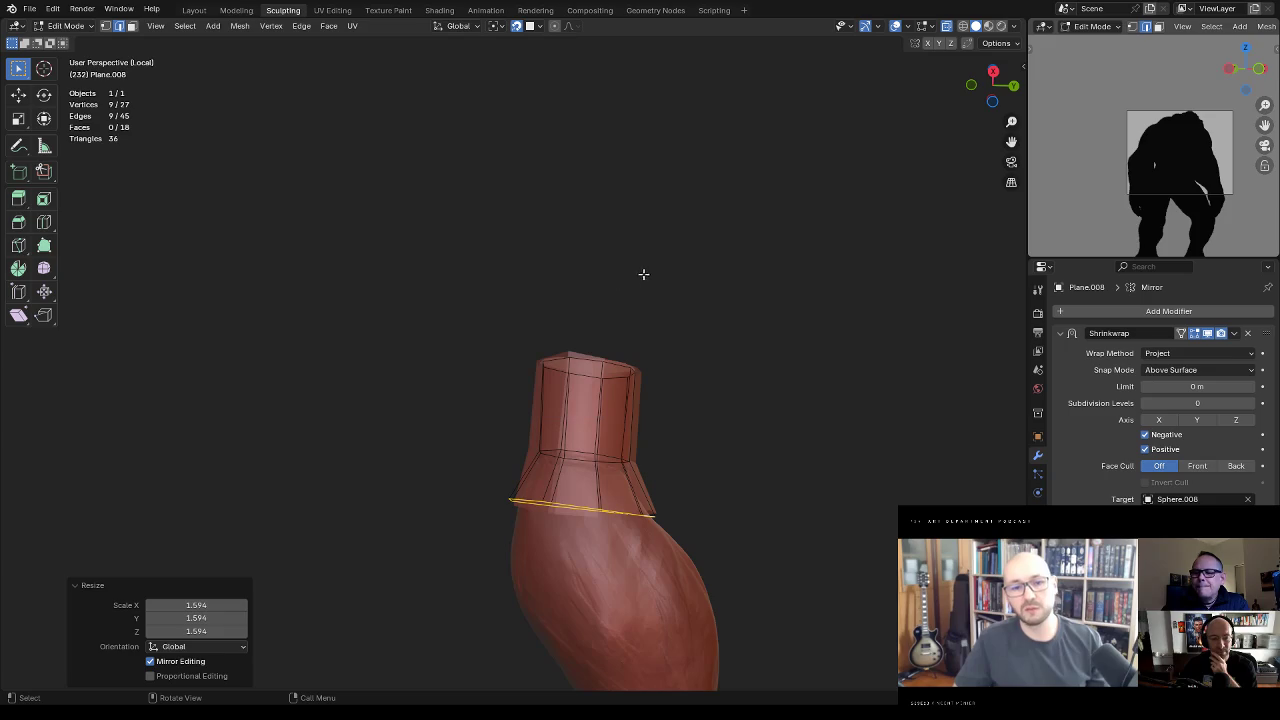
click(528, 27)
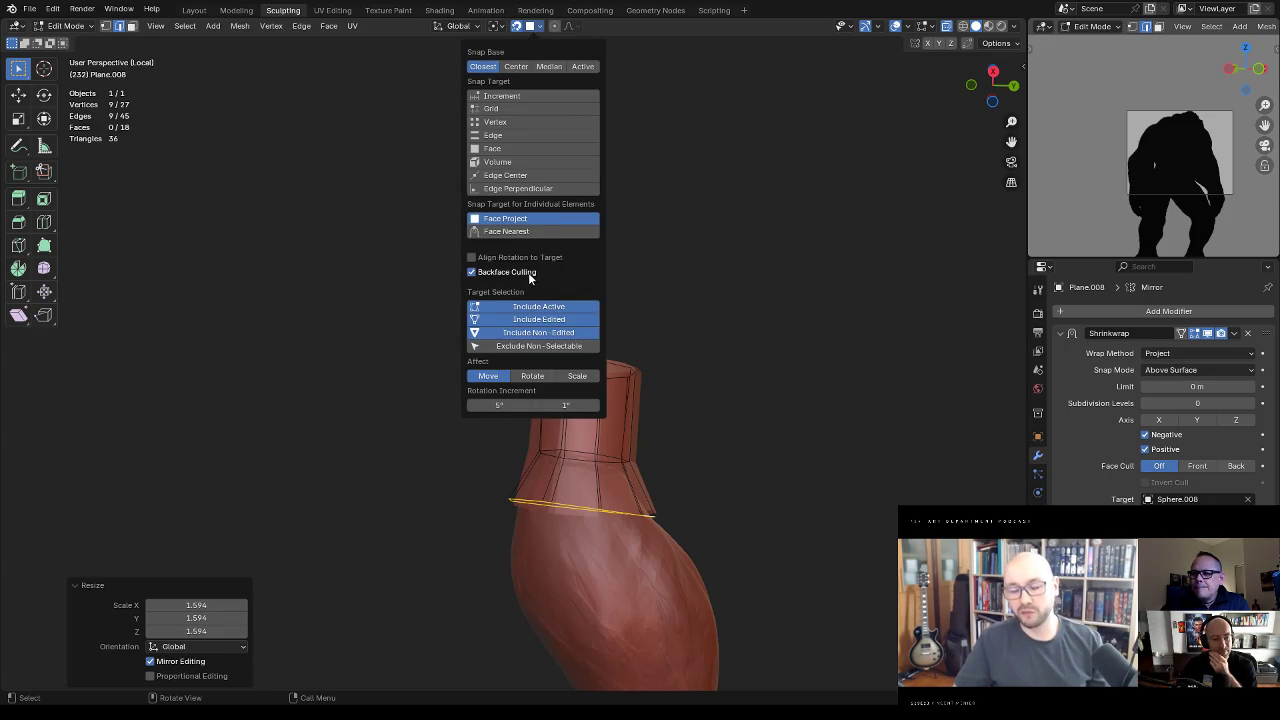
Step: Drag the lower loop's first edge and a single vertex onto the braid surface
click(726, 363)
mouse_move(726, 363)
middle_down()
mouse_move(649, 480)
mouse_move(640, 525)
middle_up()
drag(610, 535, 626, 512)
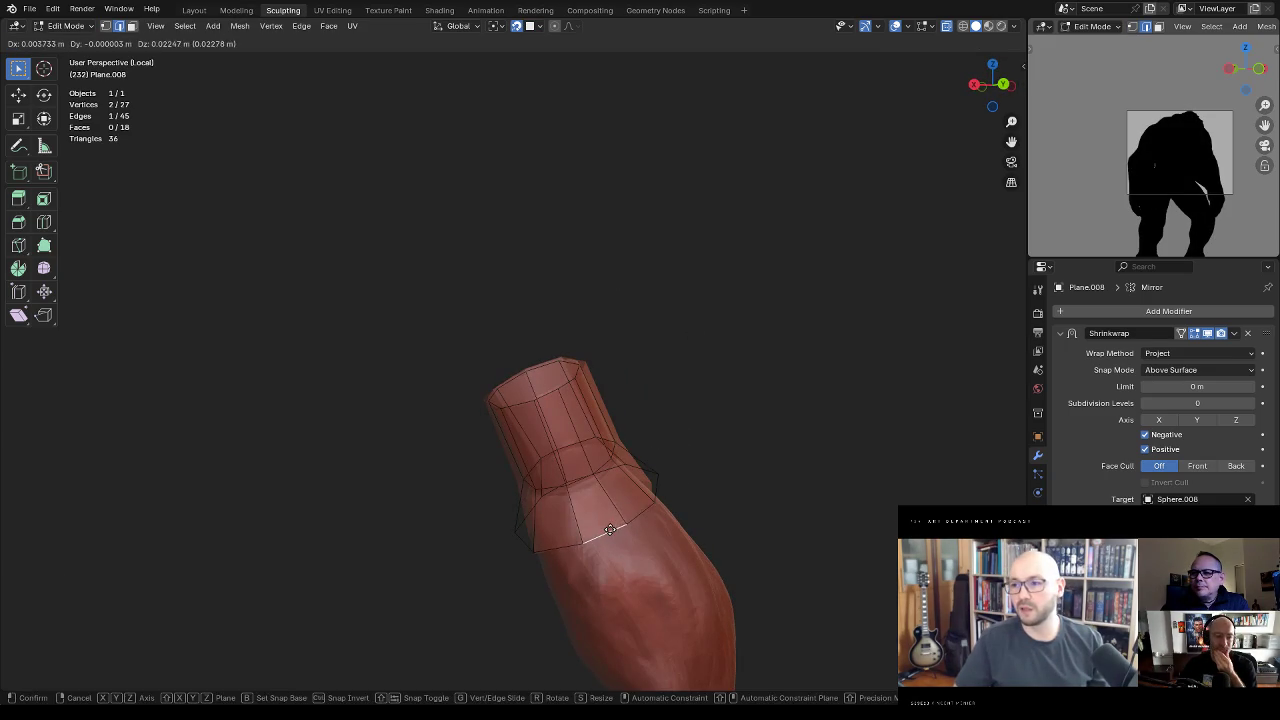
middle_drag(626, 512, 505, 515)
click(522, 545)
key(1)
drag(505, 515, 551, 480)
mouse_move(551, 480)
middle_down()
mouse_move(499, 445)
mouse_move(503, 395)
middle_up()
click(540, 434)
Step: Nudge the remaining lower-loop edge and vertices so the flared ring hugs the braid
key(2)
drag(470, 492, 523, 474)
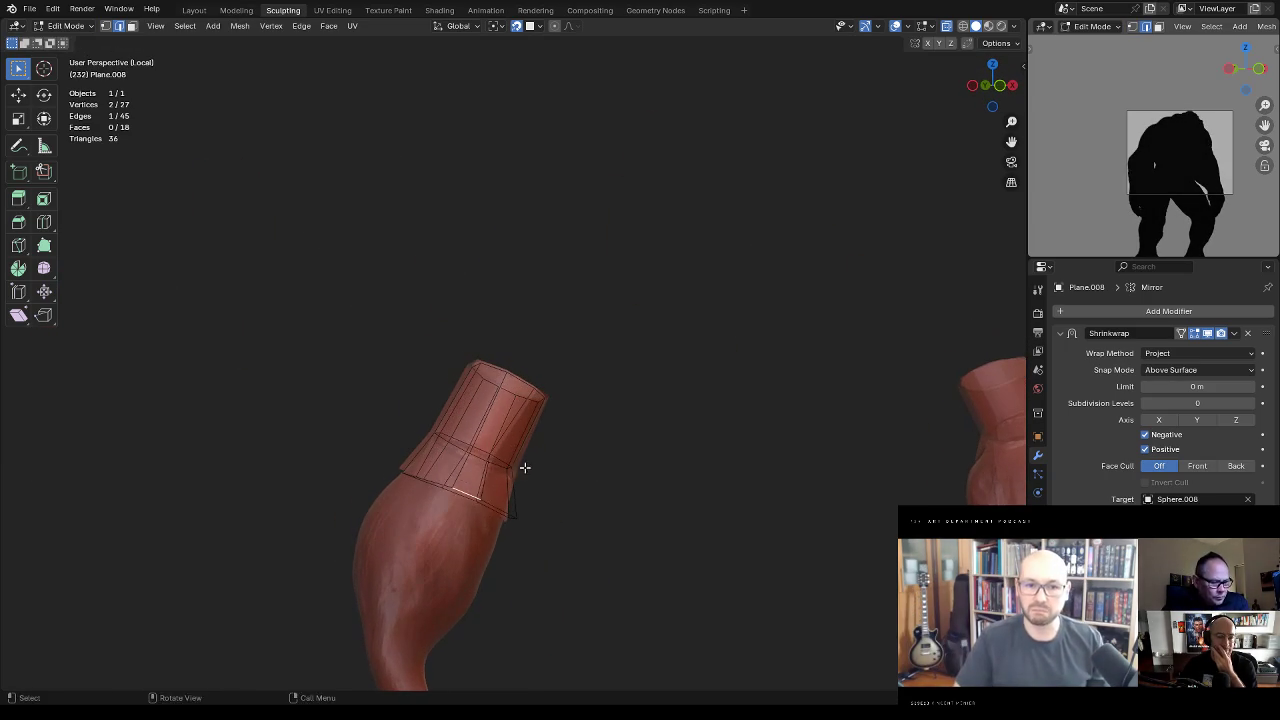
mouse_move(523, 474)
middle_down()
mouse_move(505, 507)
mouse_move(611, 396)
middle_up()
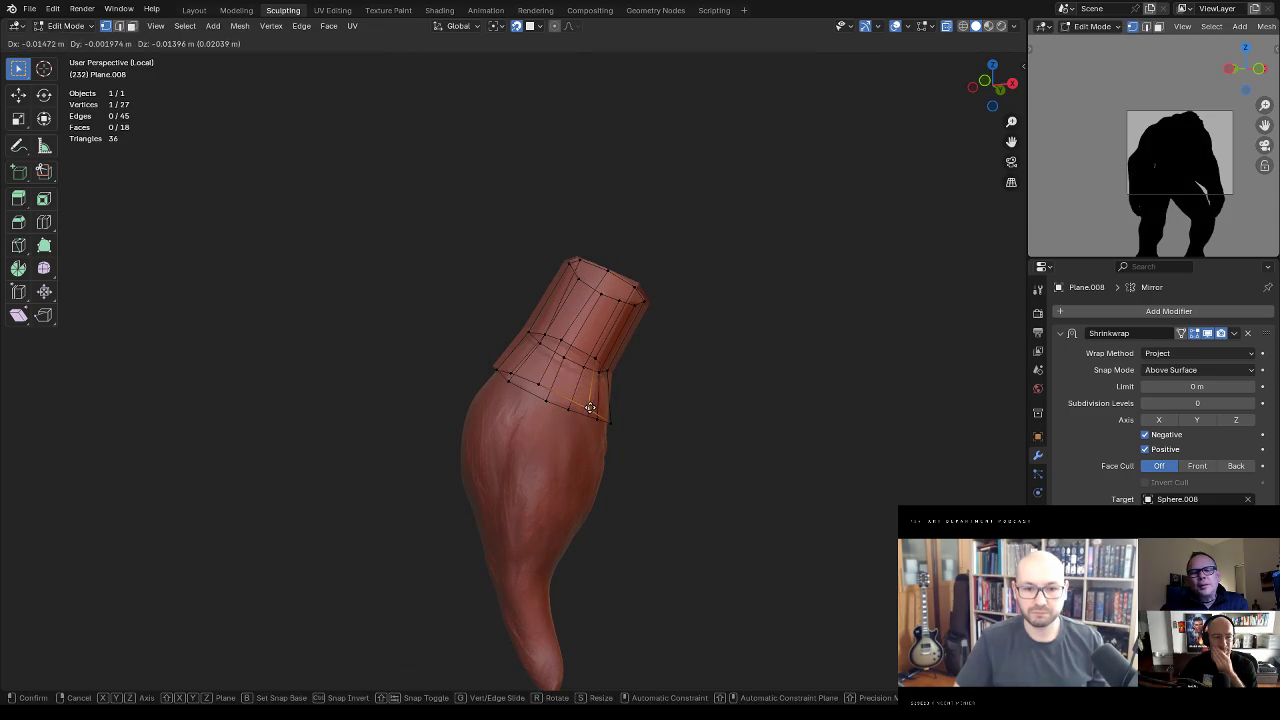
drag(591, 405, 600, 395)
middle_drag(600, 395, 629, 390)
drag(615, 409, 606, 400)
middle_drag(606, 400, 603, 403)
mouse_move(603, 403)
mouse_down()
mouse_move(549, 393)
mouse_move(634, 380)
mouse_up()
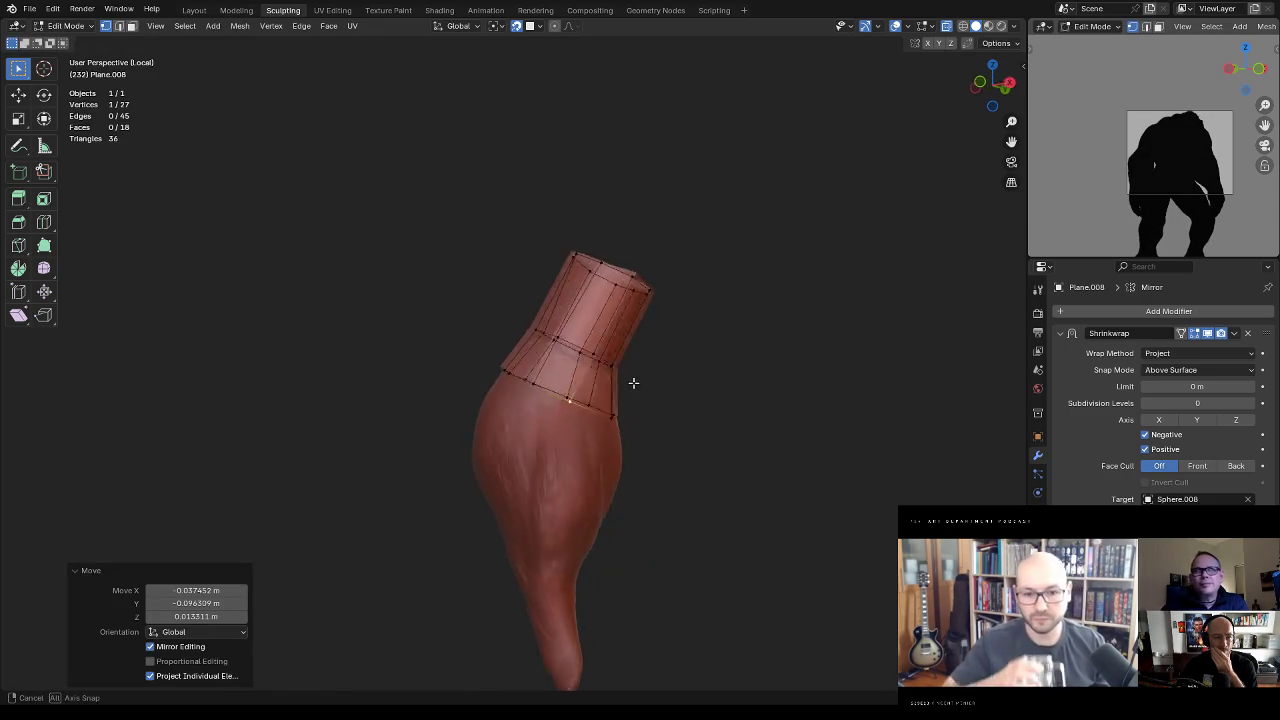
mouse_move(634, 380)
middle_down()
mouse_move(528, 371)
mouse_move(599, 355)
middle_up()
click(548, 378)
click(512, 368)
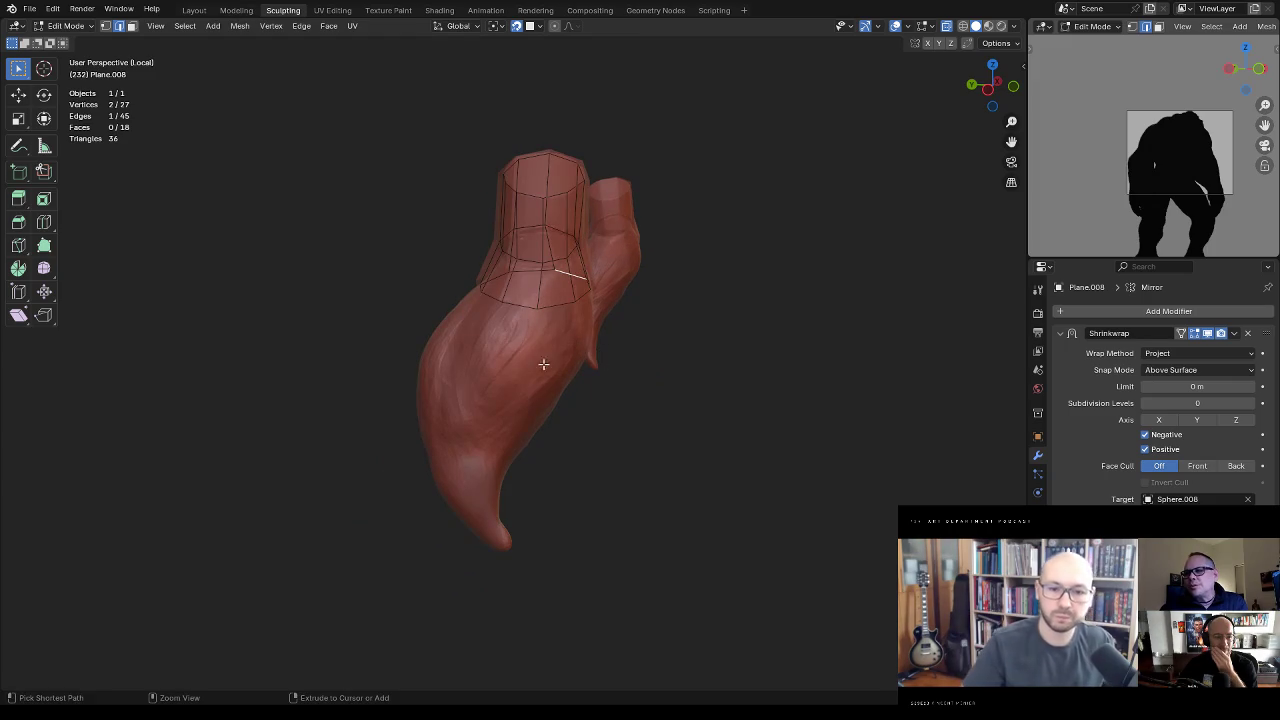
Step: Extrude new vertices down the braid and reposition them along its surface
ctrl+right_click(551, 368)
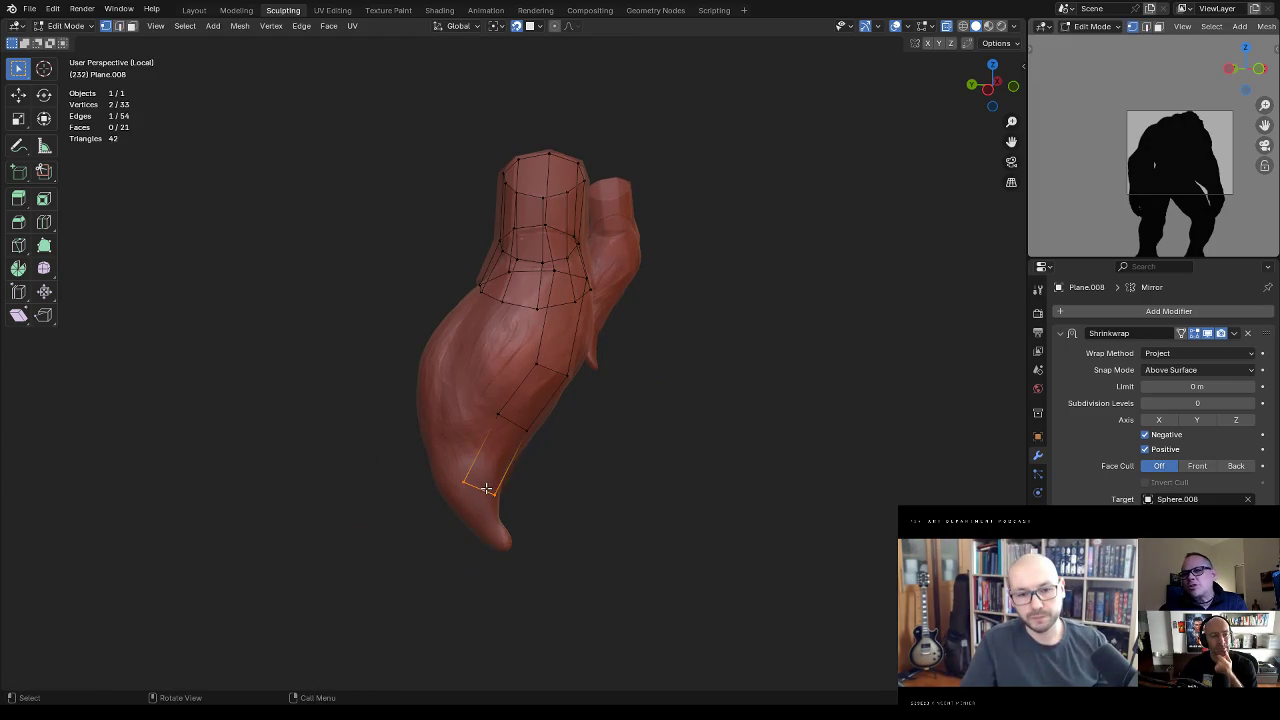
mouse_move(493, 491)
mouse_down()
mouse_move(496, 506)
mouse_move(468, 494)
mouse_up()
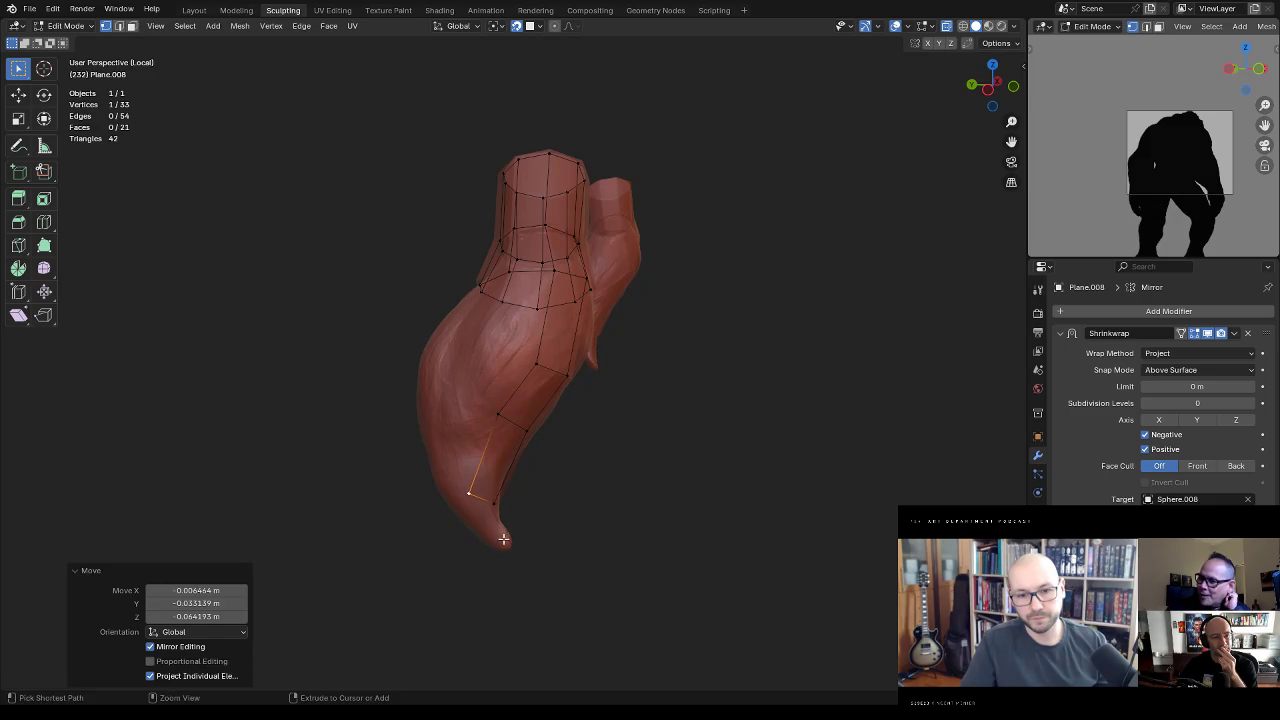
ctrl+right_click(503, 539)
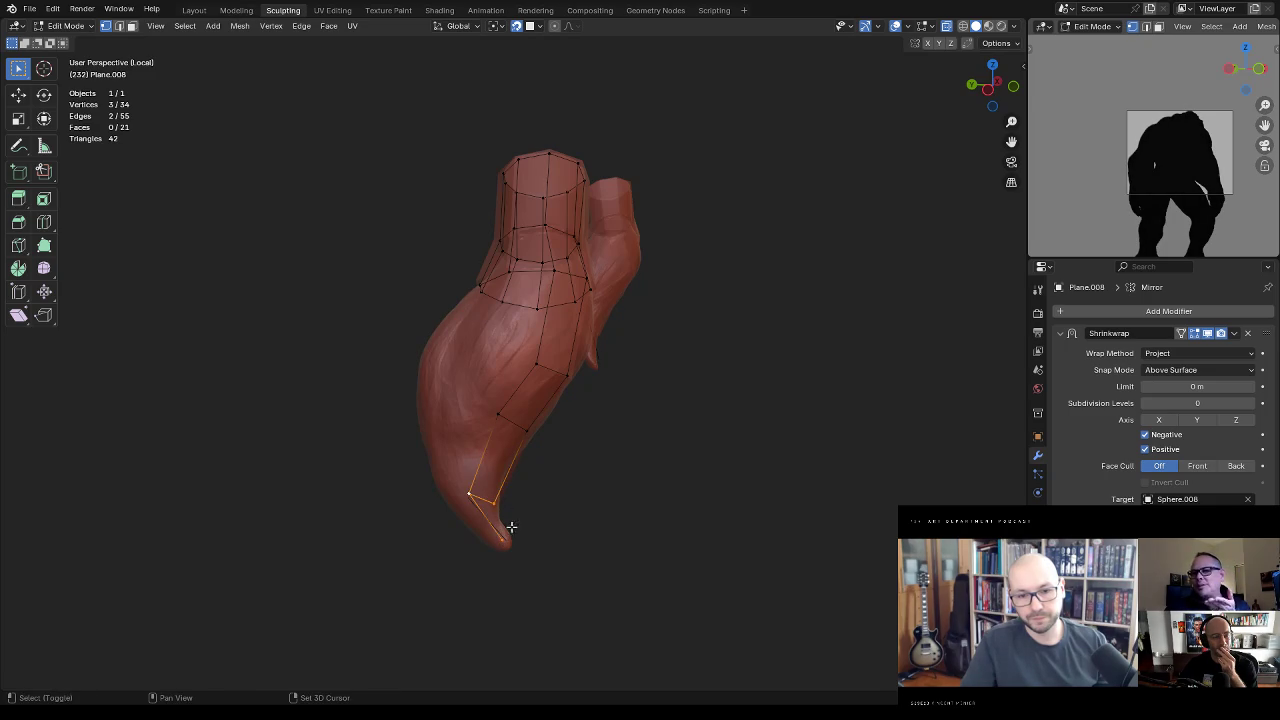
middle_drag(564, 429, 519, 397)
key(g)
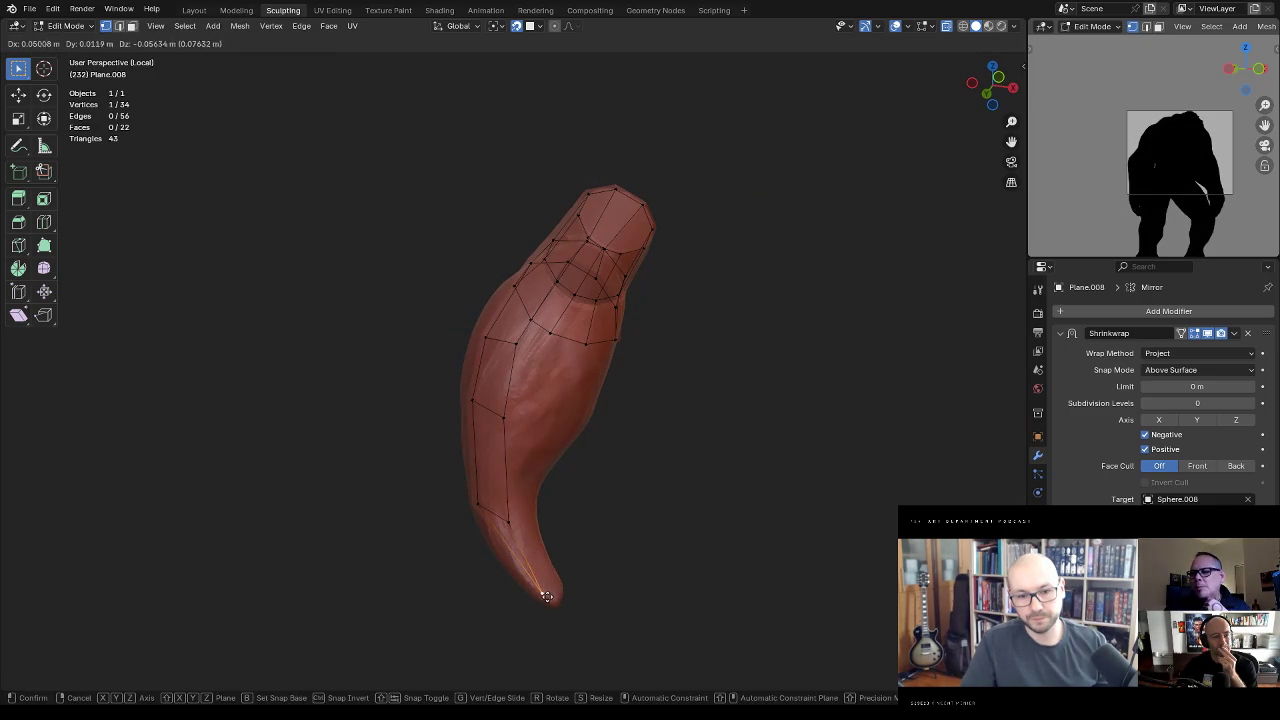
click(530, 585)
mouse_move(530, 585)
middle_down()
mouse_move(471, 478)
mouse_move(509, 467)
middle_up()
key(g)
click(452, 479)
Step: Try inserting an edge loop across the strip, then undo the unwanted cut
key(ctrl+r)
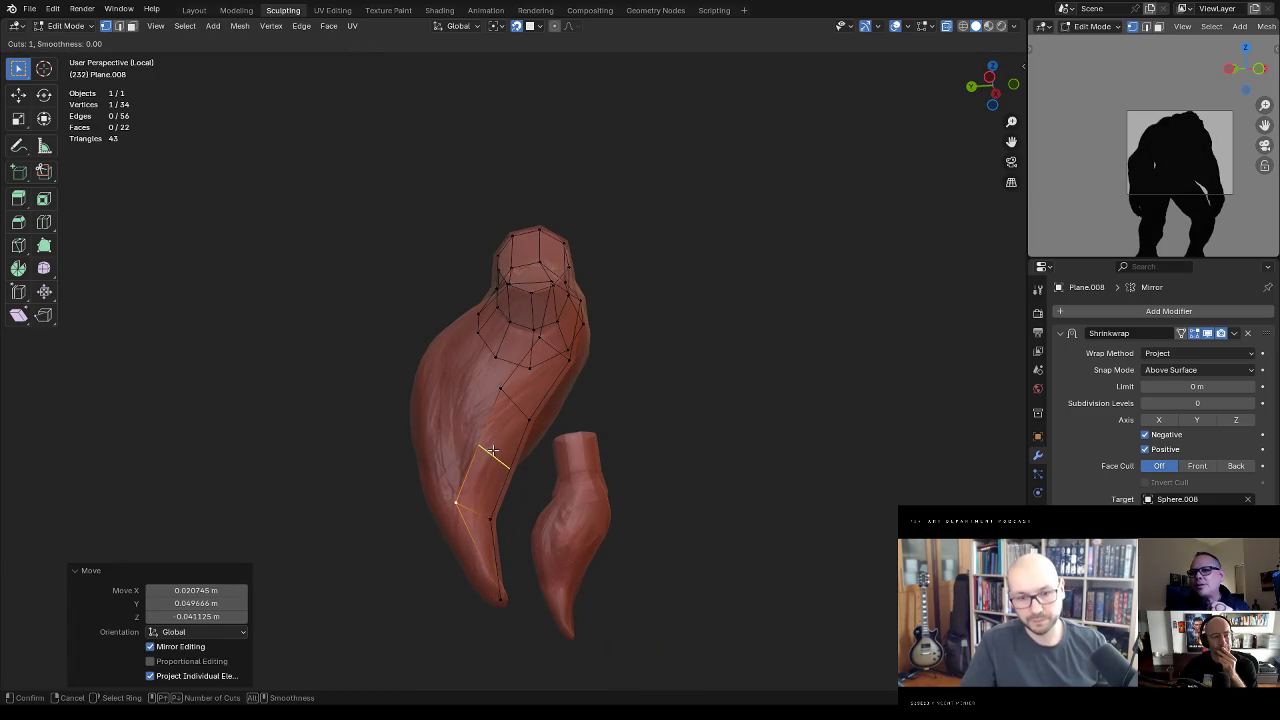
key(Escape)
middle_drag(554, 386, 549, 367)
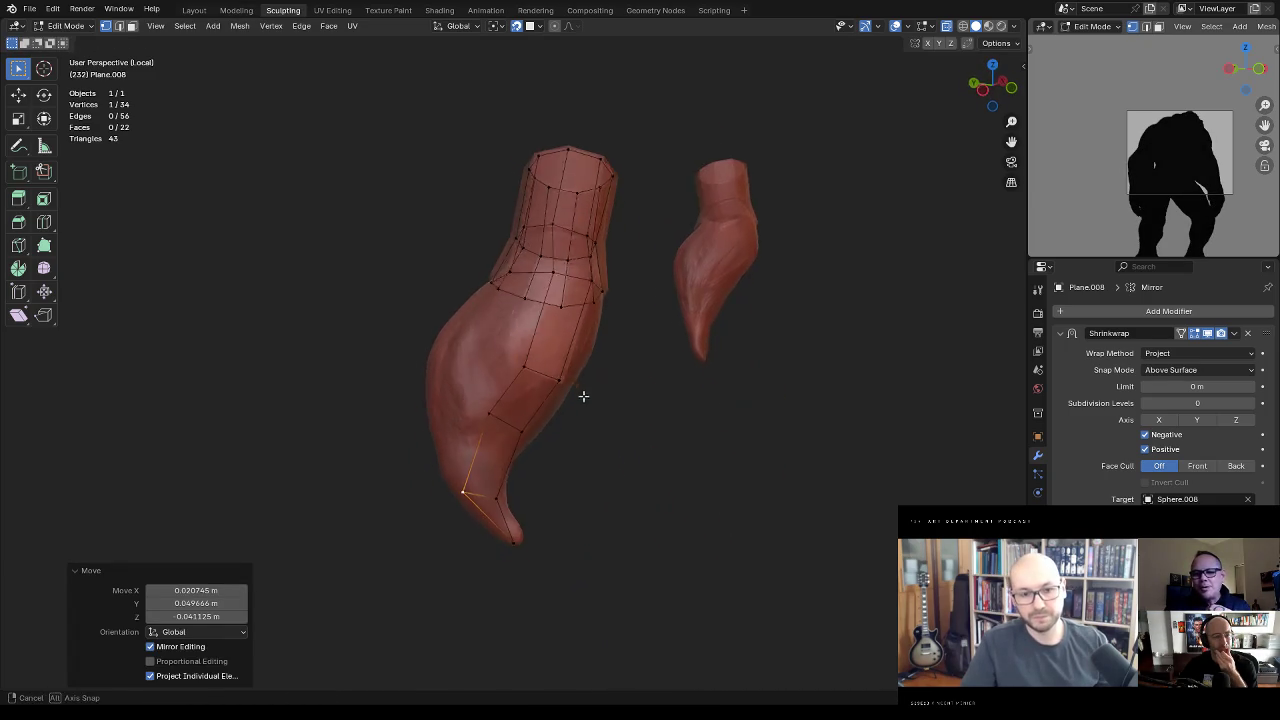
key(ctrl+r)
click(556, 328)
right_click(597, 326)
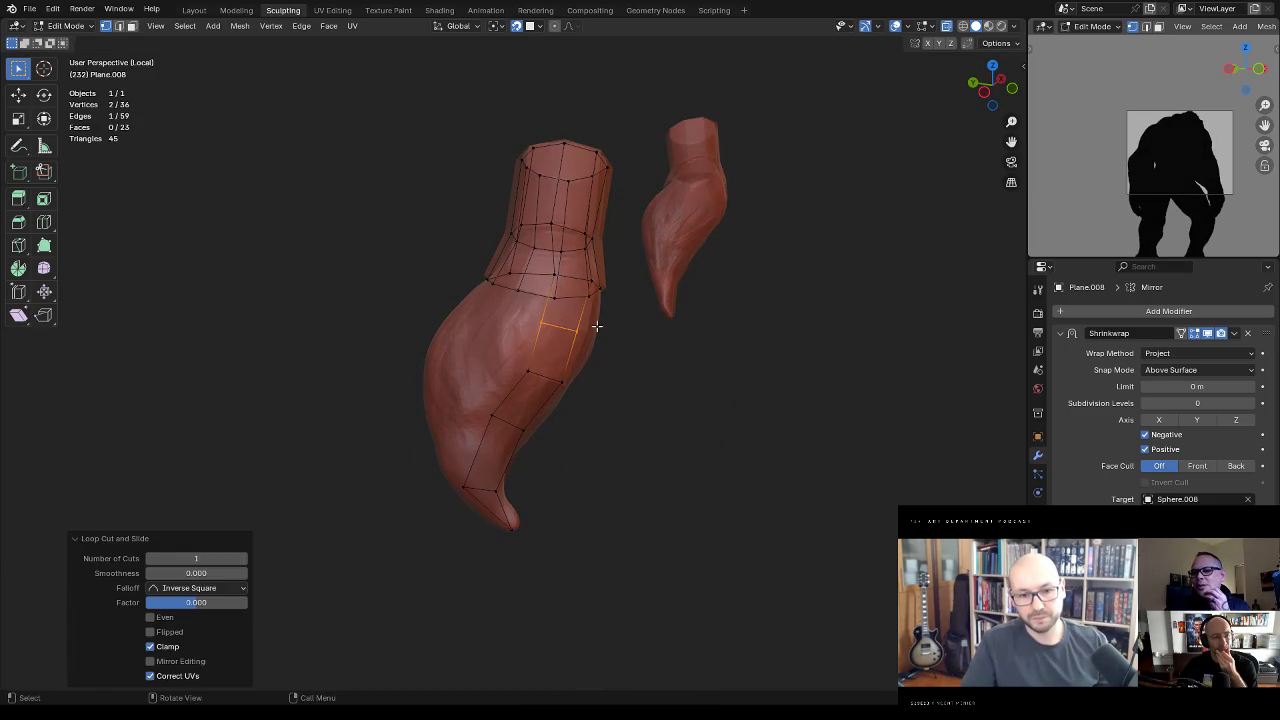
mouse_move(687, 312)
middle_down()
mouse_move(680, 300)
mouse_move(629, 329)
mouse_move(593, 286)
mouse_move(553, 369)
middle_up()
key(ctrl+z)
Step: Extrude a side edge into a new face and settle it onto the braid surface
click(593, 286)
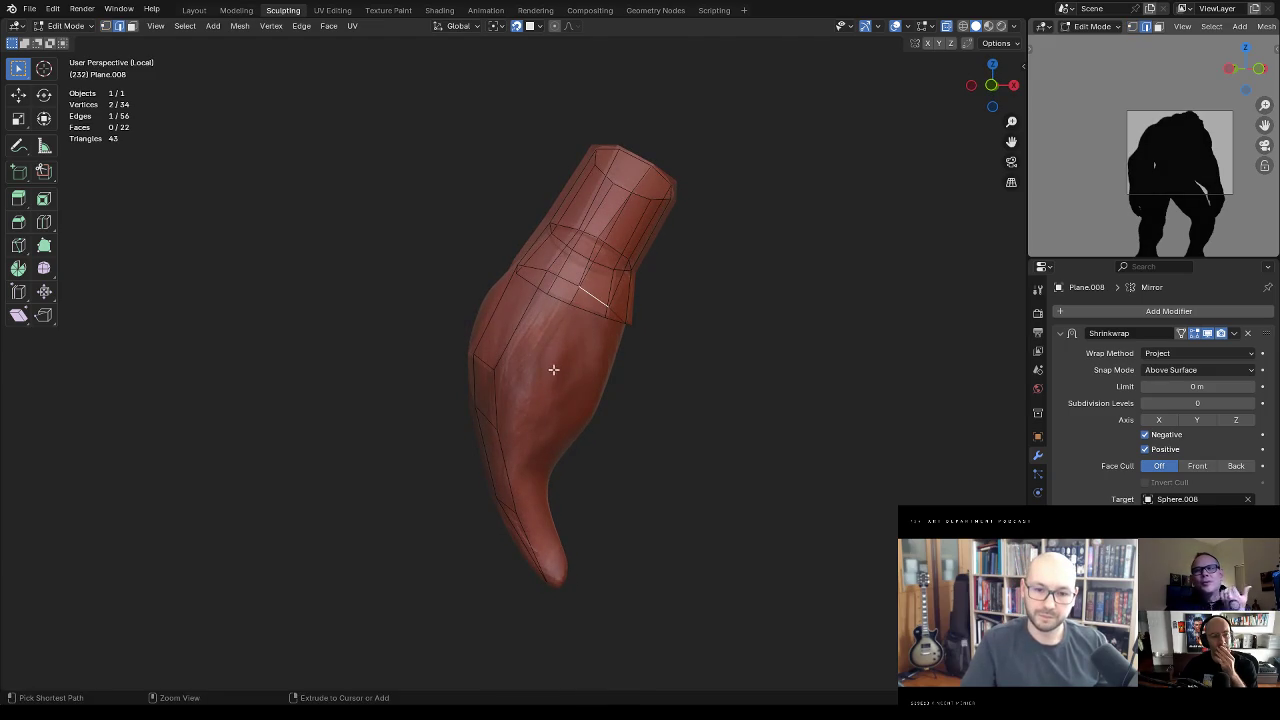
ctrl+right_click(530, 435)
middle_drag(530, 435, 628, 342)
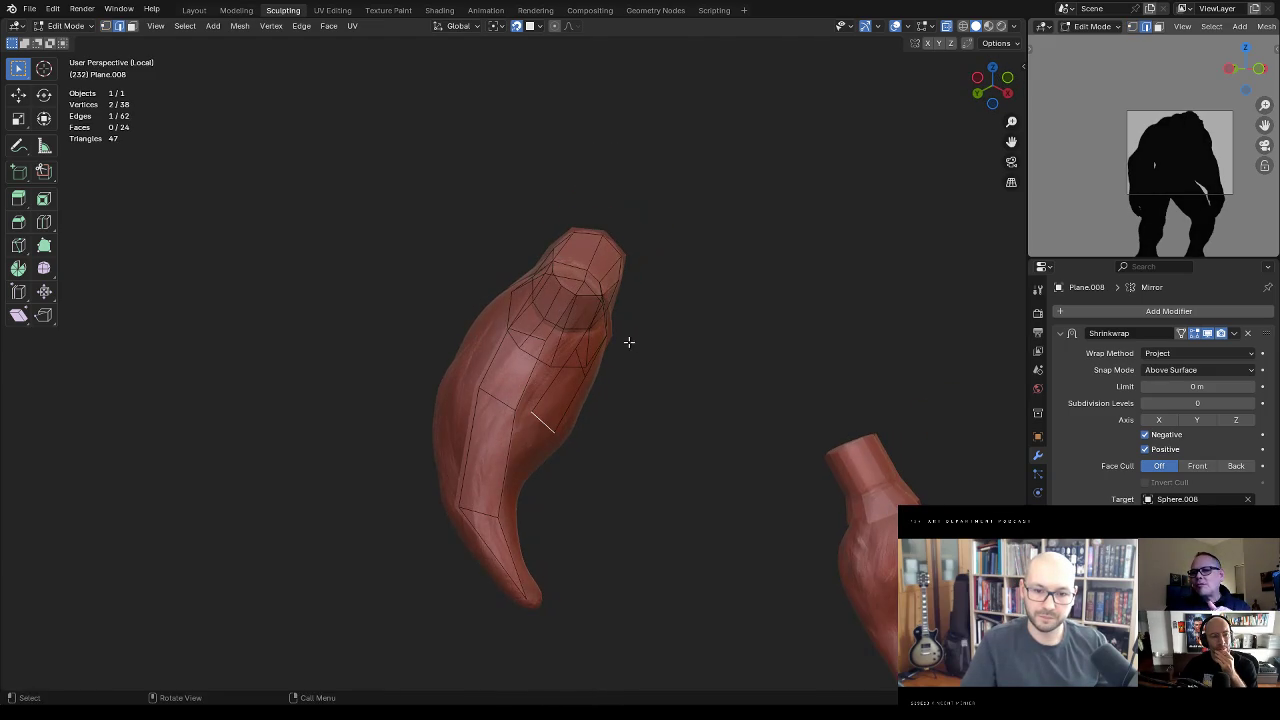
key(2)
key(g)
click(500, 448)
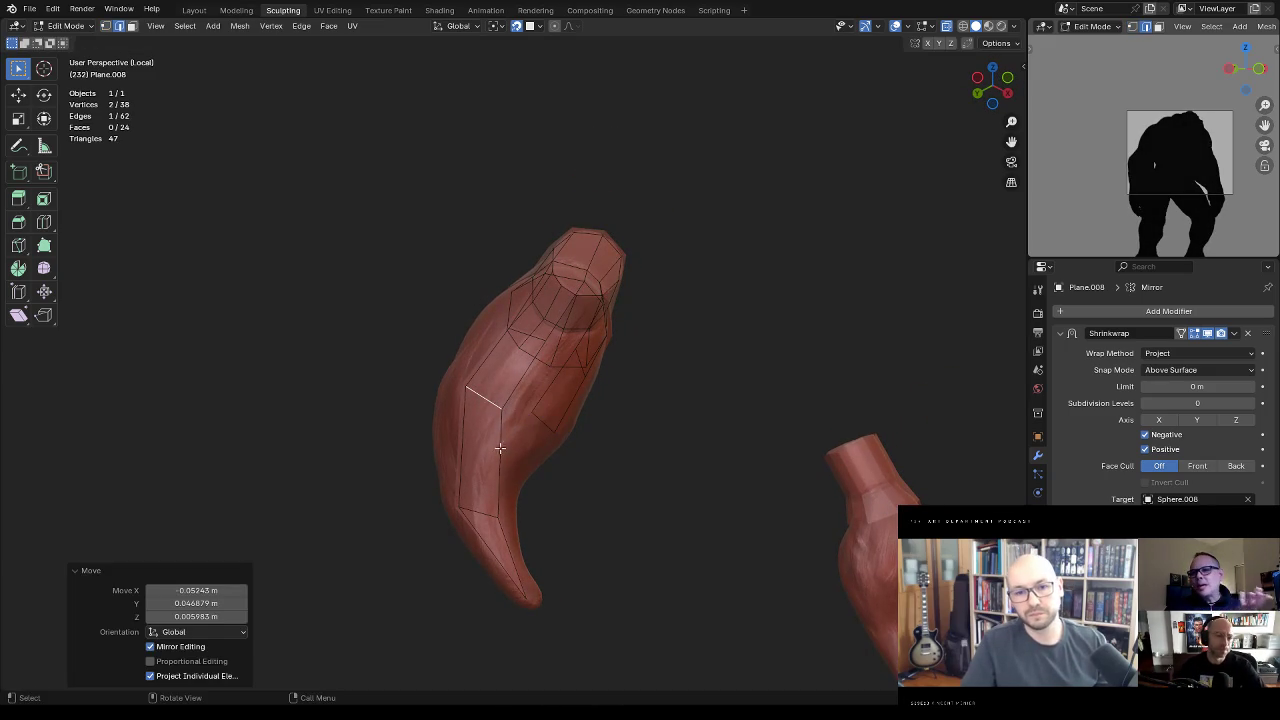
middle_drag(540, 432, 522, 400)
key(g)
click(555, 440)
middle_drag(555, 440, 556, 436)
key(g)
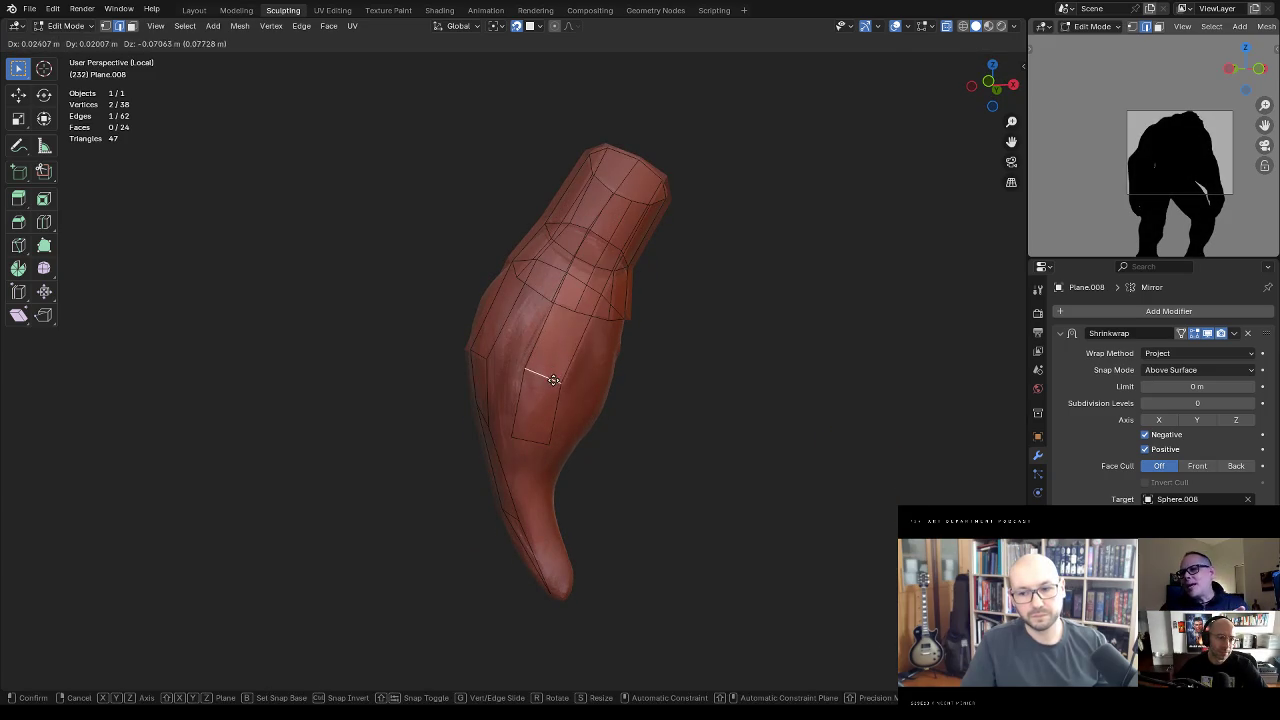
click(545, 367)
middle_drag(545, 367, 575, 366)
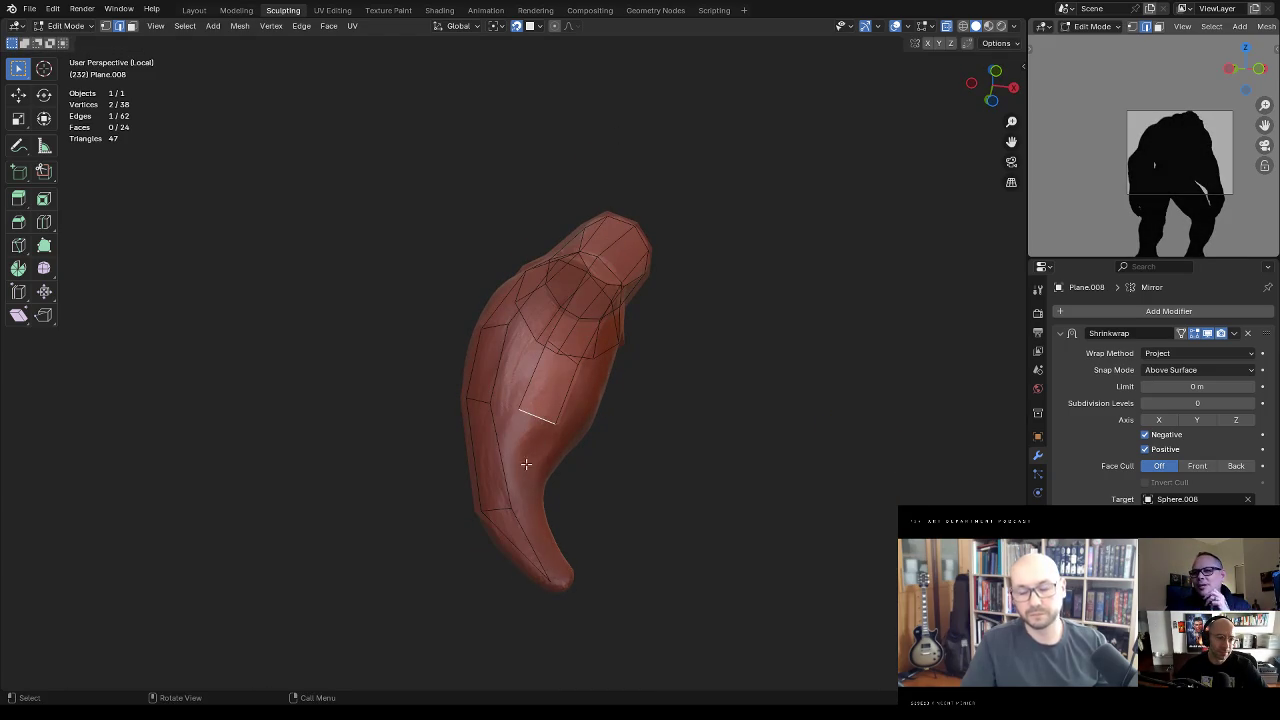
Step: Connect the strip's lower vertices with an edge and extrude a vertex toward the tip
click(555, 417)
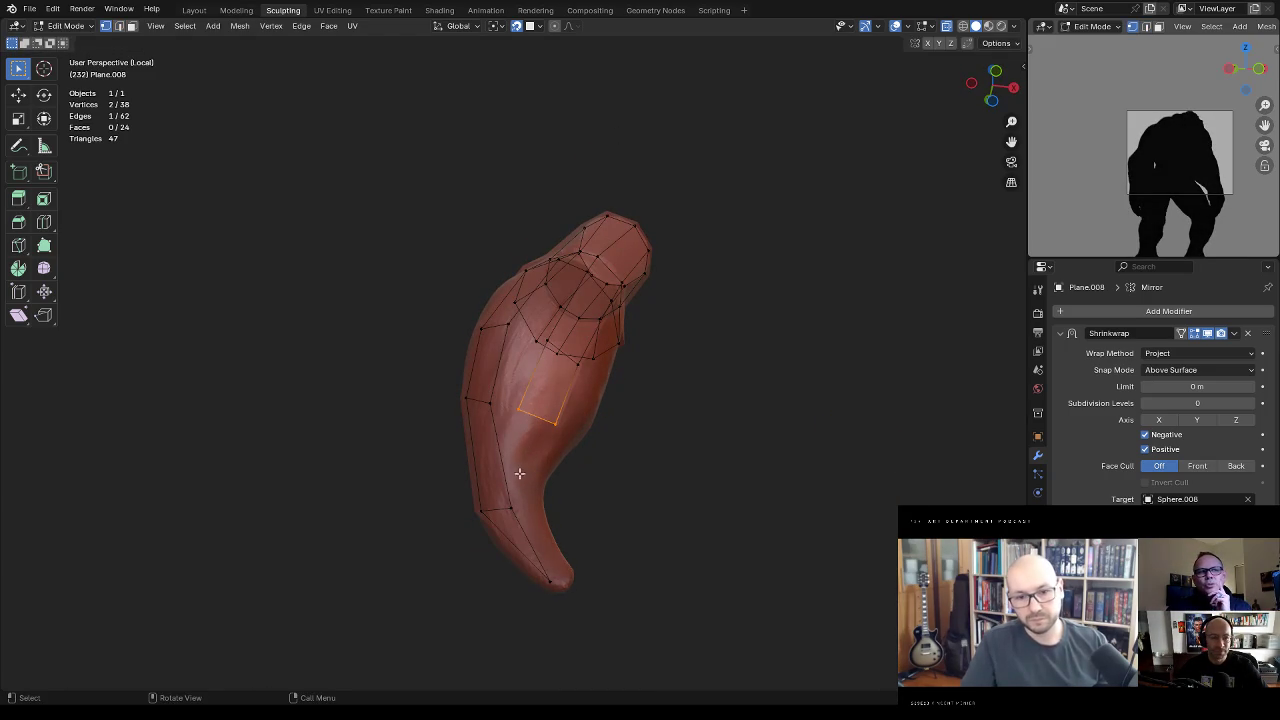
key(f)
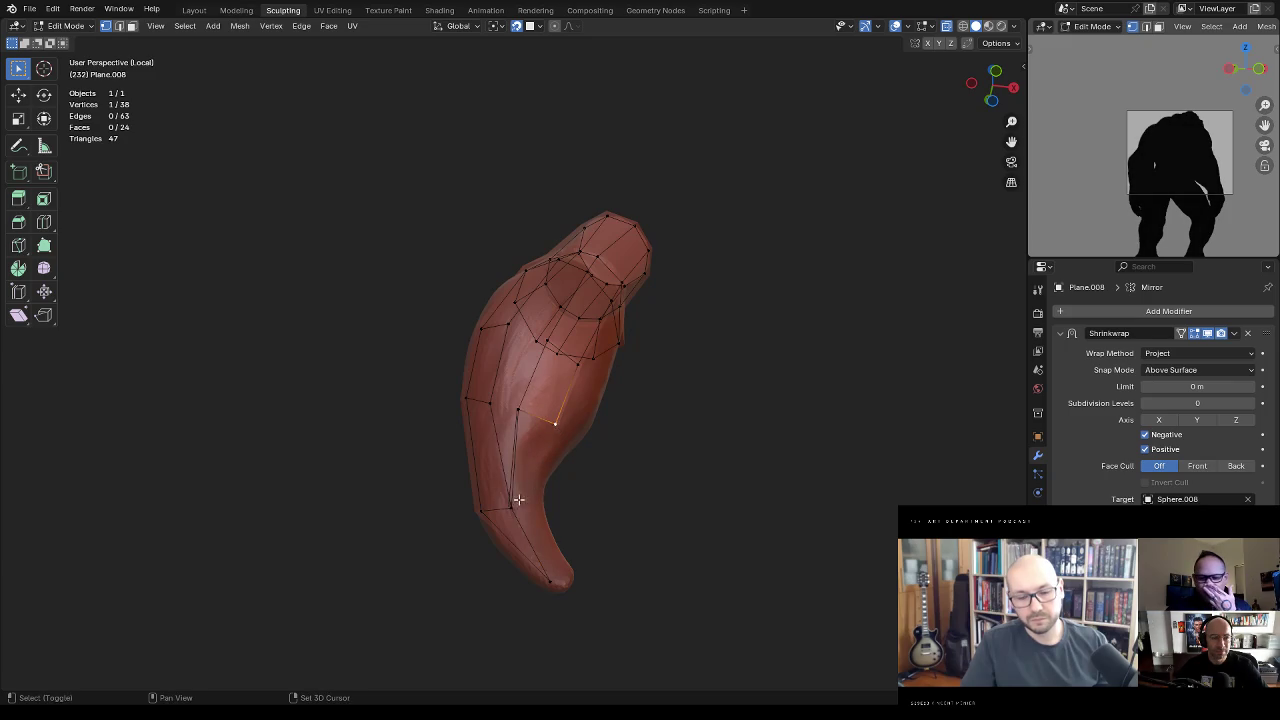
middle_drag(533, 425, 548, 403)
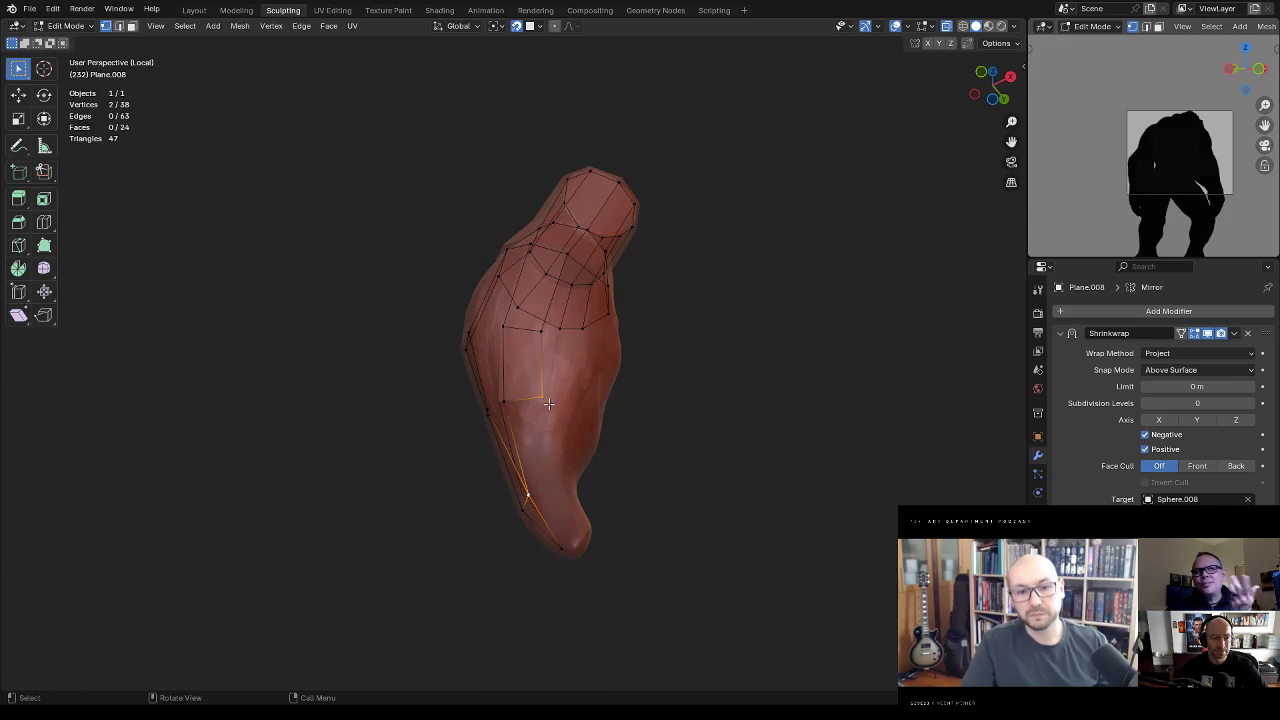
ctrl+right_click(556, 481)
middle_drag(556, 481, 575, 563)
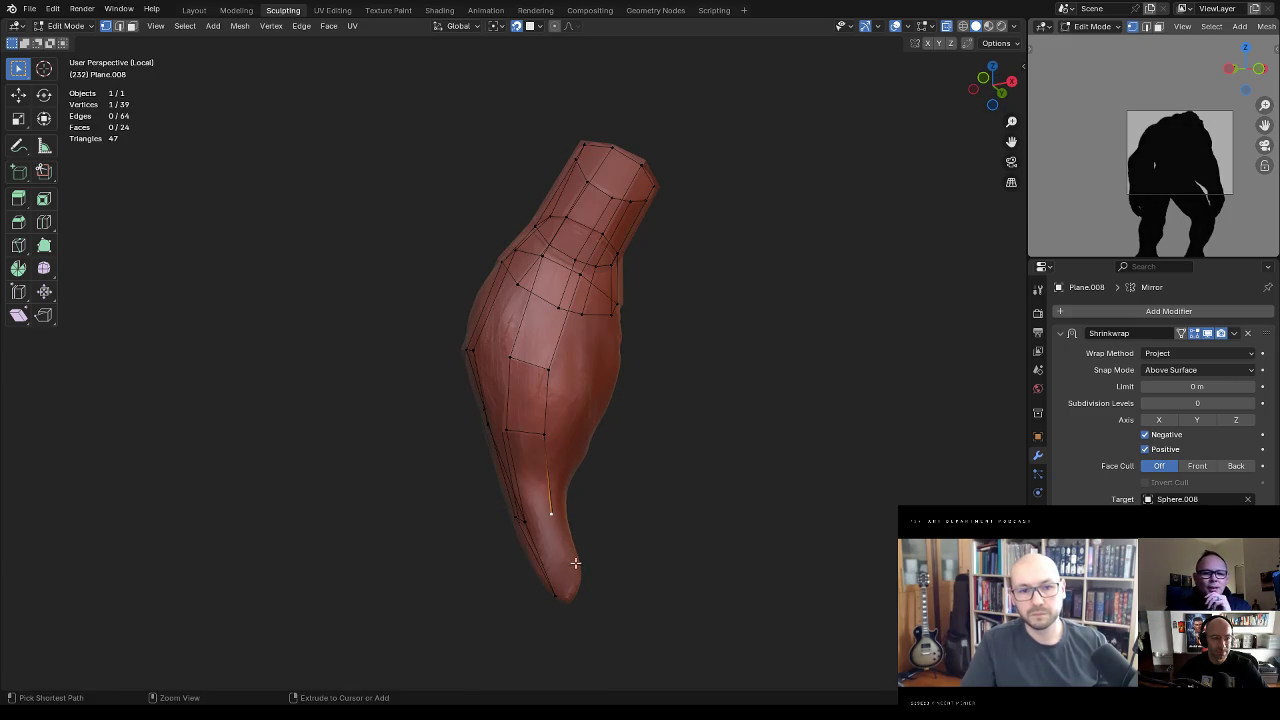
Step: Move the end vertex lower, near the braid's tip
key(g)
click(567, 582)
key(g)
click(570, 590)
mouse_move(570, 590)
middle_down()
mouse_move(597, 546)
mouse_move(646, 533)
mouse_move(563, 523)
middle_up()
click(571, 567)
Step: Fill two faces in the open gaps of the braid strip
key(f)
key(f)
middle_drag(553, 479, 565, 455)
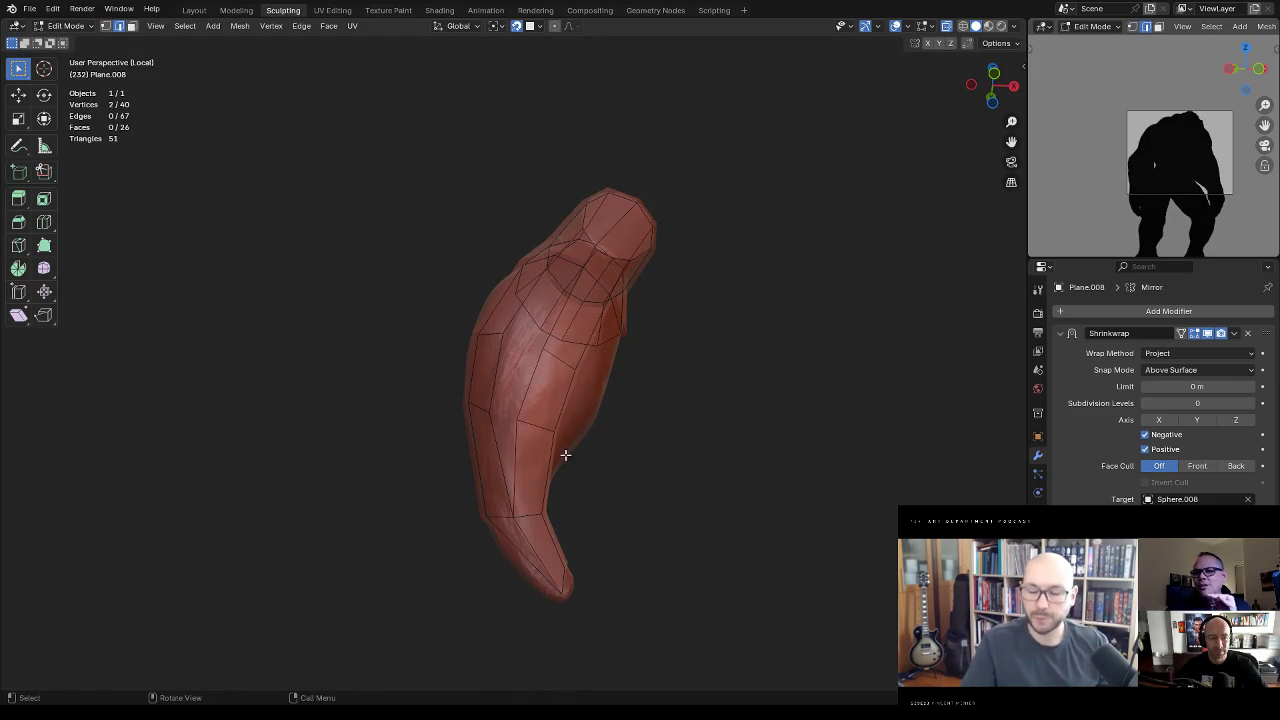
key(f)
key(f)
mouse_move(600, 349)
middle_down()
mouse_move(570, 414)
mouse_move(645, 426)
mouse_move(651, 374)
mouse_move(631, 394)
mouse_move(623, 329)
mouse_move(654, 306)
mouse_move(651, 357)
mouse_move(570, 379)
mouse_move(548, 428)
mouse_move(571, 457)
mouse_move(580, 403)
mouse_move(548, 362)
mouse_move(568, 366)
mouse_move(643, 326)
mouse_move(585, 374)
mouse_move(600, 397)
middle_up()
Step: Insert a centred edge loop across the strip and shift it slightly
click(570, 414)
key(ctrl+r)
click(640, 418)
right_click(645, 427)
key(g)
click(631, 395)
Step: Add a centred loop cut around the narrow band, redoing a misplaced attempt
key(ctrl+r)
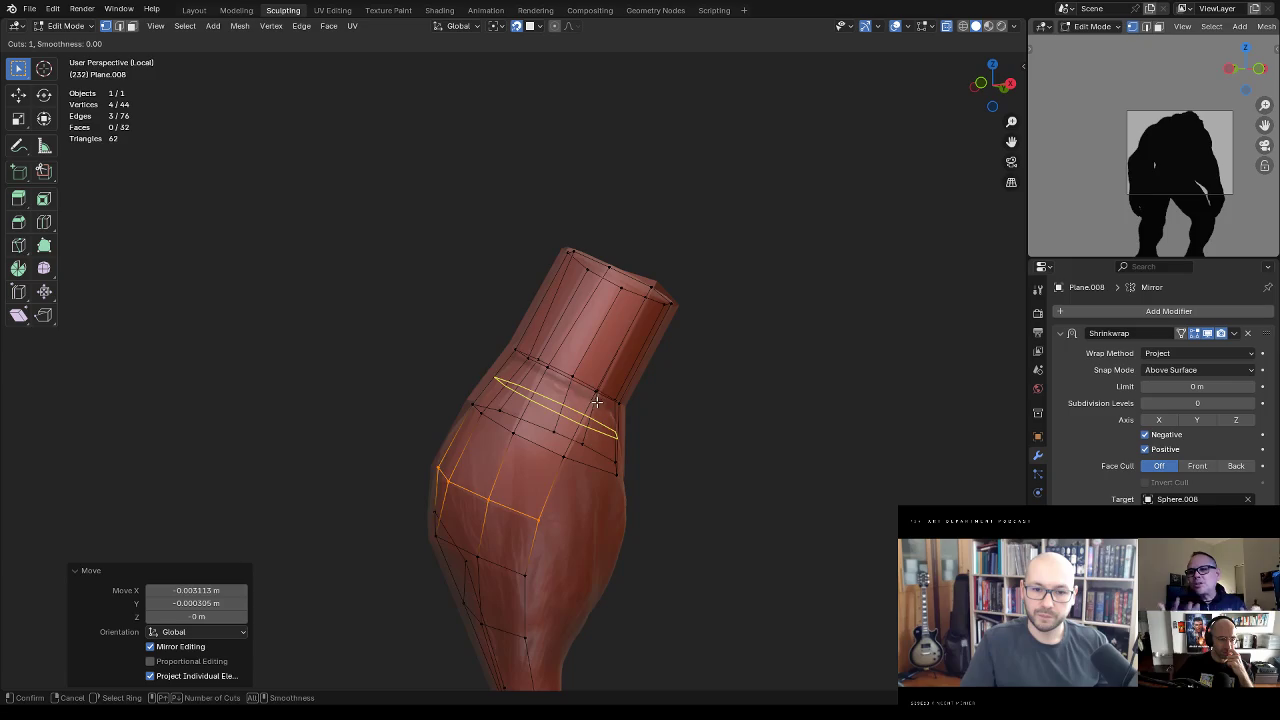
click(596, 401)
click(603, 385)
mouse_move(603, 385)
middle_down()
mouse_move(726, 451)
mouse_move(613, 394)
middle_up()
key(ctrl+z)
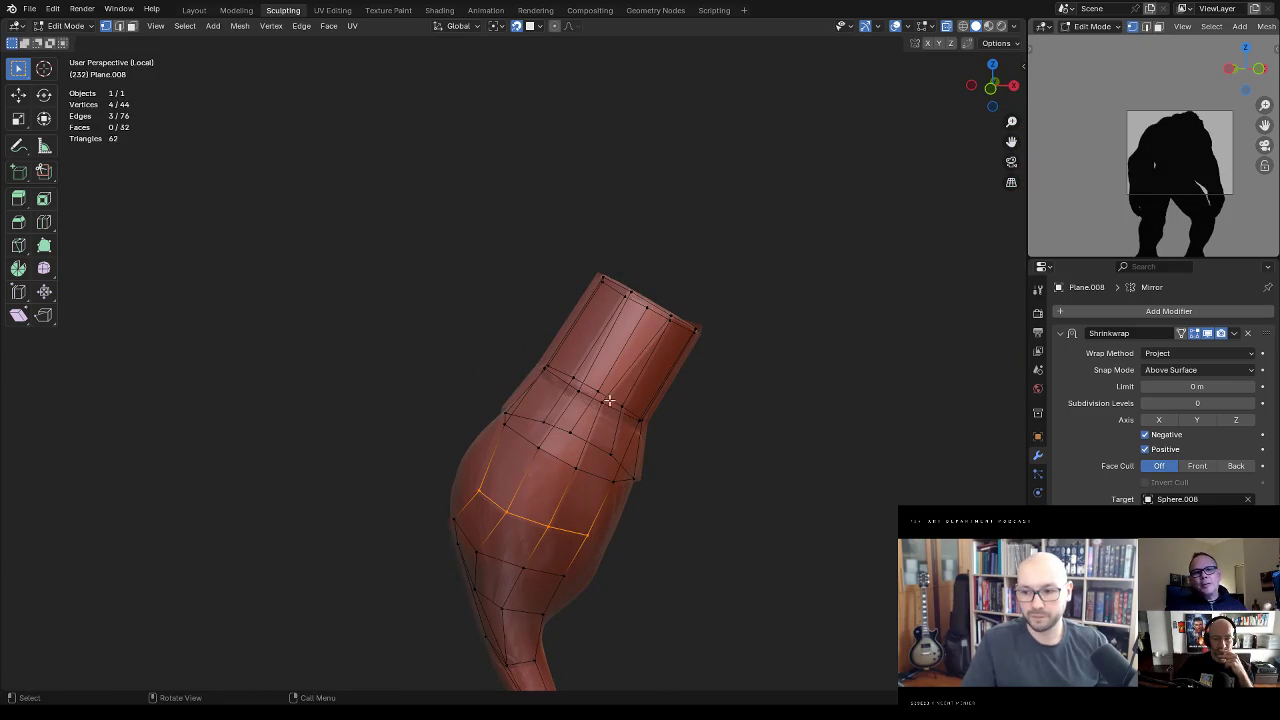
key(ctrl+r)
click(575, 397)
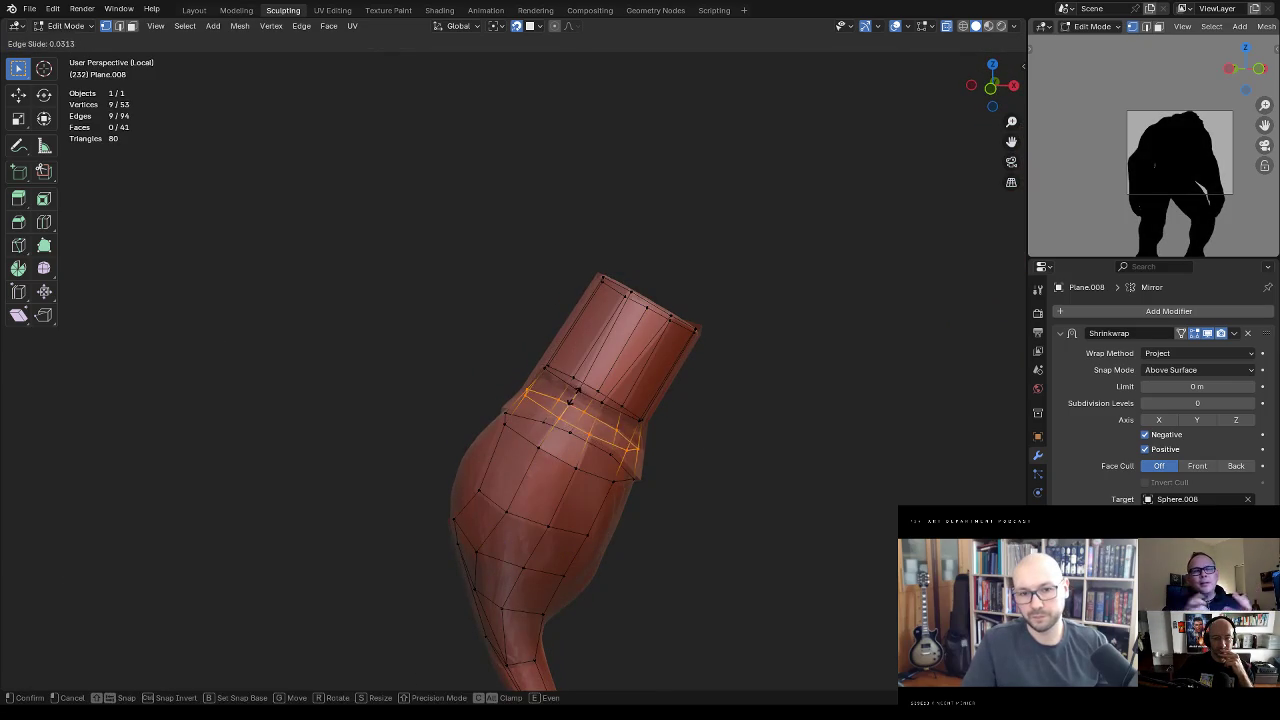
right_click(575, 397)
mouse_move(575, 397)
middle_down()
mouse_move(705, 308)
mouse_move(661, 381)
middle_up()
Step: Check the shaded surface without overlays, then reposition a vertex on the new loop
key(shift+alt+z)
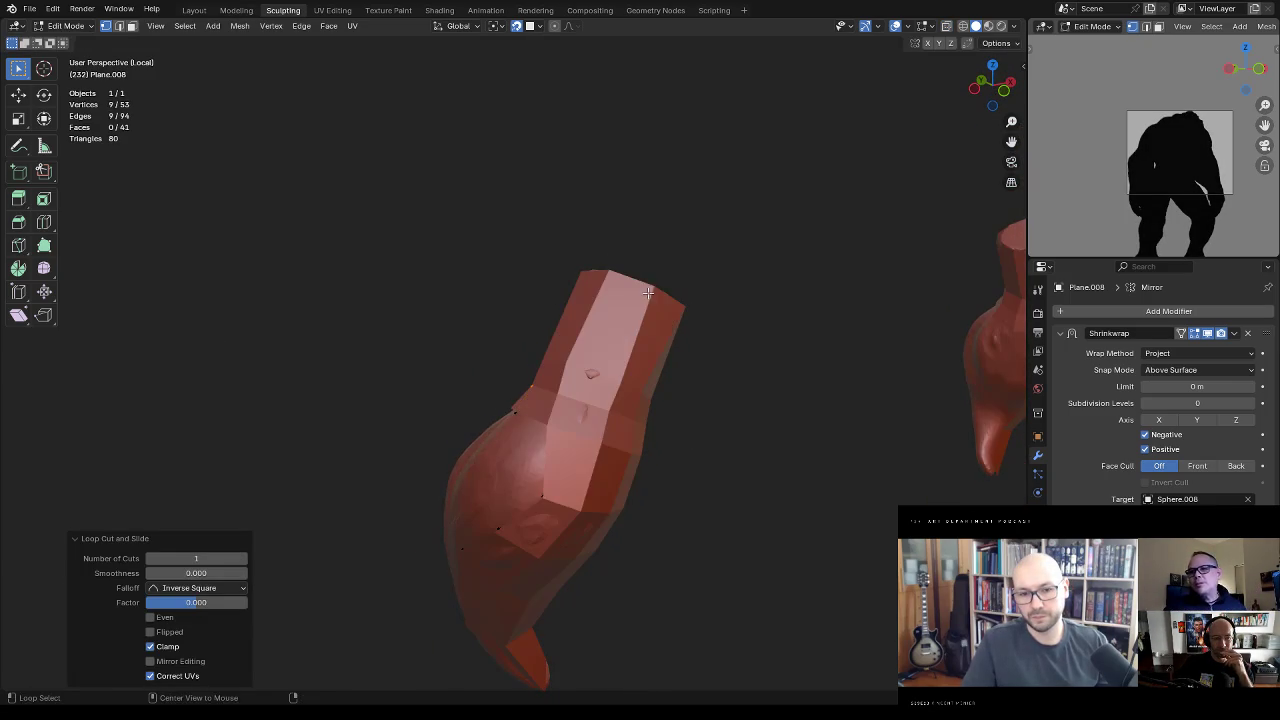
mouse_move(666, 306)
middle_down()
mouse_move(627, 217)
mouse_move(603, 383)
middle_up()
key(shift+alt+z)
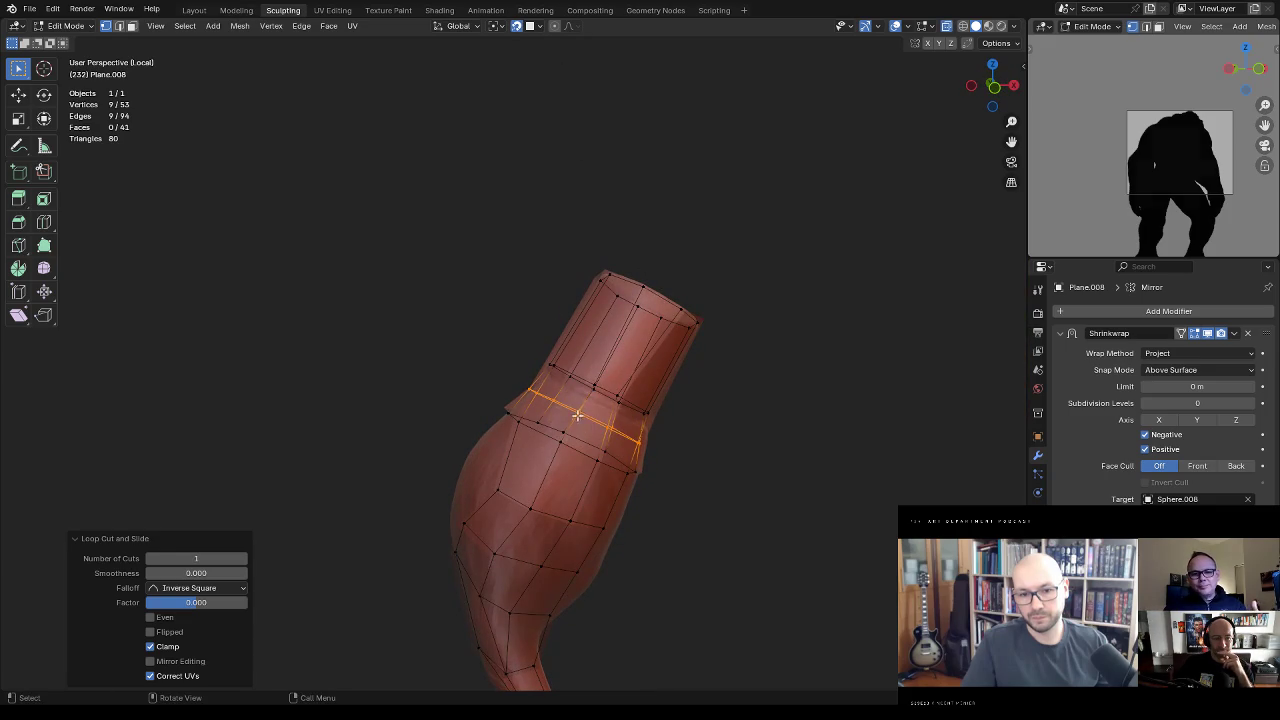
click(577, 413)
key(g)
click(646, 372)
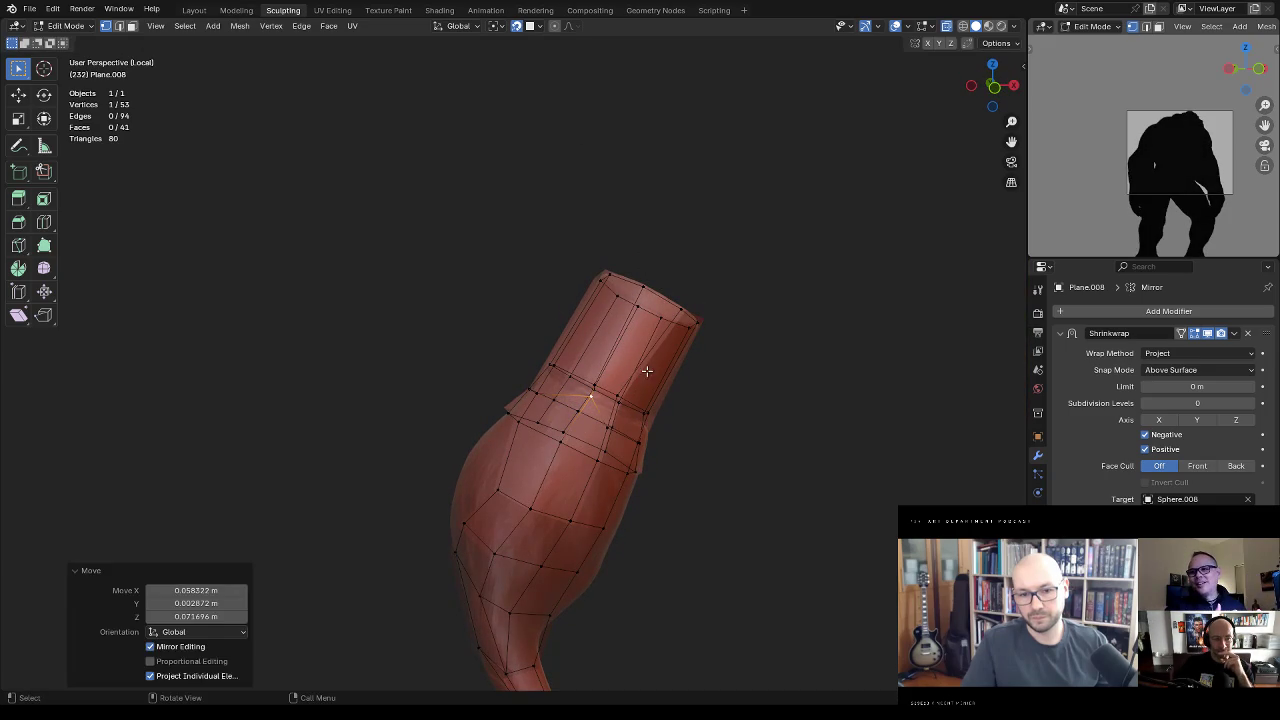
key(g)
click(670, 395)
mouse_move(680, 389)
middle_down()
mouse_move(634, 341)
mouse_move(720, 358)
mouse_move(665, 330)
mouse_move(683, 323)
mouse_move(643, 343)
mouse_move(581, 409)
mouse_move(677, 470)
mouse_move(683, 390)
middle_up()
key(g)
click(669, 322)
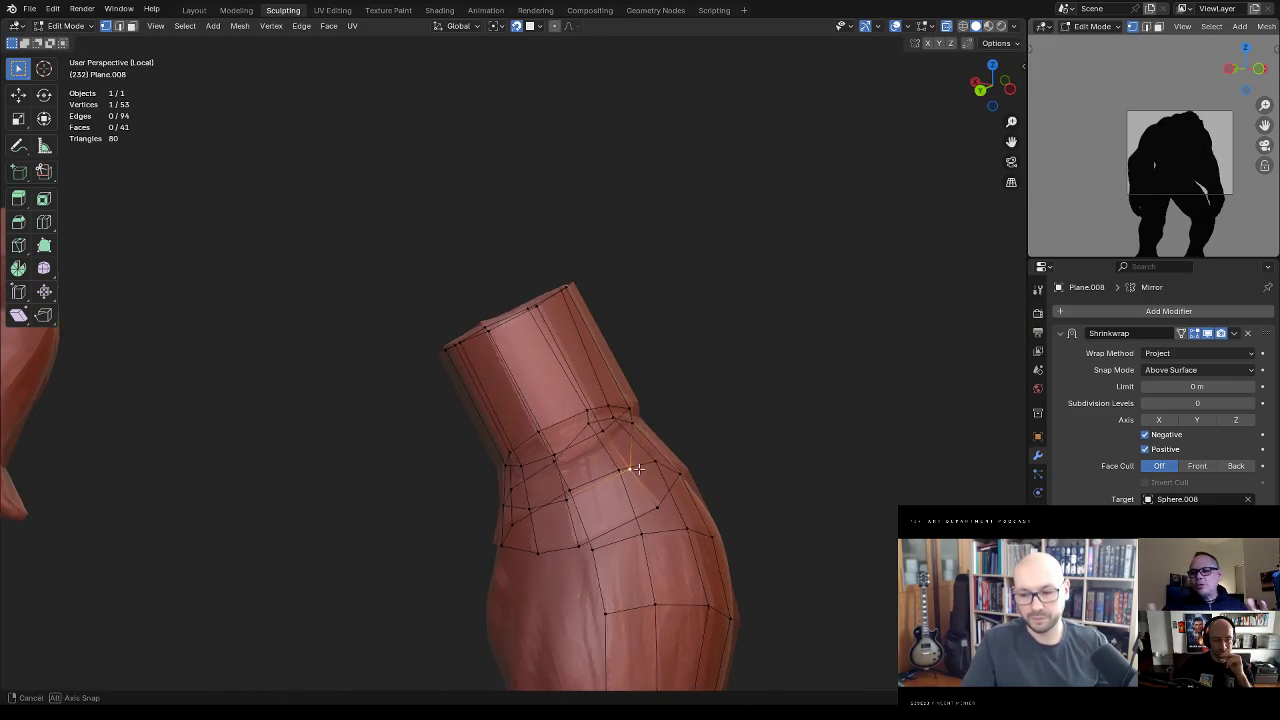
Step: Dissolve the selected edge loop and reposition a band vertex onto the braid
key(x)
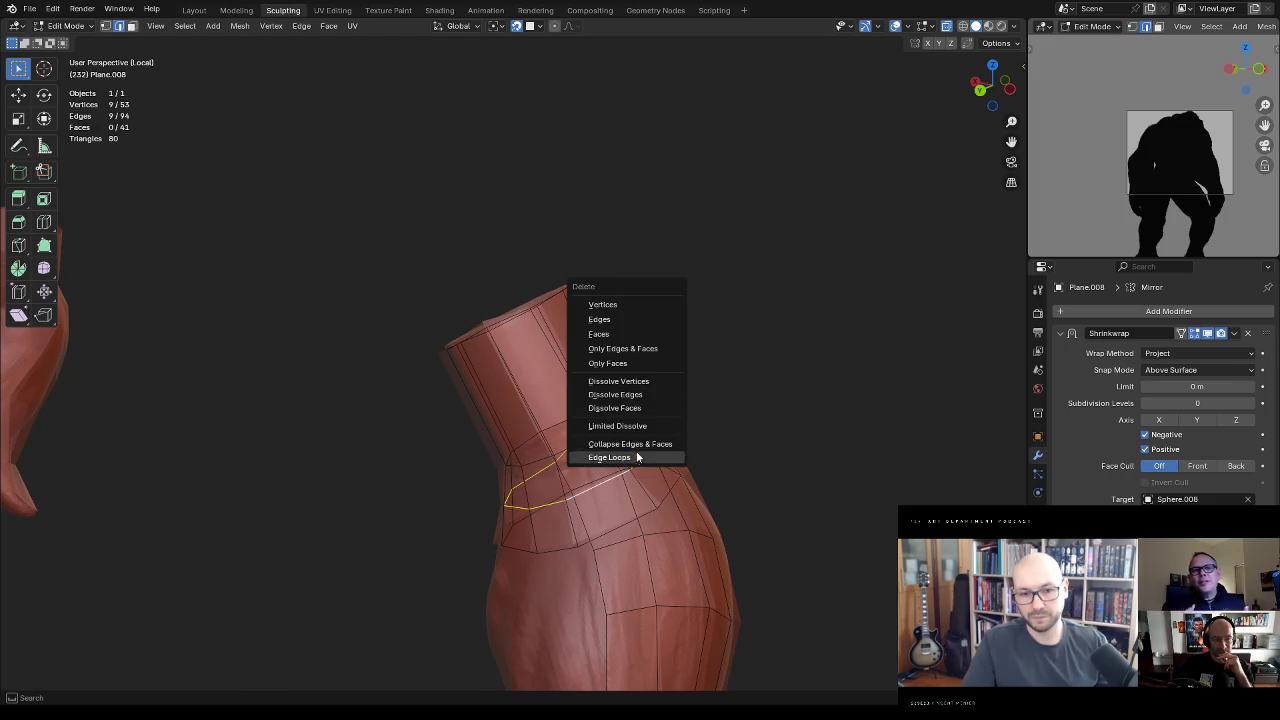
click(645, 398)
mouse_move(694, 354)
middle_down()
mouse_move(599, 447)
mouse_move(628, 414)
mouse_move(600, 430)
middle_up()
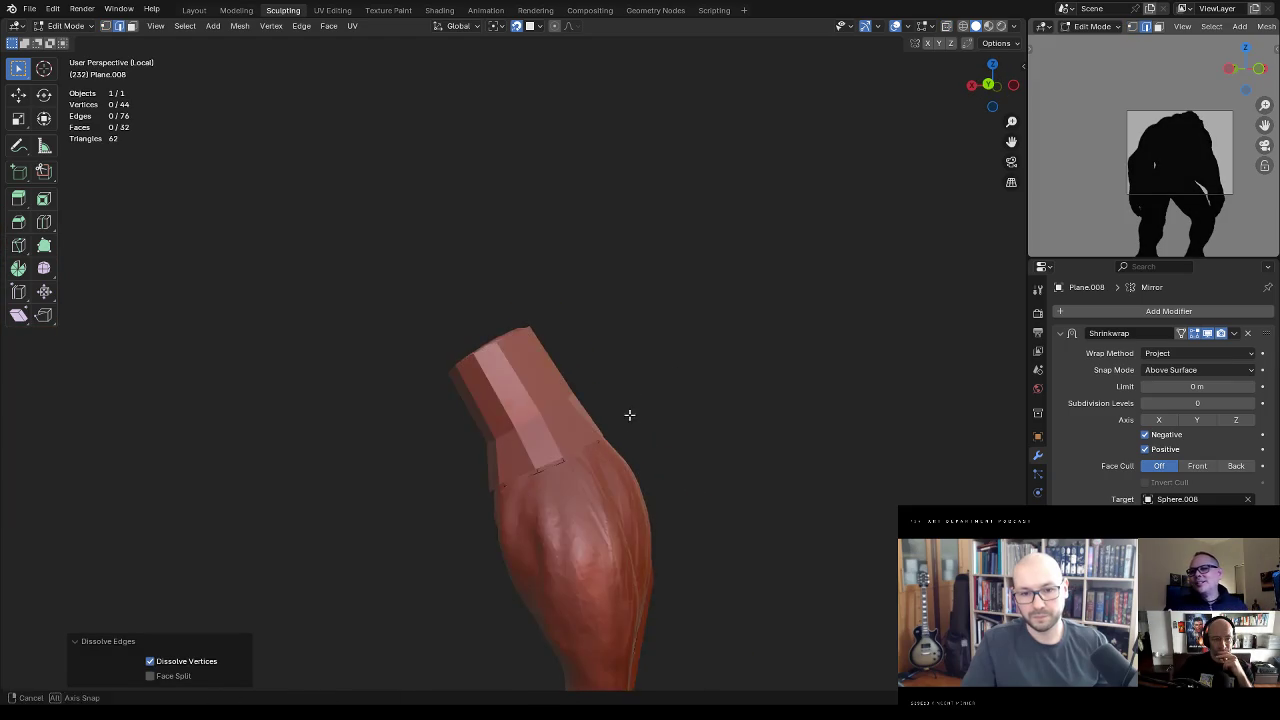
mouse_move(669, 319)
middle_down()
mouse_move(803, 234)
mouse_move(674, 386)
mouse_move(571, 406)
mouse_move(634, 417)
mouse_move(571, 443)
mouse_move(546, 517)
mouse_move(563, 469)
mouse_move(586, 466)
mouse_move(553, 461)
mouse_move(520, 480)
mouse_move(471, 540)
mouse_move(586, 509)
mouse_move(643, 531)
mouse_move(606, 446)
mouse_move(571, 494)
mouse_move(584, 477)
middle_up()
click(466, 520)
key(g)
click(543, 445)
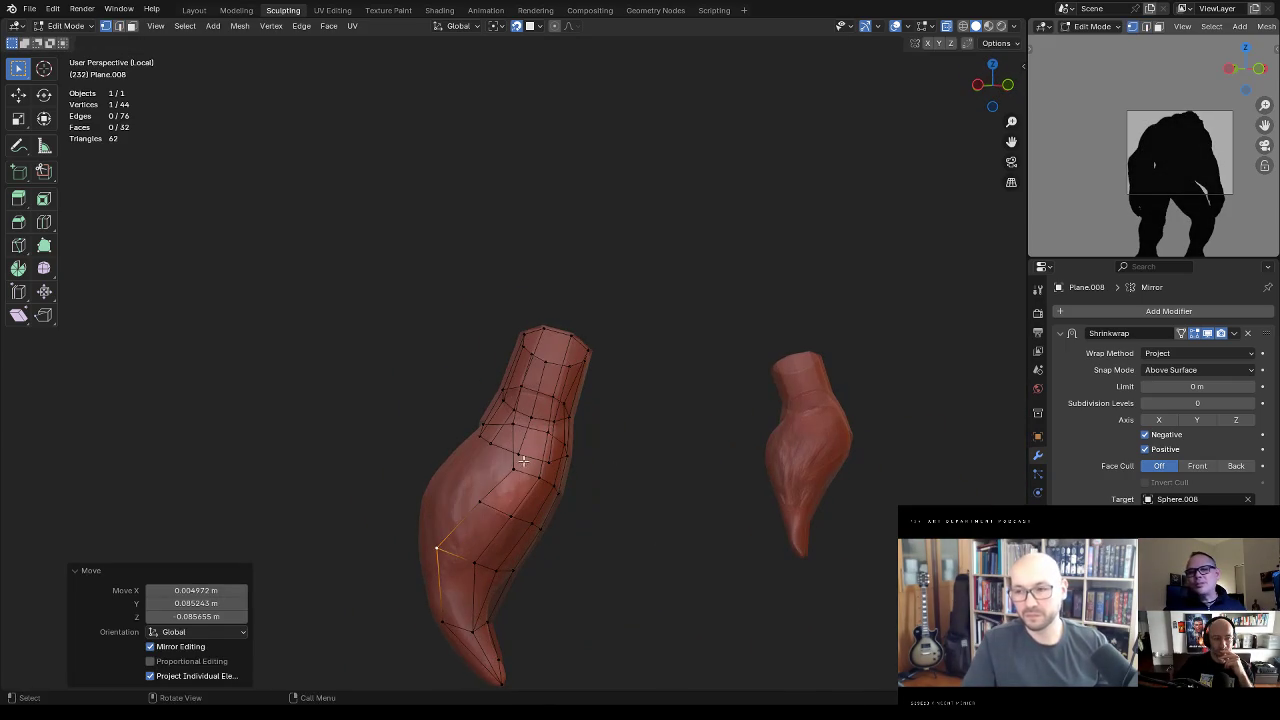
key(g)
click(477, 549)
Step: Extrude two new faces from the strip's border edge along the braid
key(2)
click(565, 494)
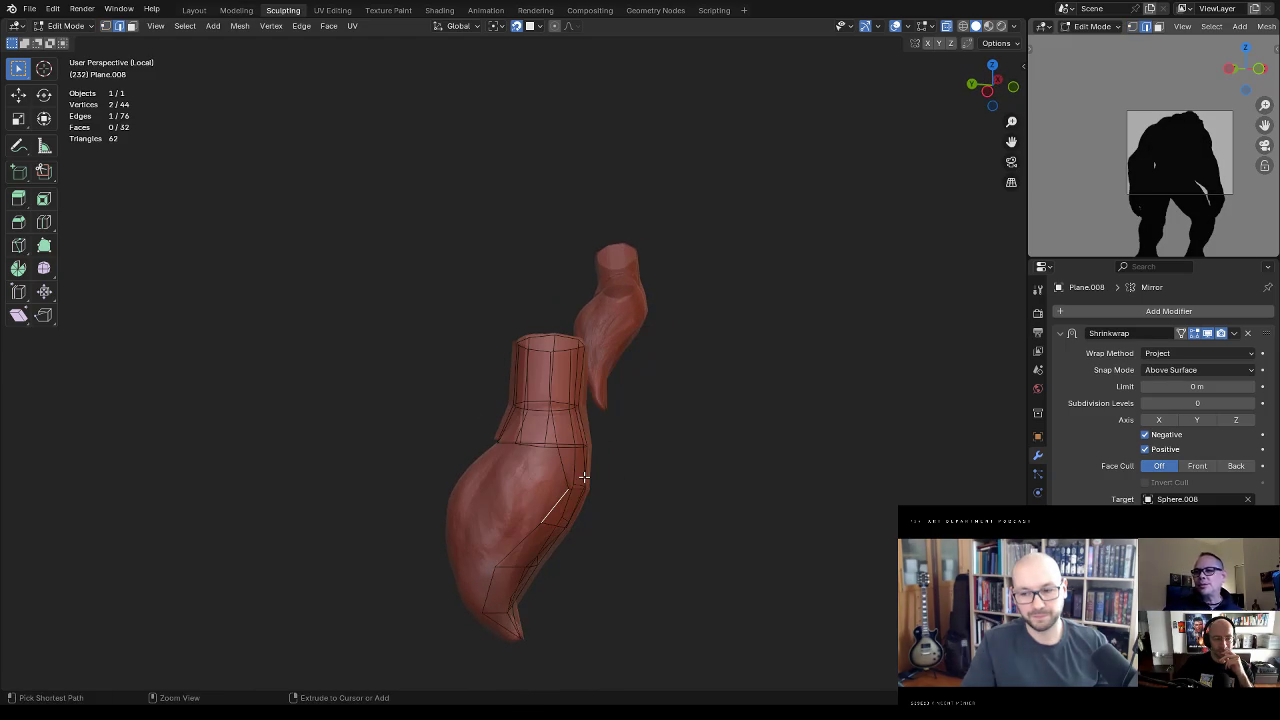
ctrl+right_click(501, 492)
mouse_move(501, 492)
middle_down()
mouse_move(644, 447)
mouse_move(631, 445)
middle_up()
key(g)
click(634, 443)
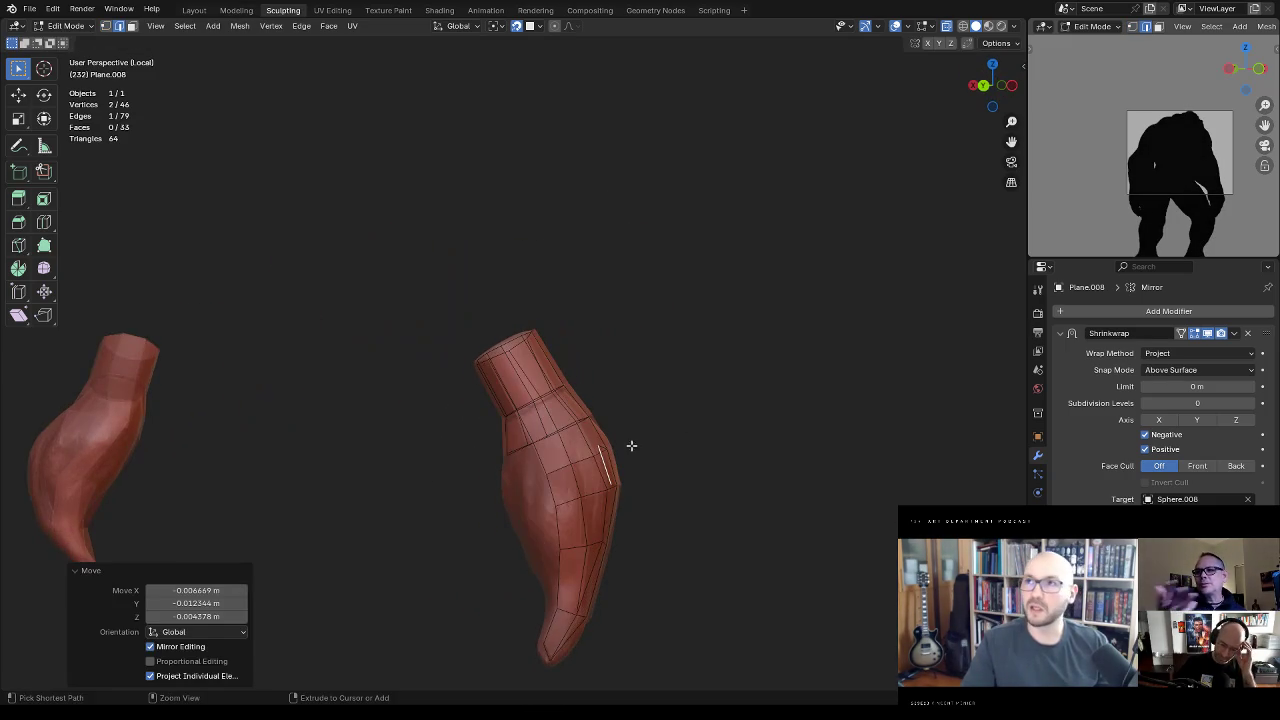
ctrl+right_click(561, 472)
key(g)
click(634, 463)
mouse_move(634, 463)
middle_down()
mouse_move(701, 403)
mouse_move(558, 468)
mouse_move(654, 443)
middle_up()
Step: Extrude two more faces down the braid, rotating the new edges to follow it
ctrl+right_click(539, 478)
key(r)
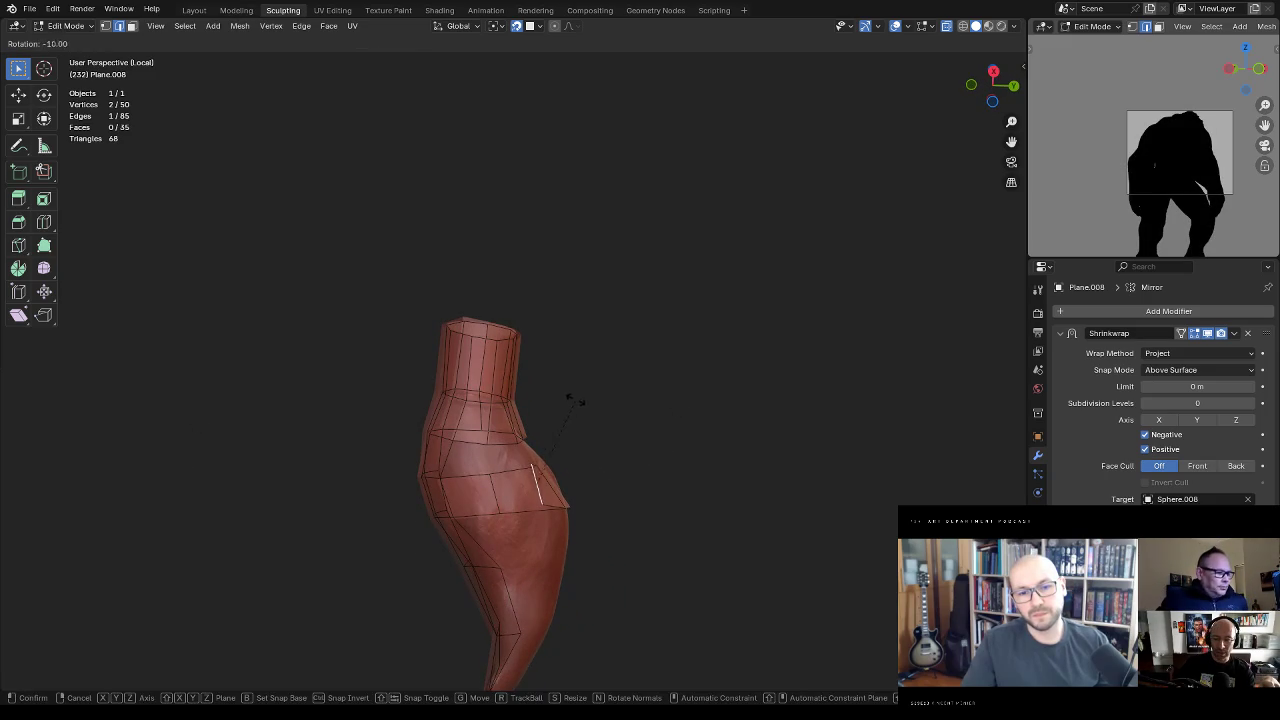
click(563, 409)
mouse_move(486, 475)
middle_down()
mouse_move(549, 466)
mouse_move(503, 483)
mouse_move(534, 449)
middle_up()
ctrl+right_click(505, 486)
key(g)
click(552, 437)
key(r)
click(583, 380)
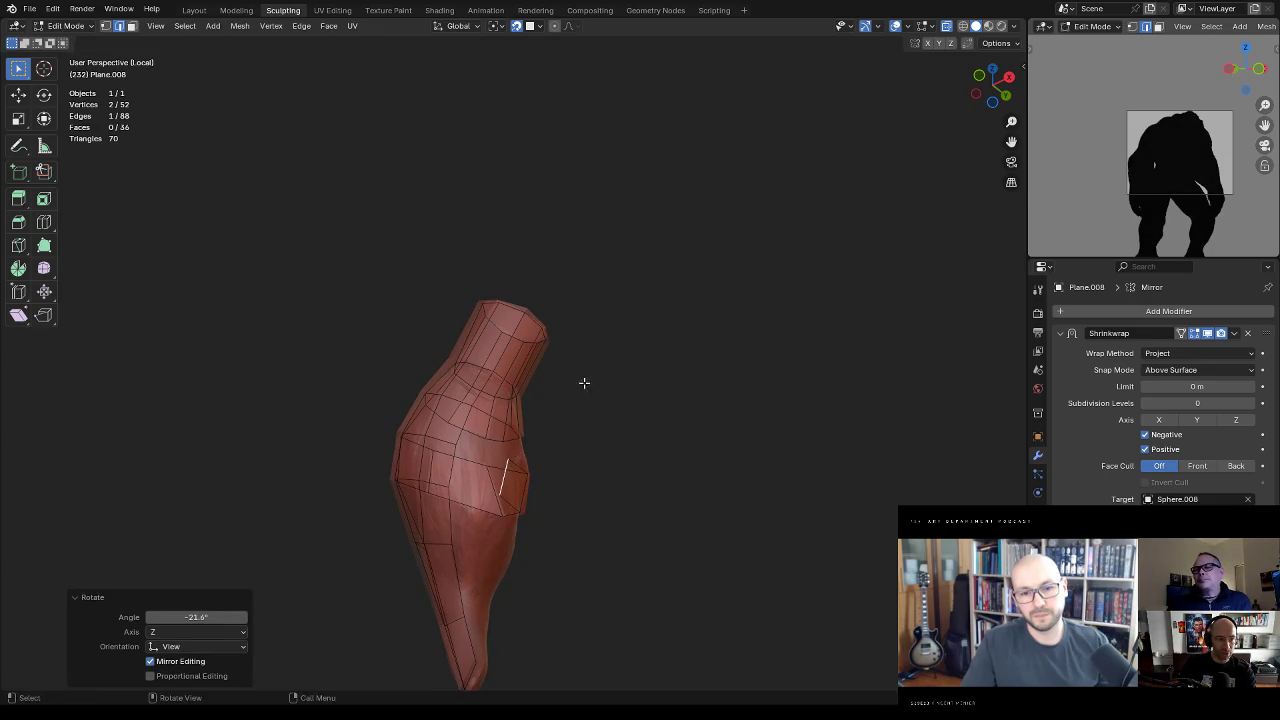
Step: Fill a new quad face, then rotate and shift its edge to hug the braid
middle_drag(583, 380, 506, 420)
key(f)
middle_drag(449, 490, 590, 428)
key(r)
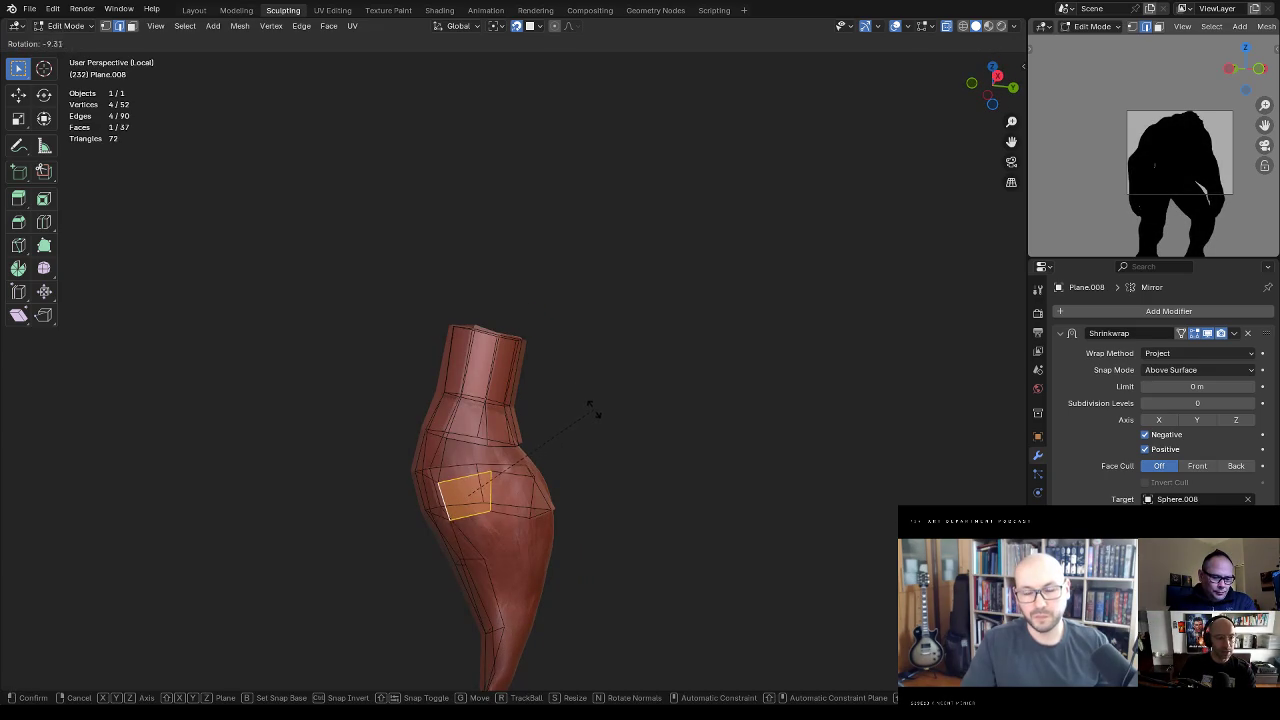
click(597, 418)
key(g)
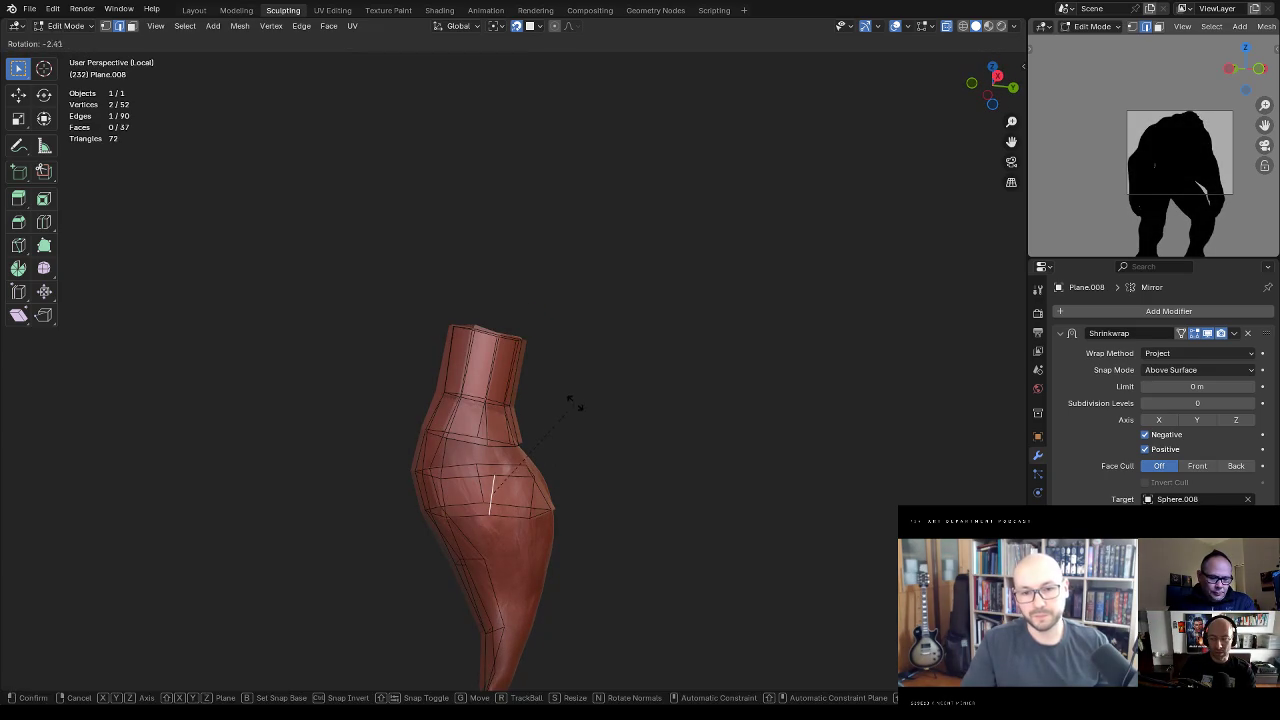
click(568, 396)
key(g)
click(557, 398)
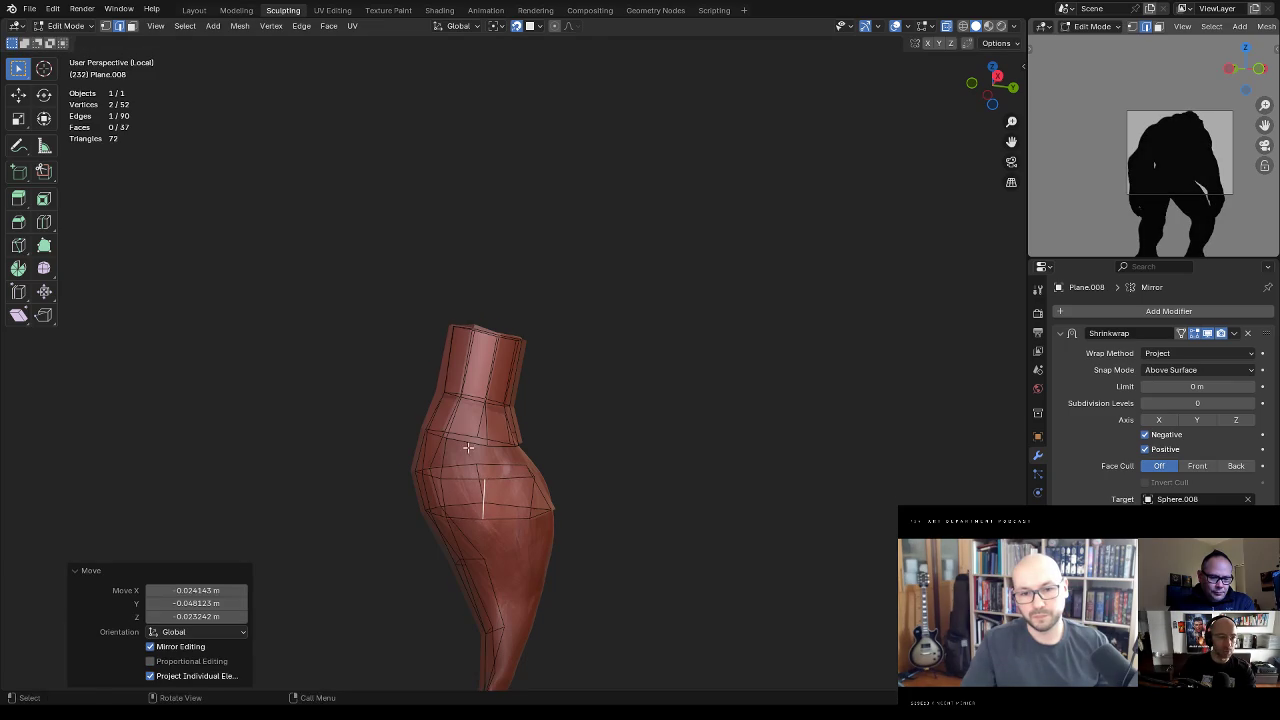
Step: Join vertices to build two more faces on the braid and nudge a vertex into place
middle_drag(468, 447, 472, 452)
key(j)
mouse_move(643, 400)
middle_down()
mouse_move(543, 400)
mouse_move(586, 400)
mouse_move(583, 383)
middle_up()
key(j)
mouse_move(571, 434)
middle_down()
mouse_move(608, 430)
mouse_move(574, 450)
mouse_move(614, 500)
middle_up()
drag(614, 500, 603, 514)
mouse_move(603, 514)
middle_down()
mouse_move(538, 493)
mouse_move(584, 488)
mouse_move(643, 443)
mouse_move(557, 453)
mouse_move(631, 400)
mouse_move(616, 418)
middle_up()
Step: Add an edge loop across the band and reposition one of its vertices
key(ctrl+r)
click(584, 488)
click(593, 490)
click(557, 449)
key(g)
click(566, 447)
Step: Connect two vertices with an edge and fill two triangular faces beside it
key(2)
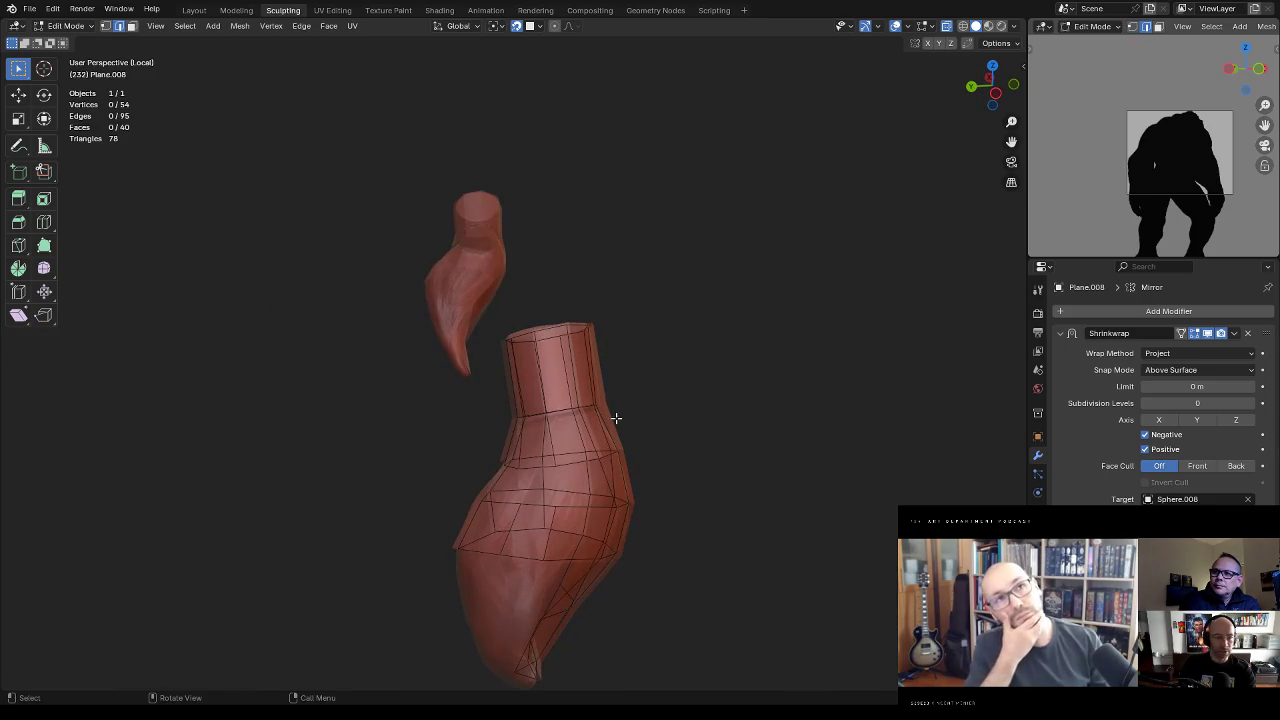
key(j)
mouse_move(610, 468)
middle_down()
mouse_move(620, 460)
mouse_move(606, 456)
middle_up()
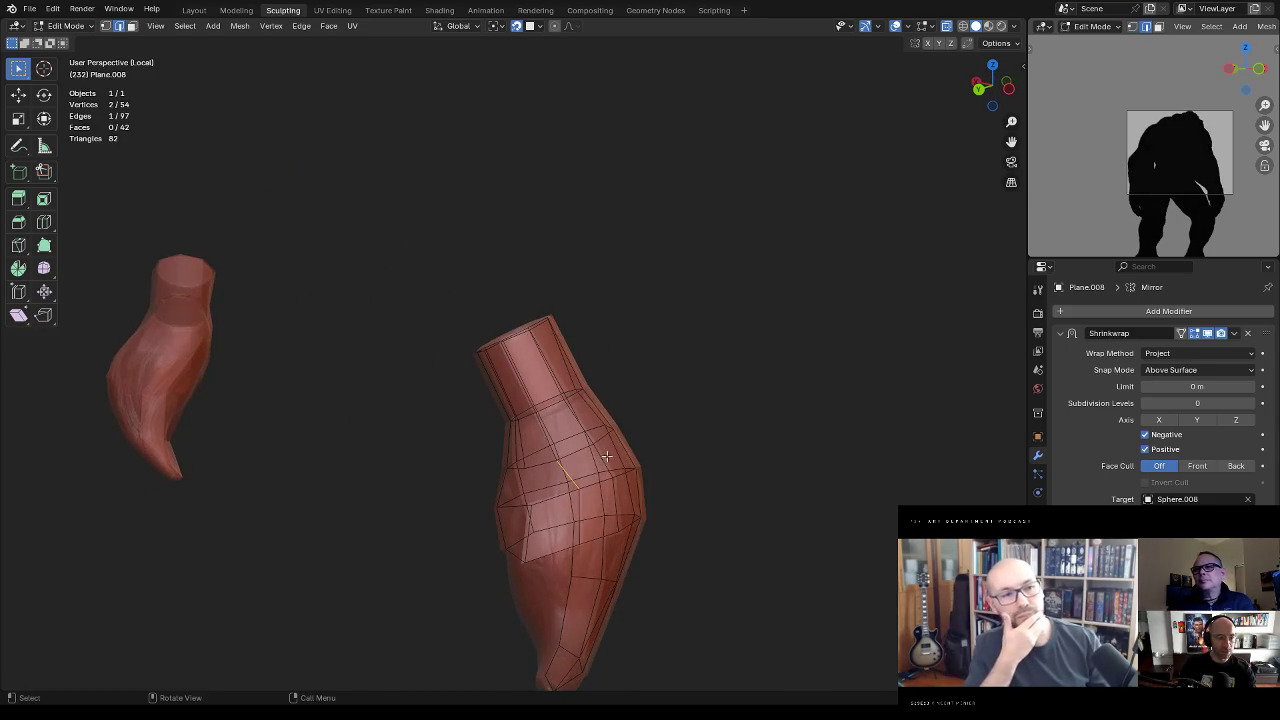
key(f)
middle_drag(562, 494, 553, 469)
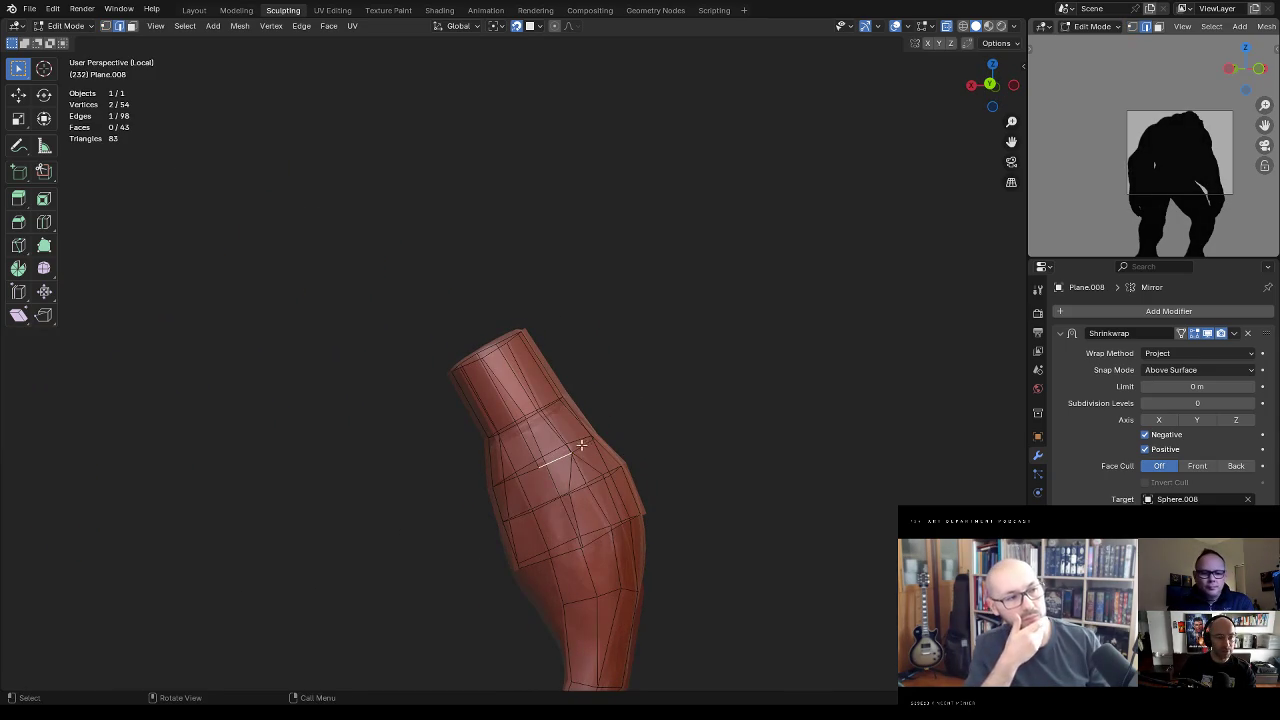
key(f)
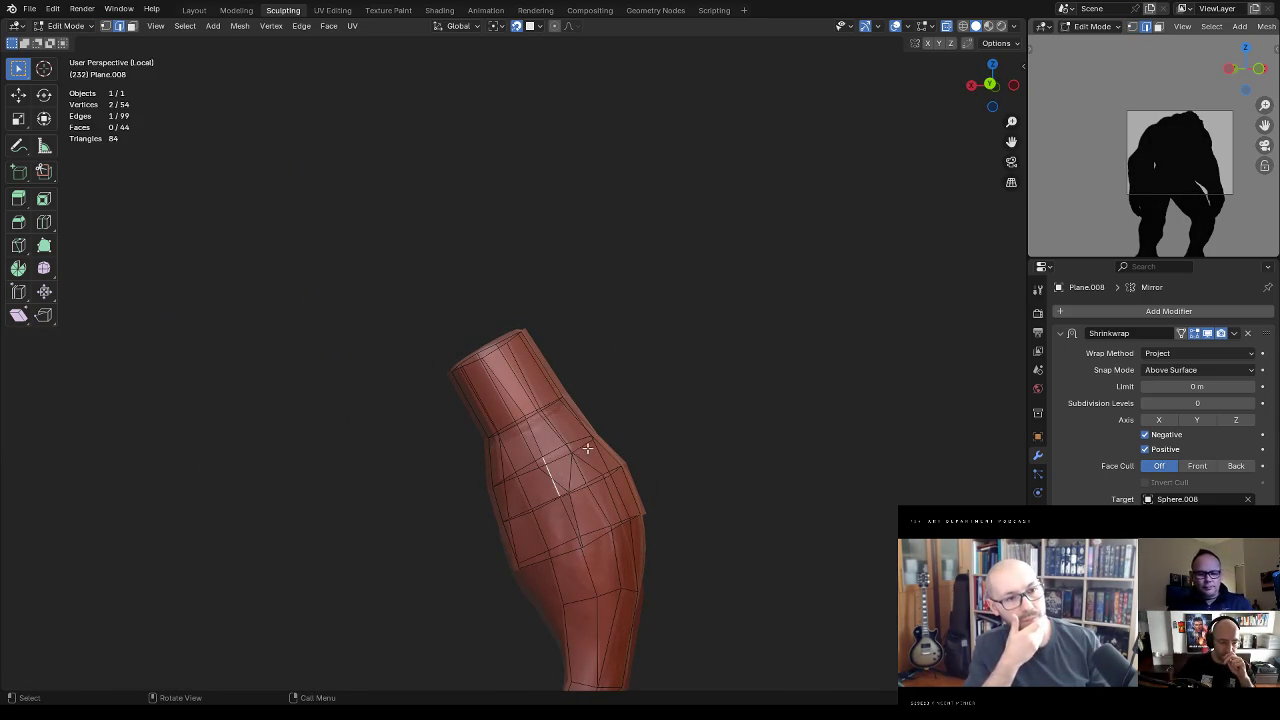
mouse_move(566, 476)
middle_down()
mouse_move(646, 428)
mouse_move(600, 454)
mouse_move(564, 504)
middle_up()
Step: Subdivide the edge between two selected vertices on the band
key(1)
drag(533, 517, 522, 535)
mouse_move(522, 535)
middle_down()
mouse_move(588, 441)
mouse_move(580, 487)
middle_up()
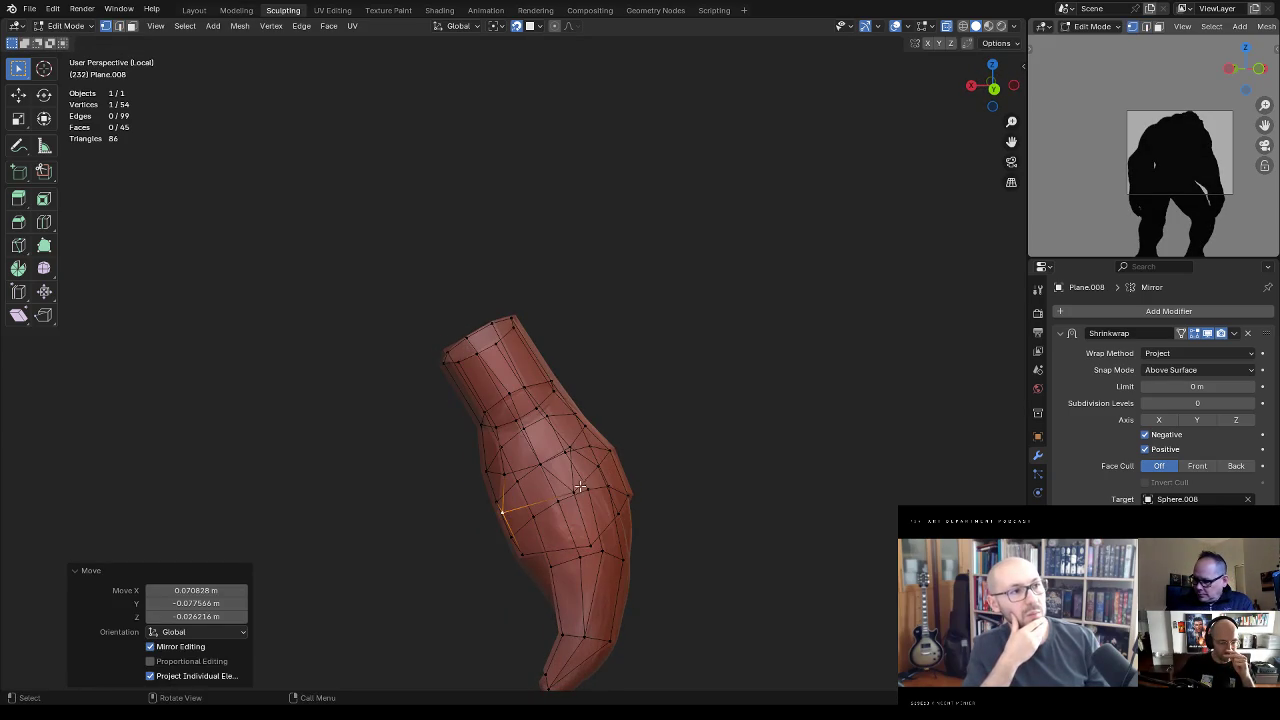
middle_drag(559, 532, 590, 545)
shift+click(592, 545)
key(ctrl+e)
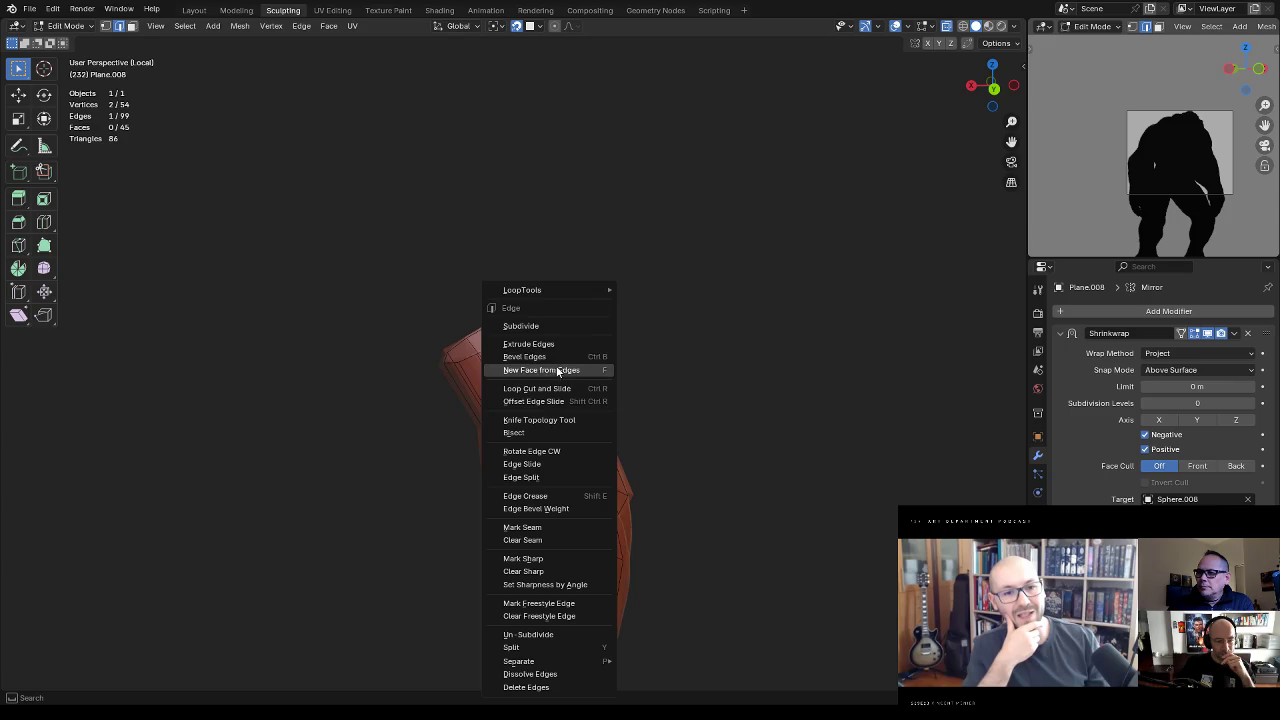
click(569, 328)
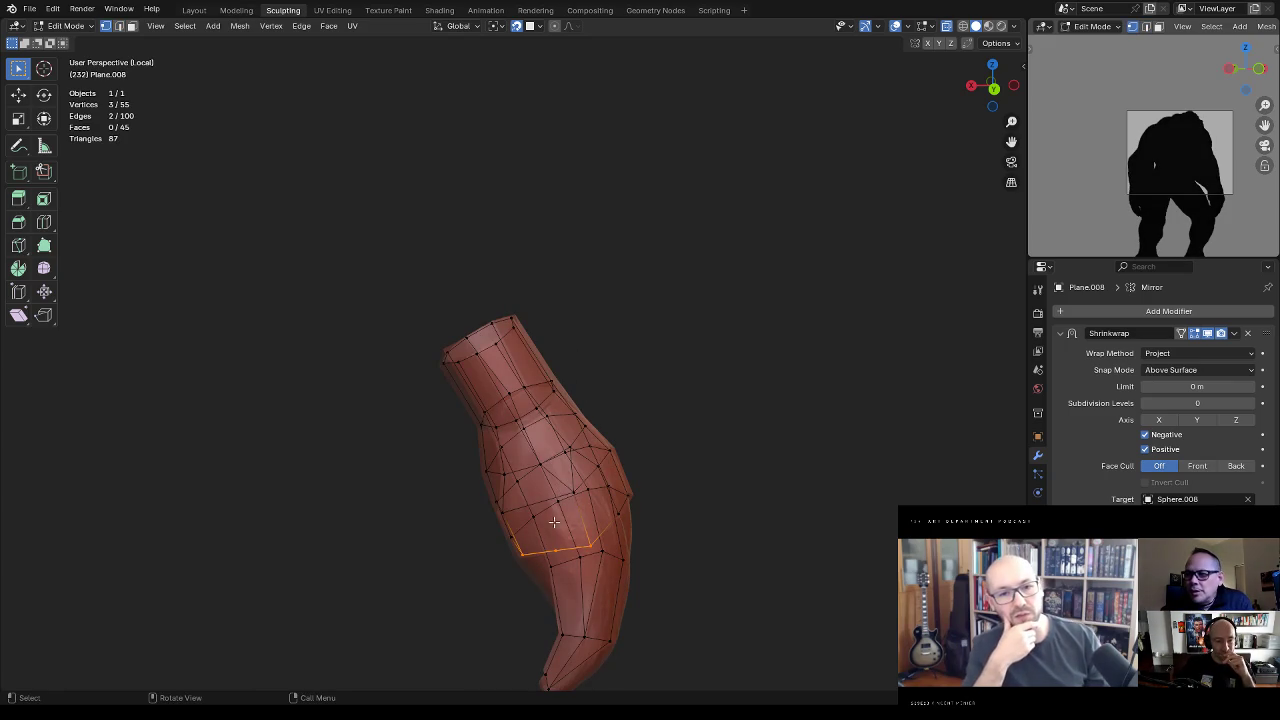
Step: Move the new vertex onto the braid surface, then deselect it
shift+click(554, 460)
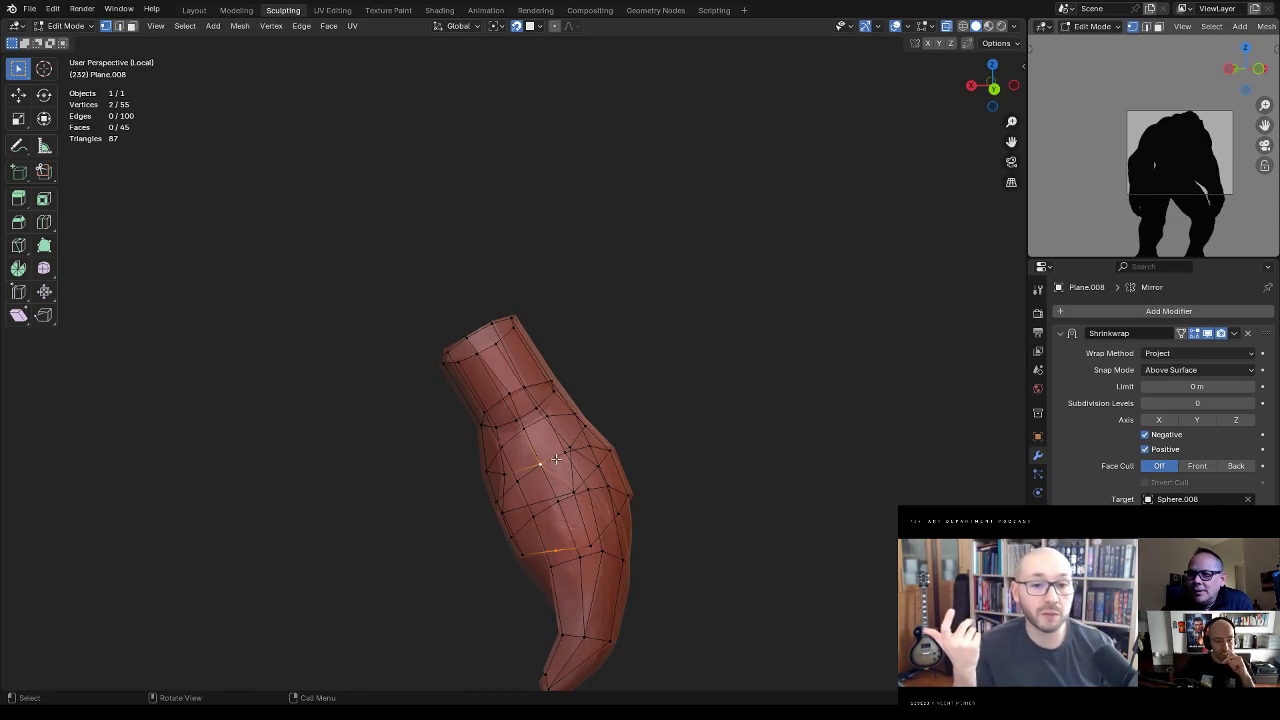
click(553, 485)
key(g)
click(560, 495)
mouse_move(560, 495)
middle_down()
mouse_move(625, 390)
mouse_move(591, 374)
middle_up()
key(g)
click(568, 540)
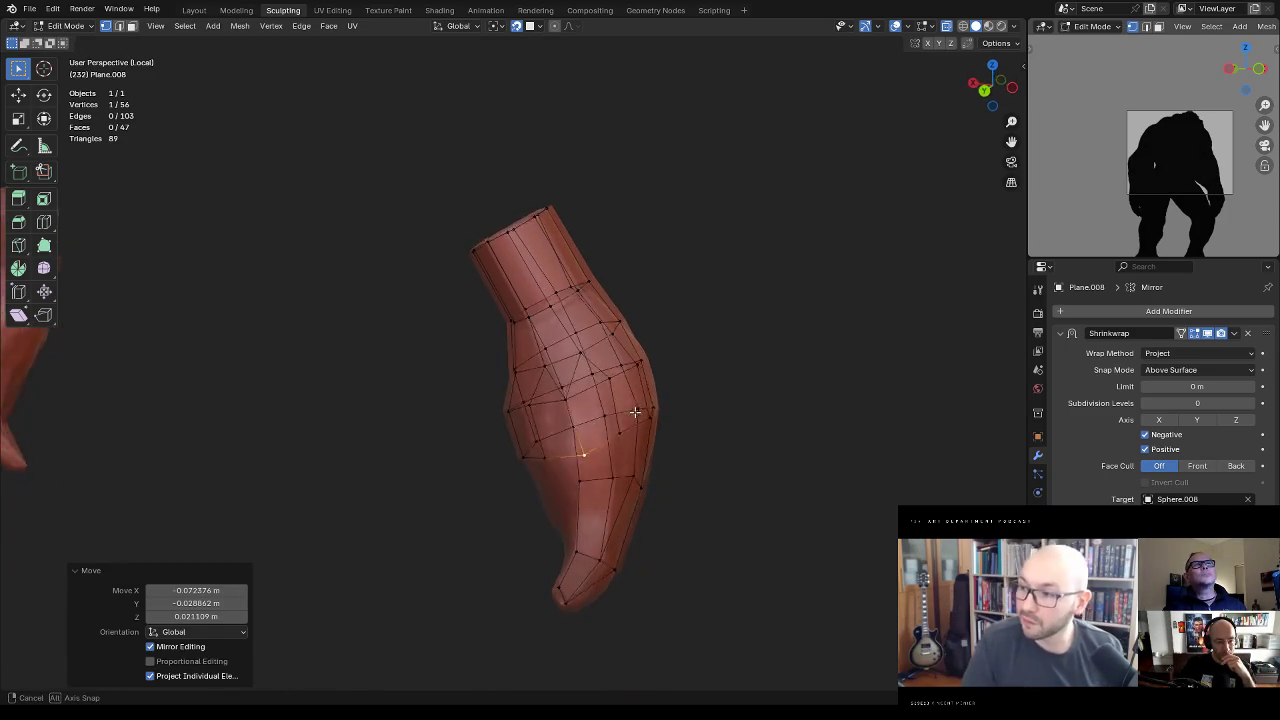
click(591, 374)
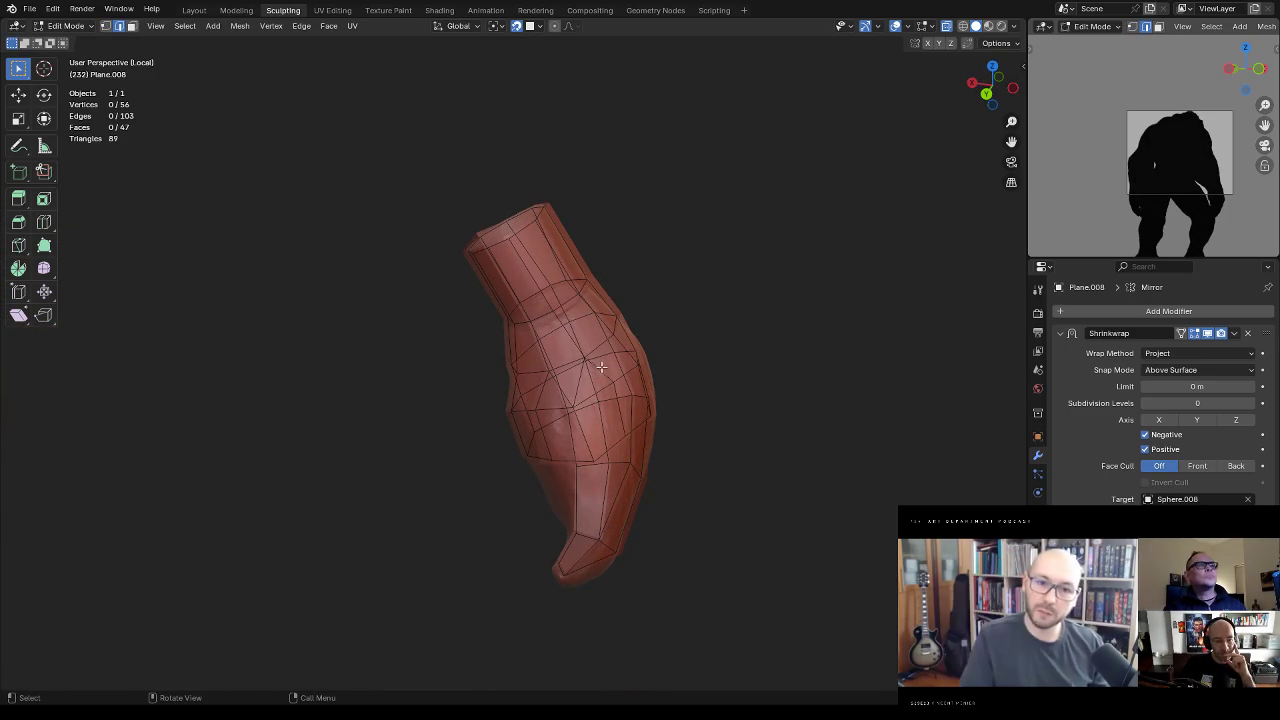
Step: Dissolve the selected edges and clear the selection
key(x)
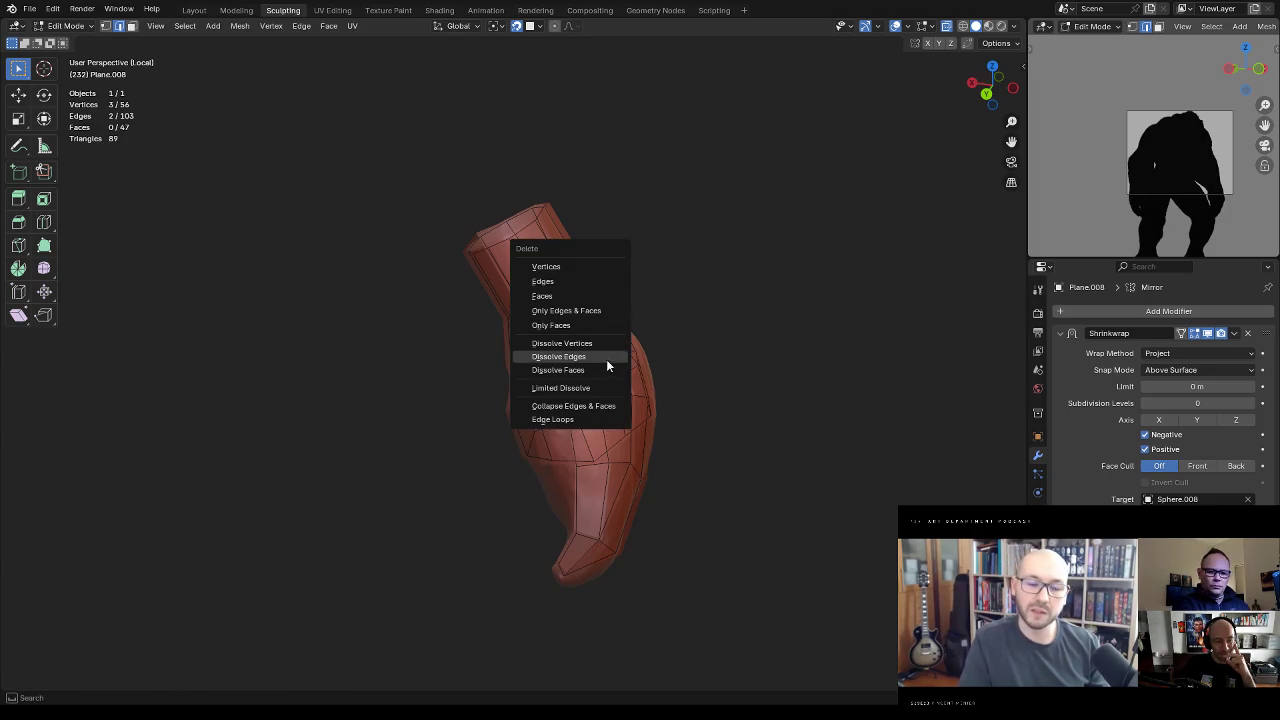
click(606, 359)
middle_drag(606, 359, 641, 343)
click(640, 345)
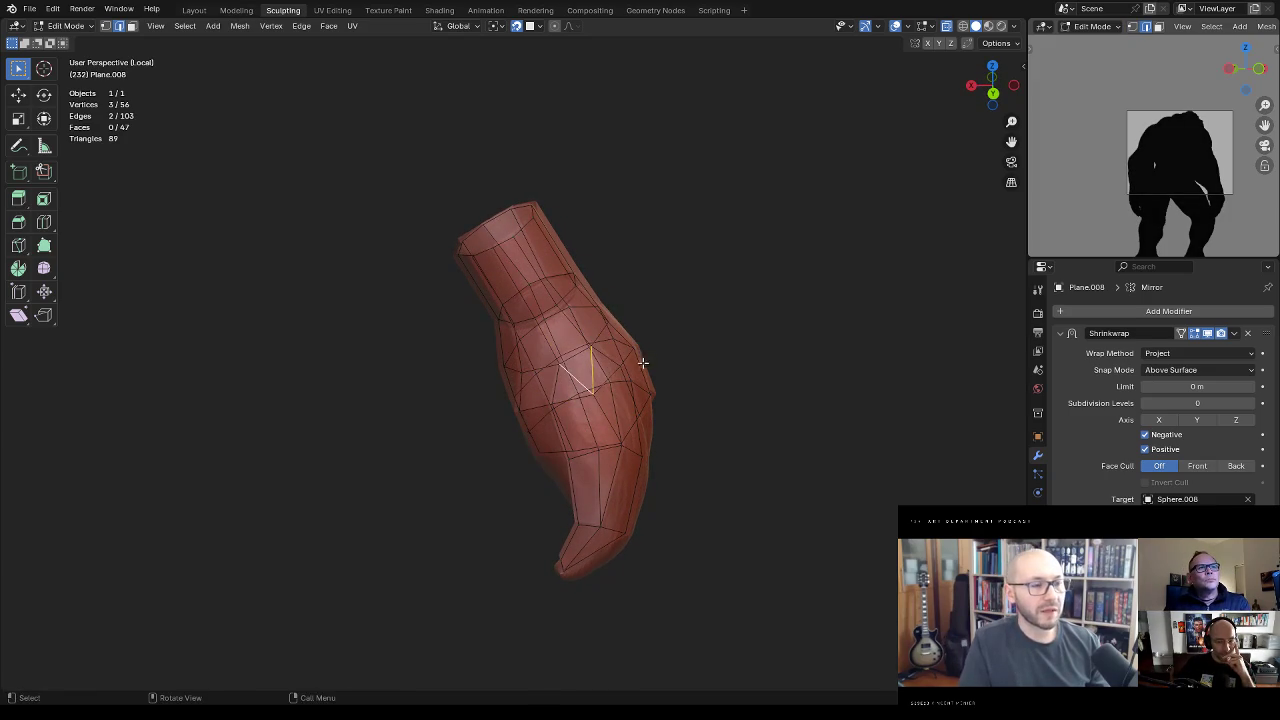
key(alt+a)
mouse_move(596, 344)
middle_down()
mouse_move(630, 342)
mouse_move(555, 387)
mouse_move(620, 390)
middle_up()
Step: Reshape the band by moving a vertex, then extend a new vertex from it
click(642, 388)
key(g)
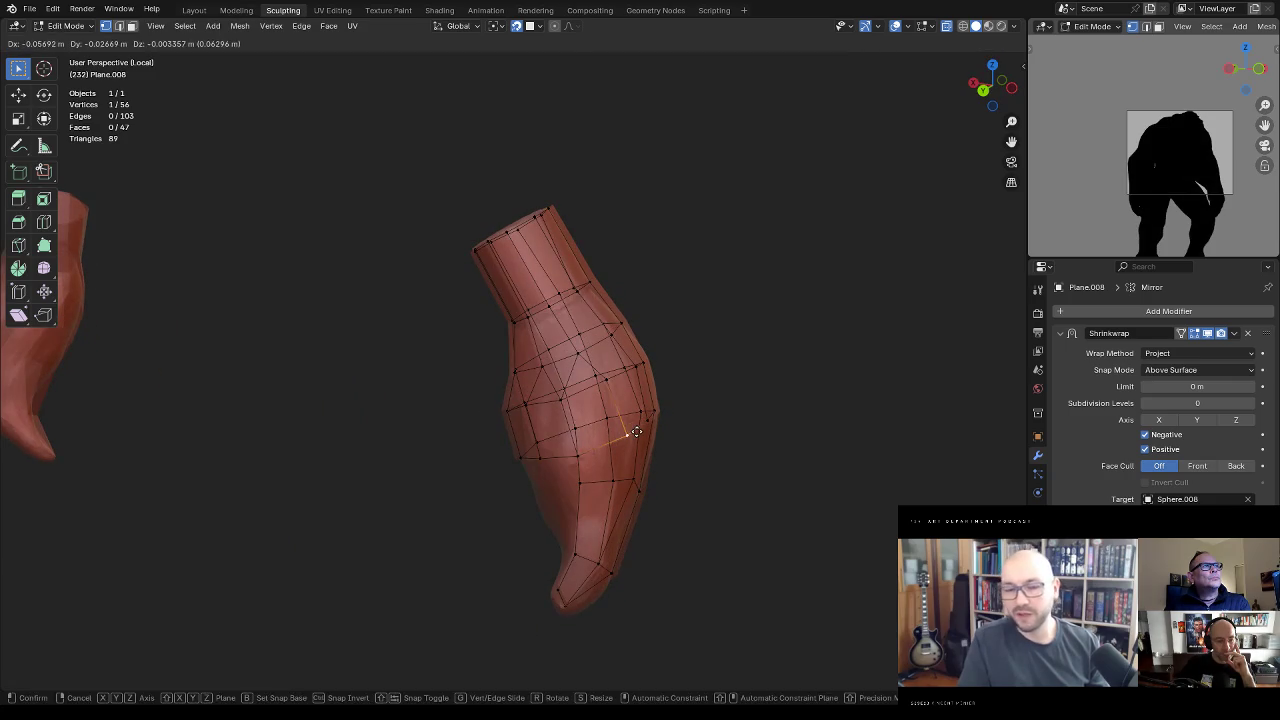
click(650, 385)
key(g)
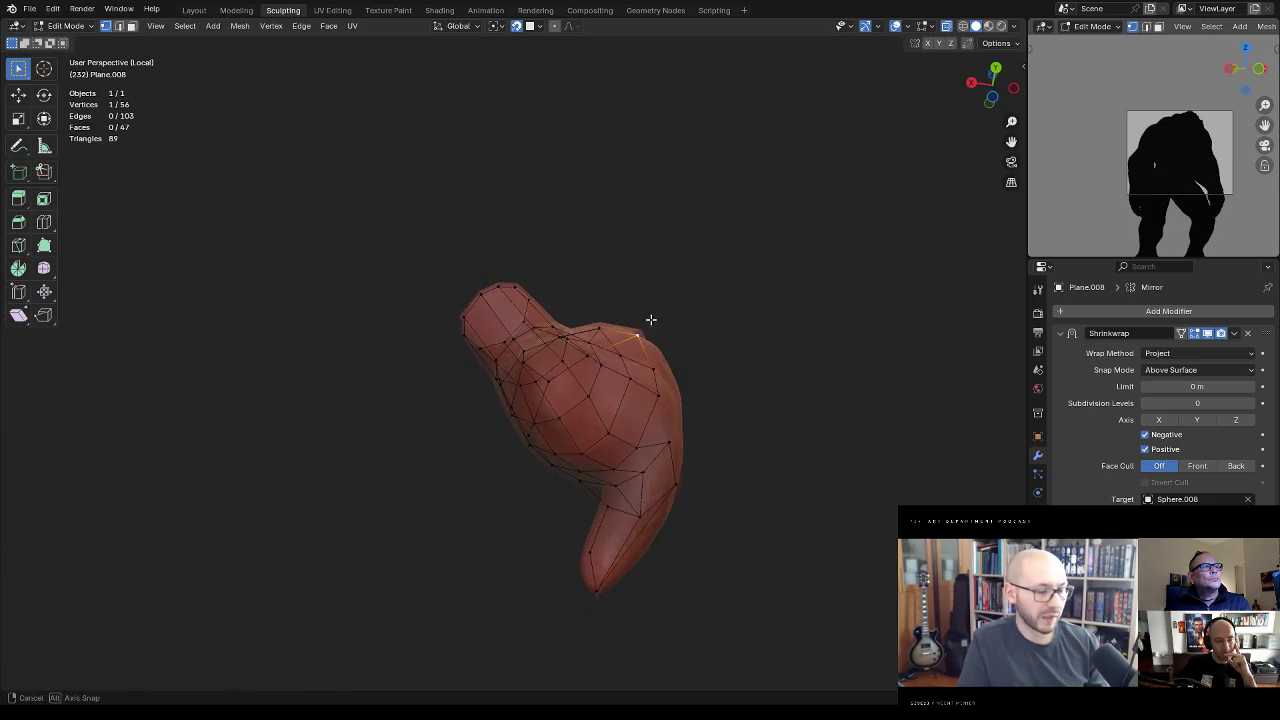
middle_drag(637, 383, 634, 428)
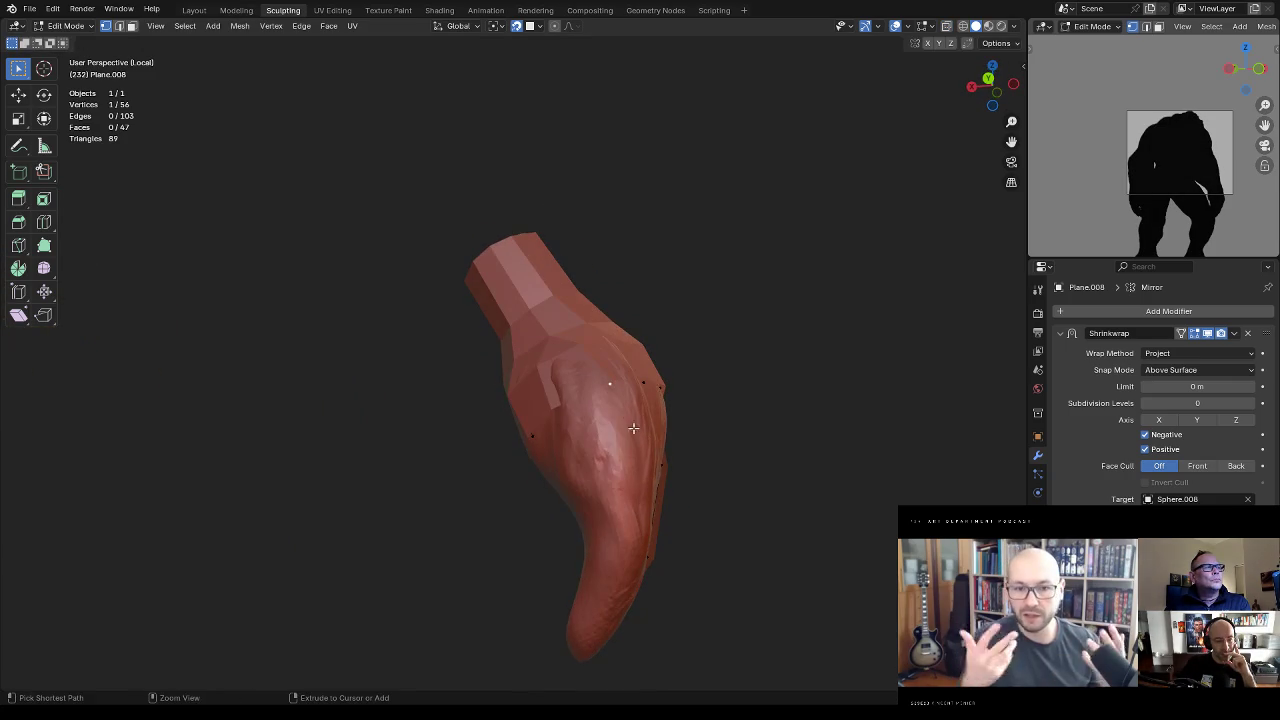
mouse_move(636, 544)
middle_down()
mouse_move(636, 408)
mouse_move(600, 448)
mouse_move(635, 415)
middle_up()
ctrl+right_click(592, 461)
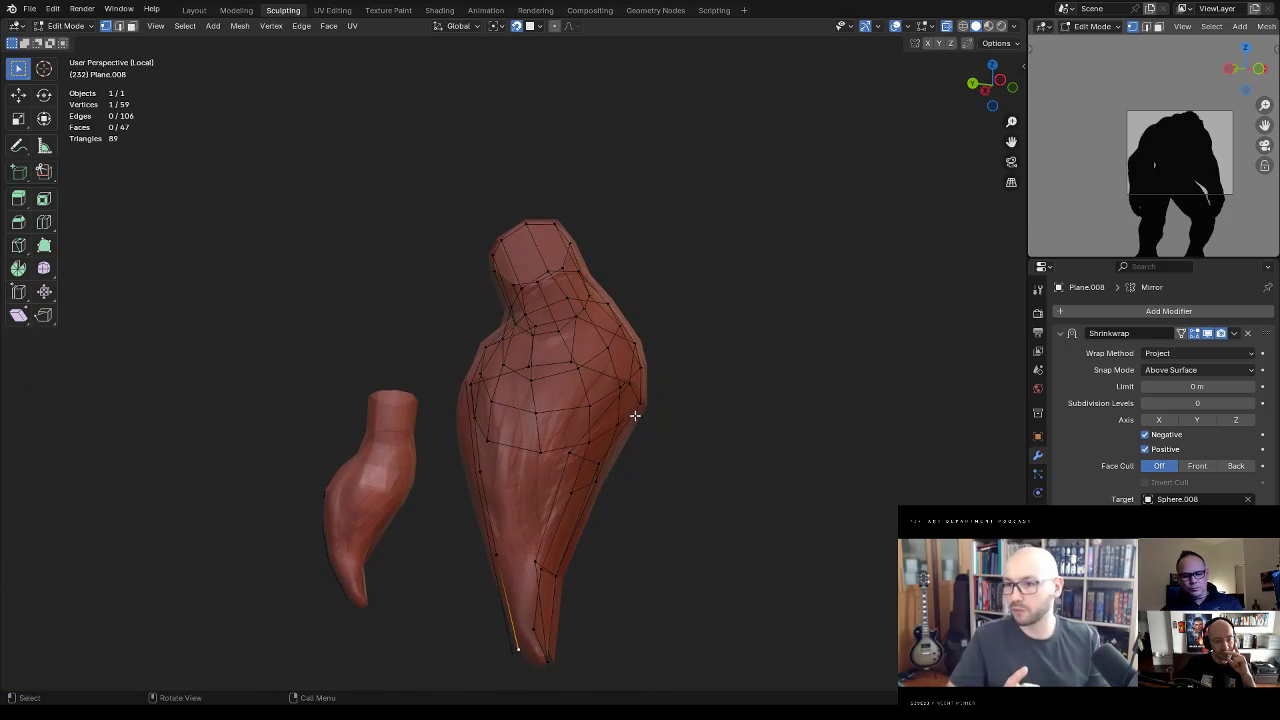
Step: Fill a triangle between two adjacent edges and pull its vertex up the braid
click(606, 372)
shift+click(610, 403)
key(f)
mouse_move(610, 403)
middle_down()
mouse_move(615, 393)
mouse_move(600, 391)
middle_up()
click(600, 391)
key(g)
click(579, 345)
key(g)
click(577, 347)
Step: Extend a new vertex toward the tip and select the edges for the next face
click(587, 407)
mouse_move(587, 407)
middle_down()
mouse_move(589, 389)
mouse_move(606, 405)
middle_up()
ctrl+right_click(583, 448)
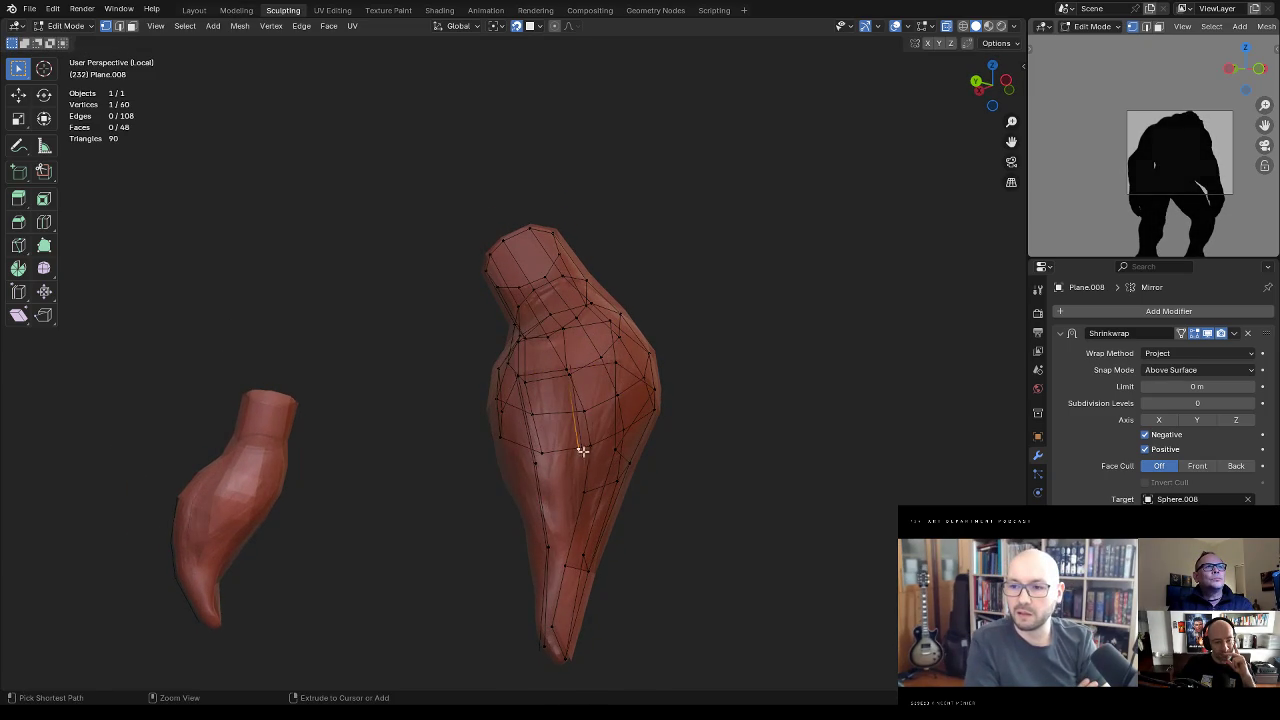
middle_drag(580, 449, 608, 434)
alt+click(600, 432)
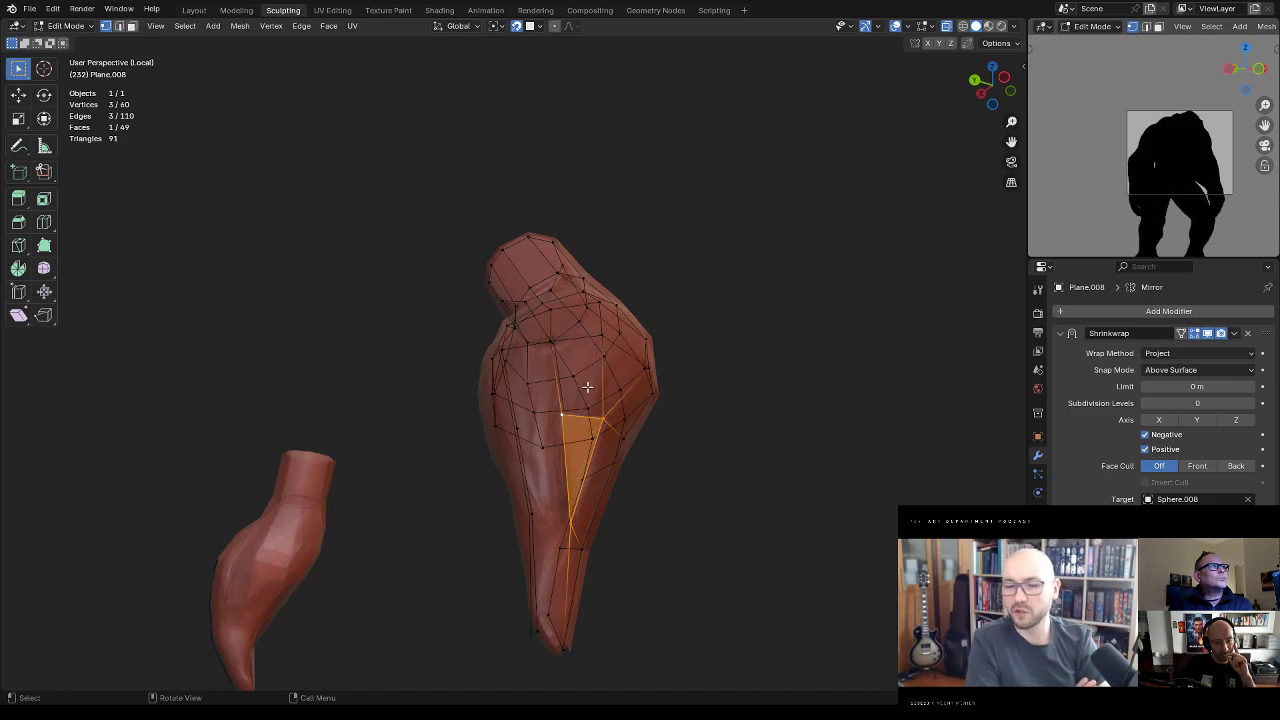
click(566, 432)
click(550, 418)
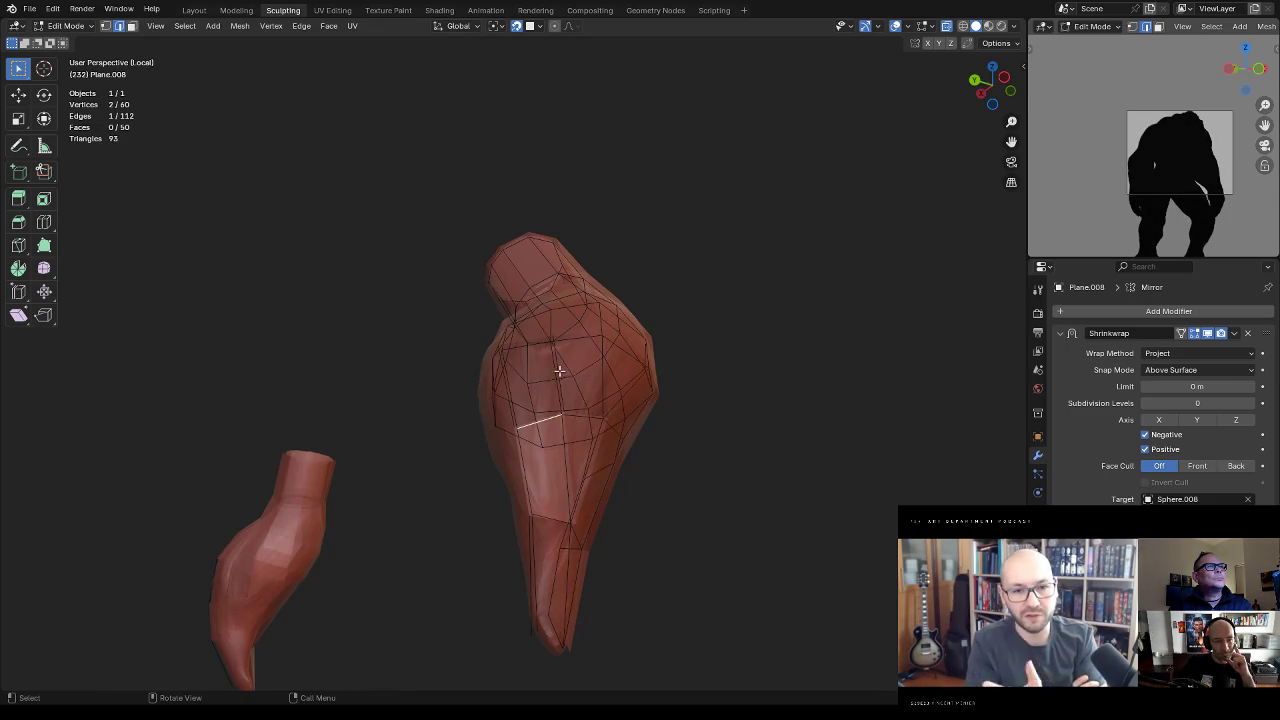
Step: Inspect the braid from new angles, selecting then deselecting an edge
mouse_move(563, 360)
middle_down()
mouse_move(608, 331)
mouse_move(600, 429)
mouse_move(574, 423)
mouse_move(606, 429)
mouse_move(649, 409)
mouse_move(633, 399)
mouse_move(651, 423)
mouse_move(657, 374)
mouse_move(603, 391)
mouse_move(697, 371)
mouse_move(680, 375)
middle_up()
mouse_move(570, 415)
middle_down()
mouse_move(480, 430)
mouse_move(470, 414)
mouse_move(539, 382)
middle_up()
click(465, 416)
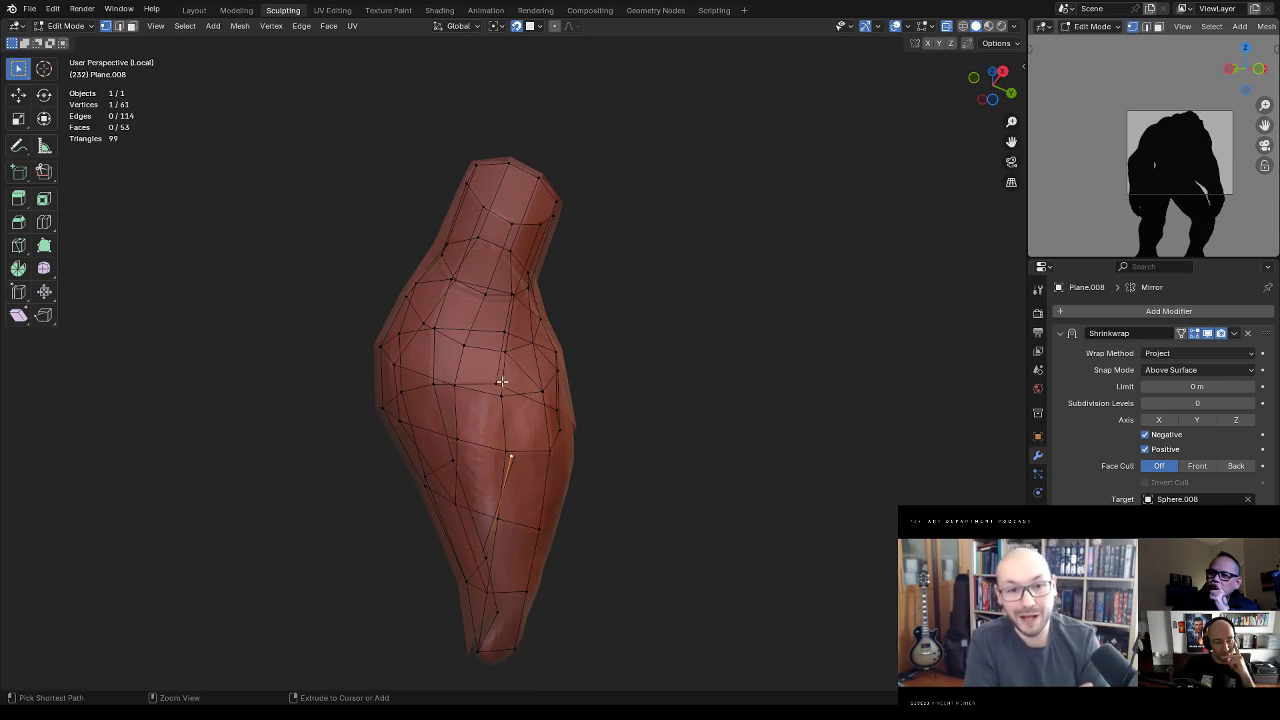
key(alt+a)
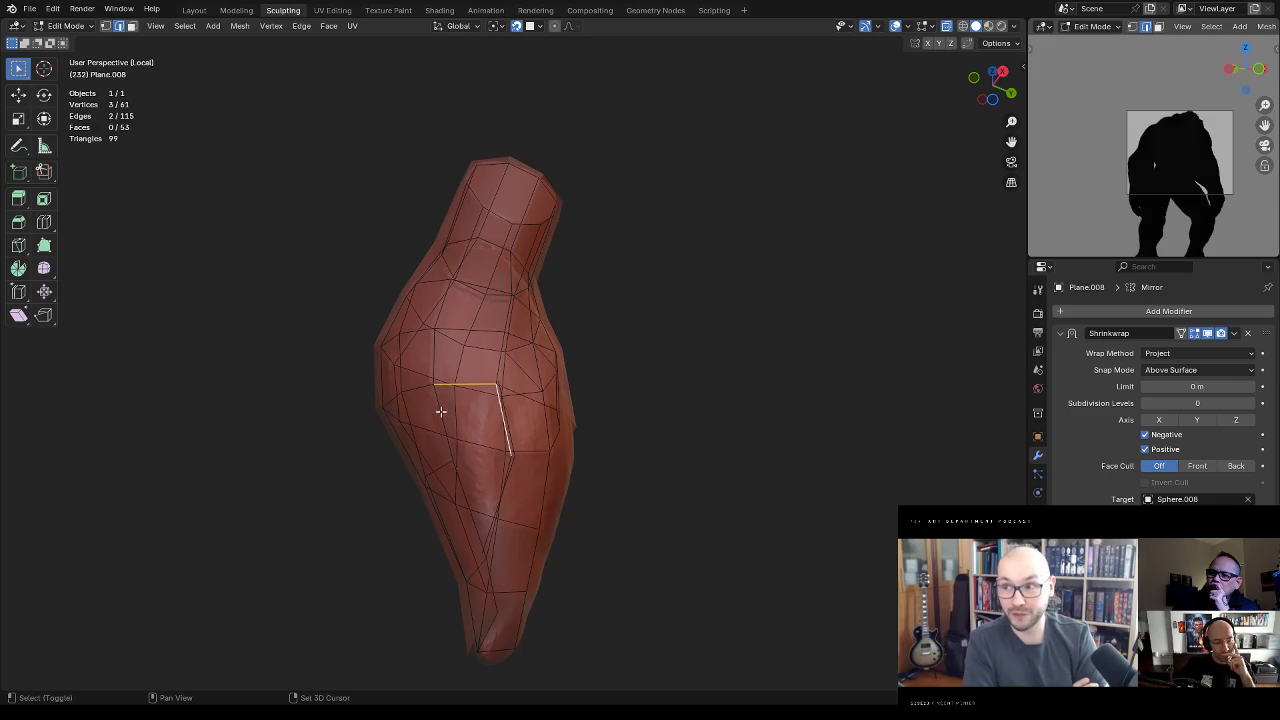
middle_drag(554, 431, 513, 417)
middle_drag(525, 461, 579, 385)
key(2)
key(1)
Step: Extend a vertex and fill a new face at the braid's pointed tip, ending in vertex select
click(534, 552)
middle_drag(534, 552, 591, 520)
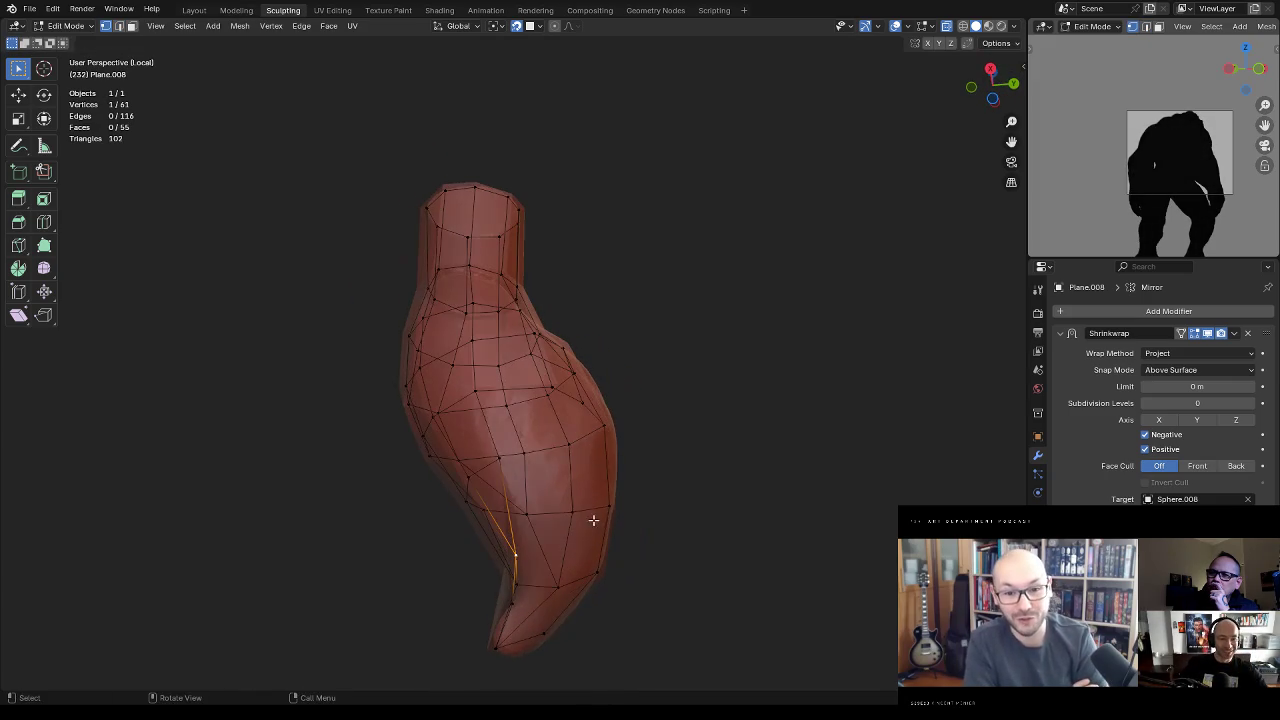
ctrl+right_click(563, 445)
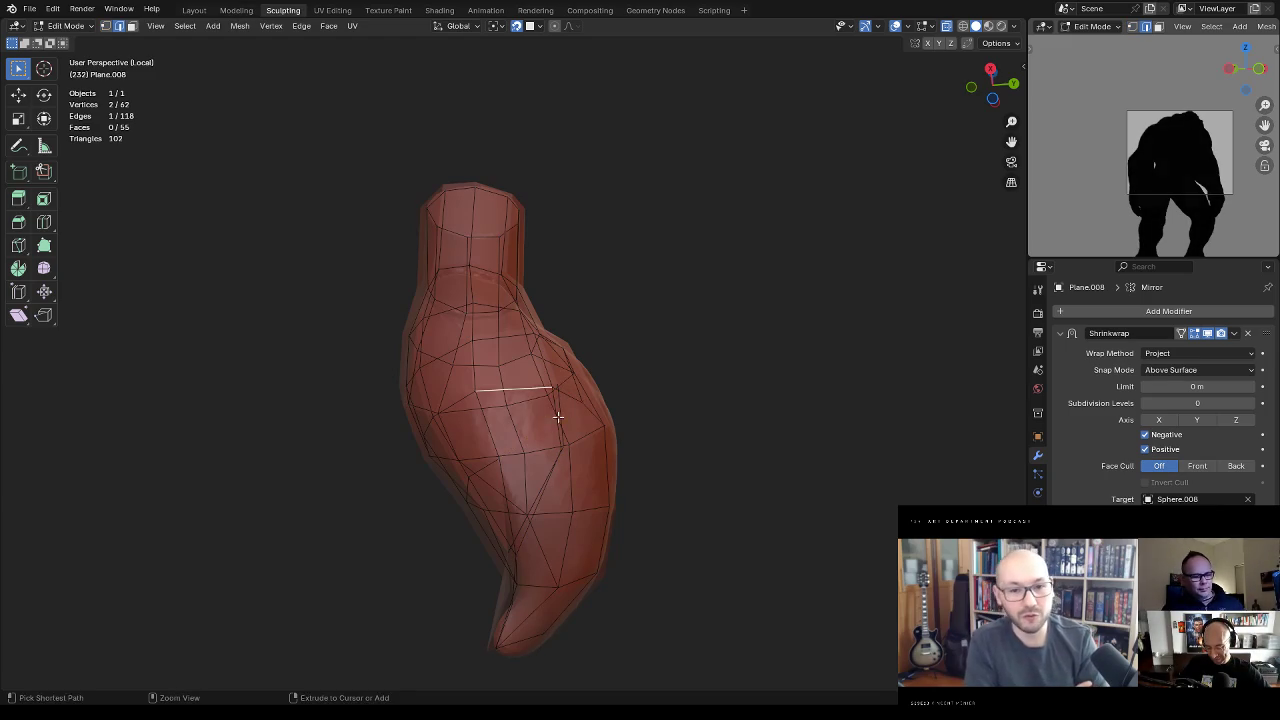
key(f)
click(519, 453)
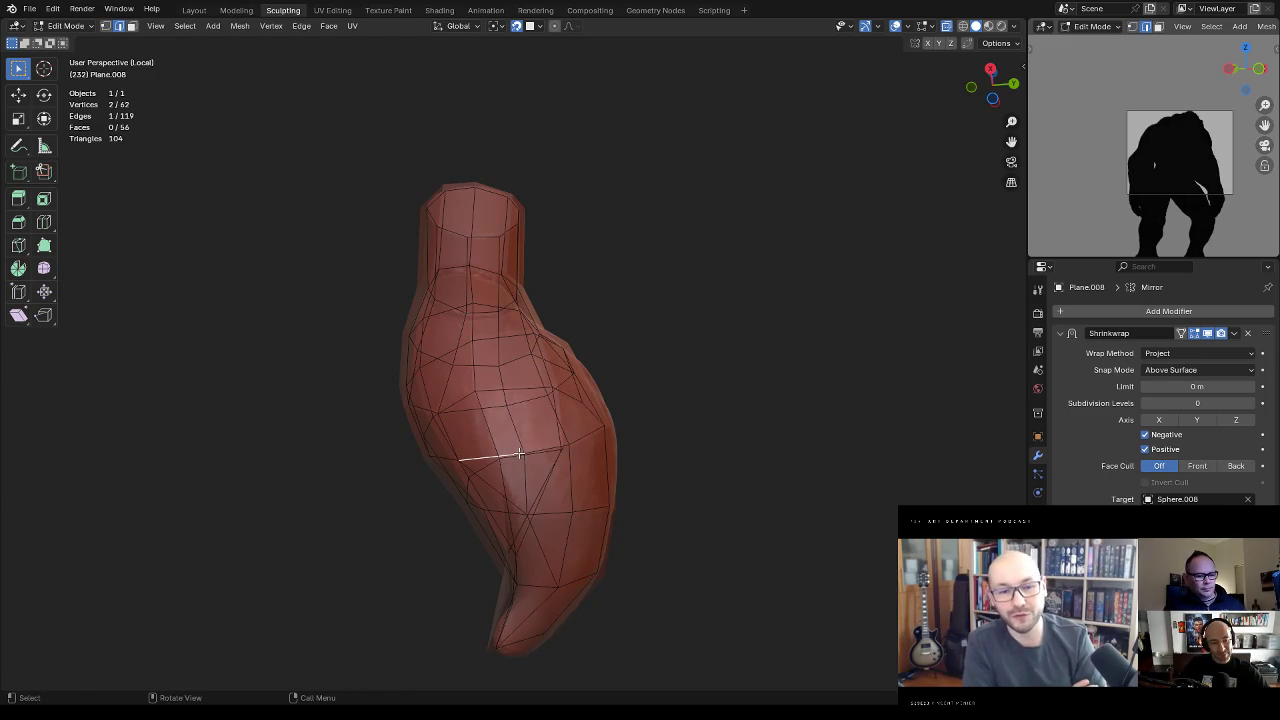
mouse_move(591, 397)
middle_down()
mouse_move(569, 423)
mouse_move(551, 605)
middle_up()
key(1)
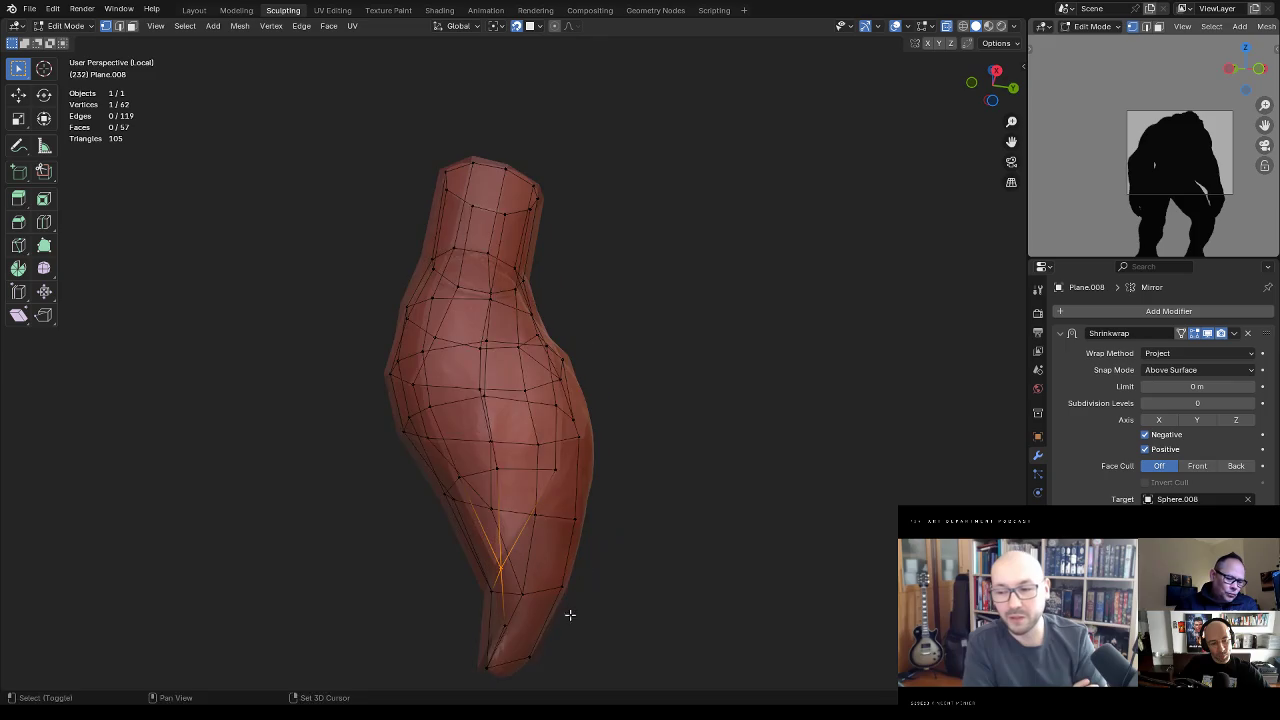
key(2)
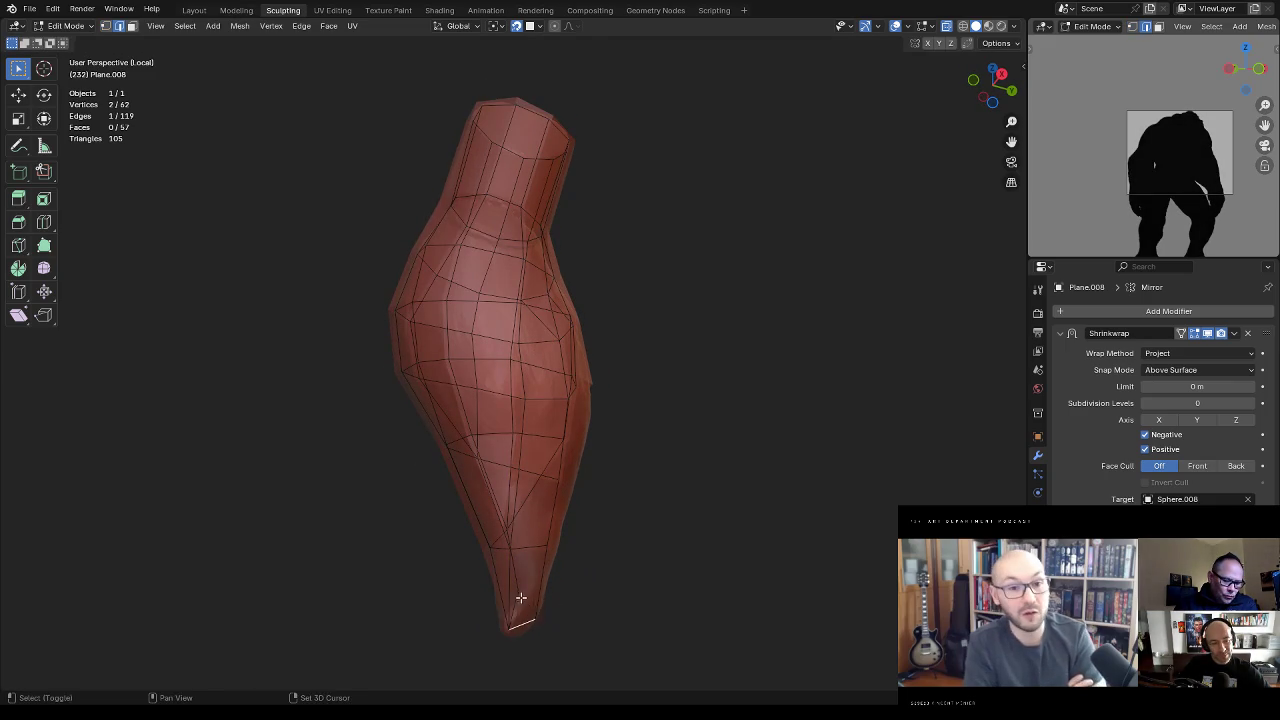
key(1)
middle_drag(566, 566, 541, 593)
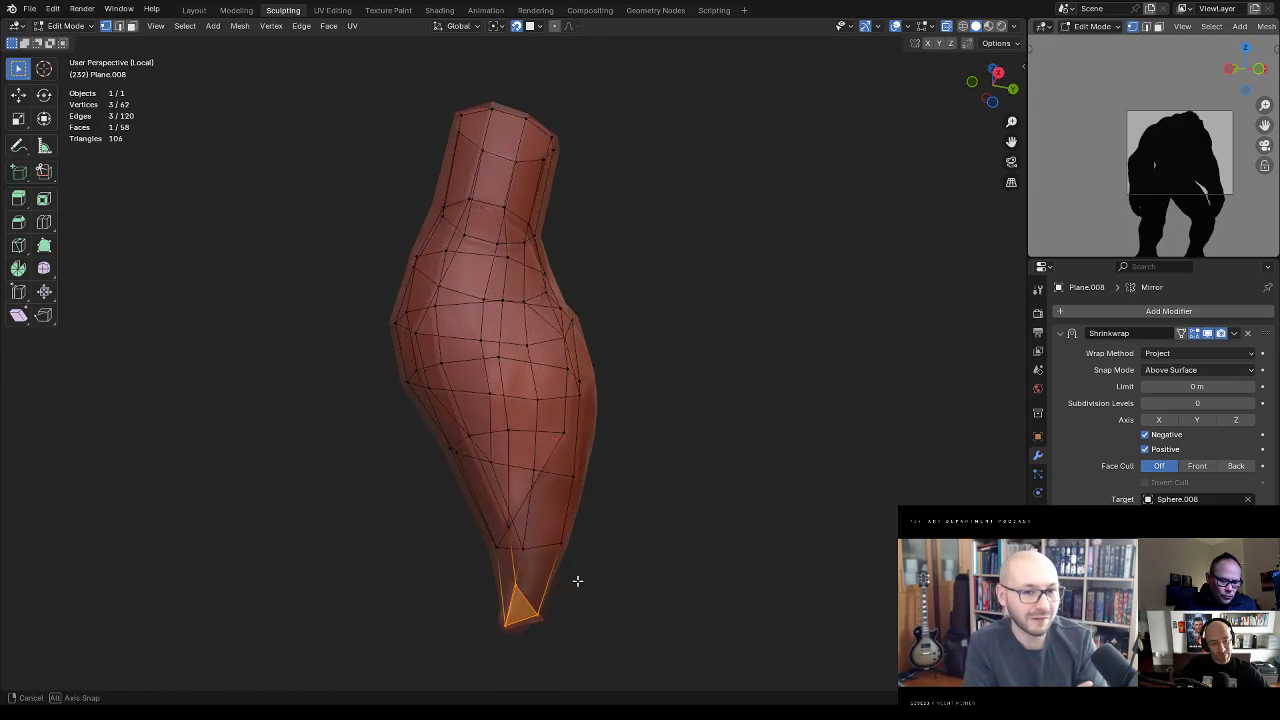
Step: Add an edge loop near the braid tip and reposition a tip vertex on the braid surface
key(ctrl+r)
drag(527, 599, 540, 583)
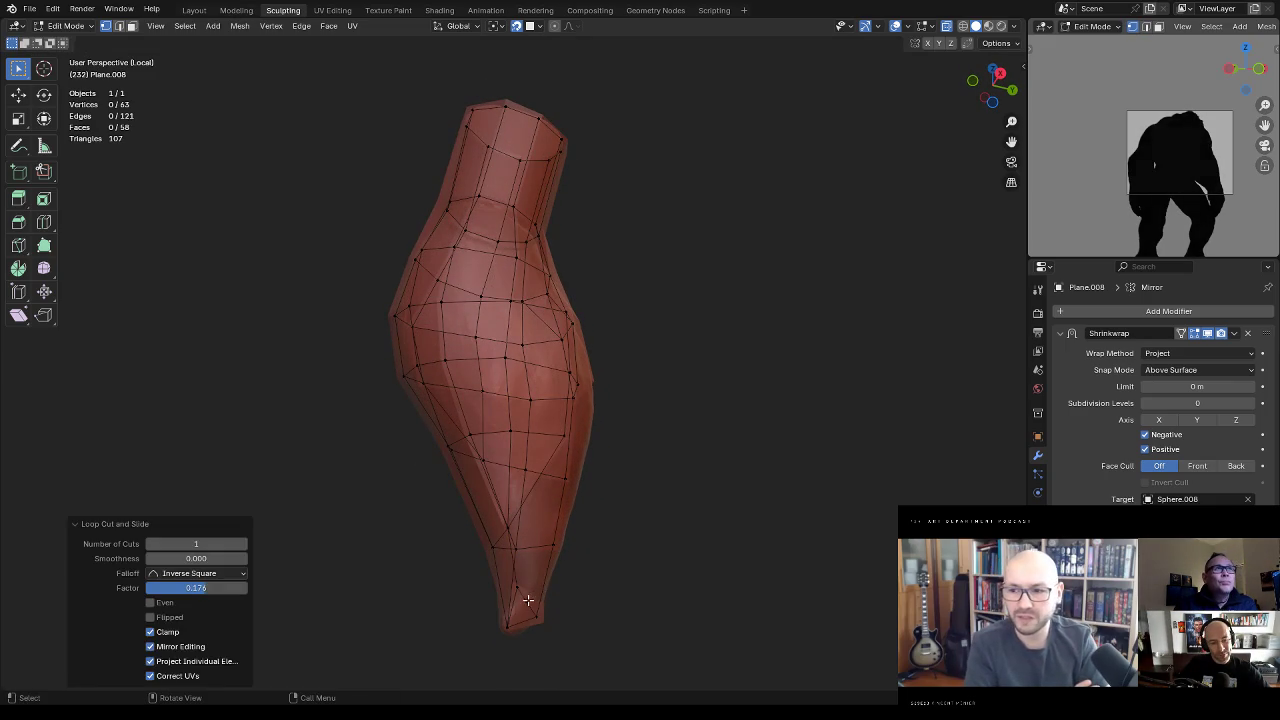
click(526, 600)
mouse_move(530, 598)
middle_down()
mouse_move(510, 550)
mouse_move(590, 523)
middle_up()
key(g)
click(523, 600)
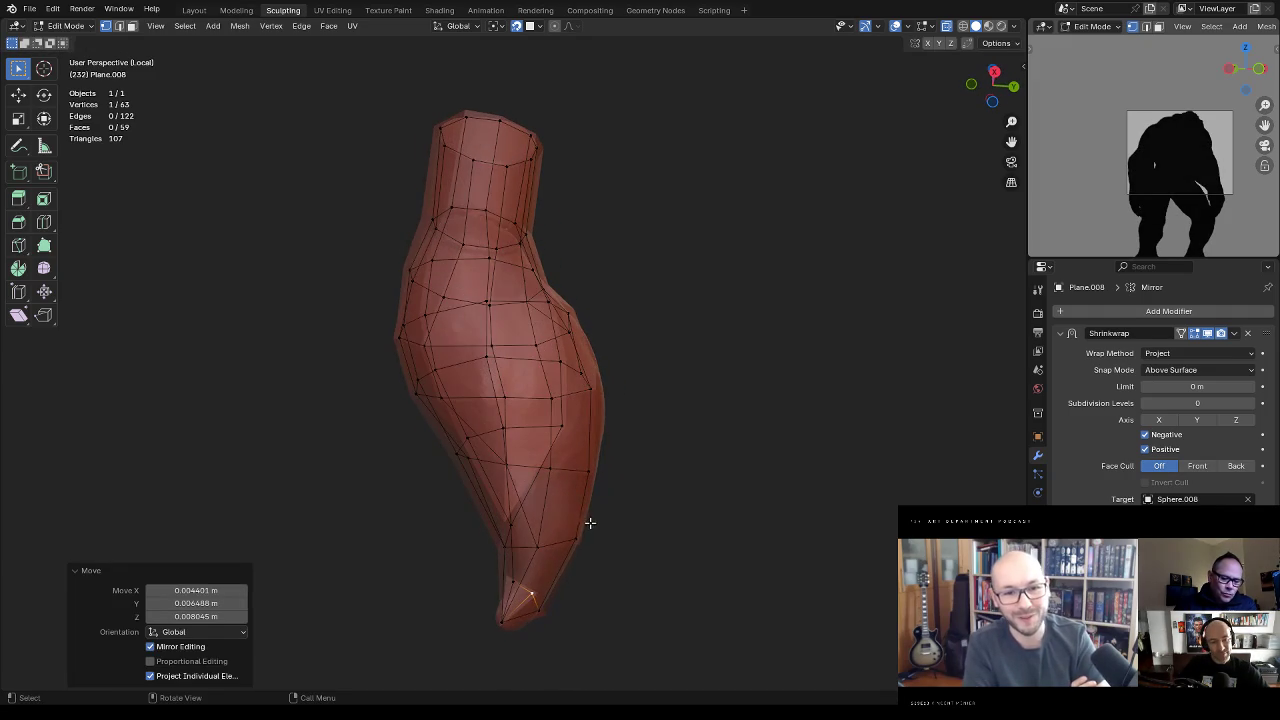
mouse_move(558, 566)
middle_down()
mouse_move(583, 540)
mouse_move(539, 540)
middle_up()
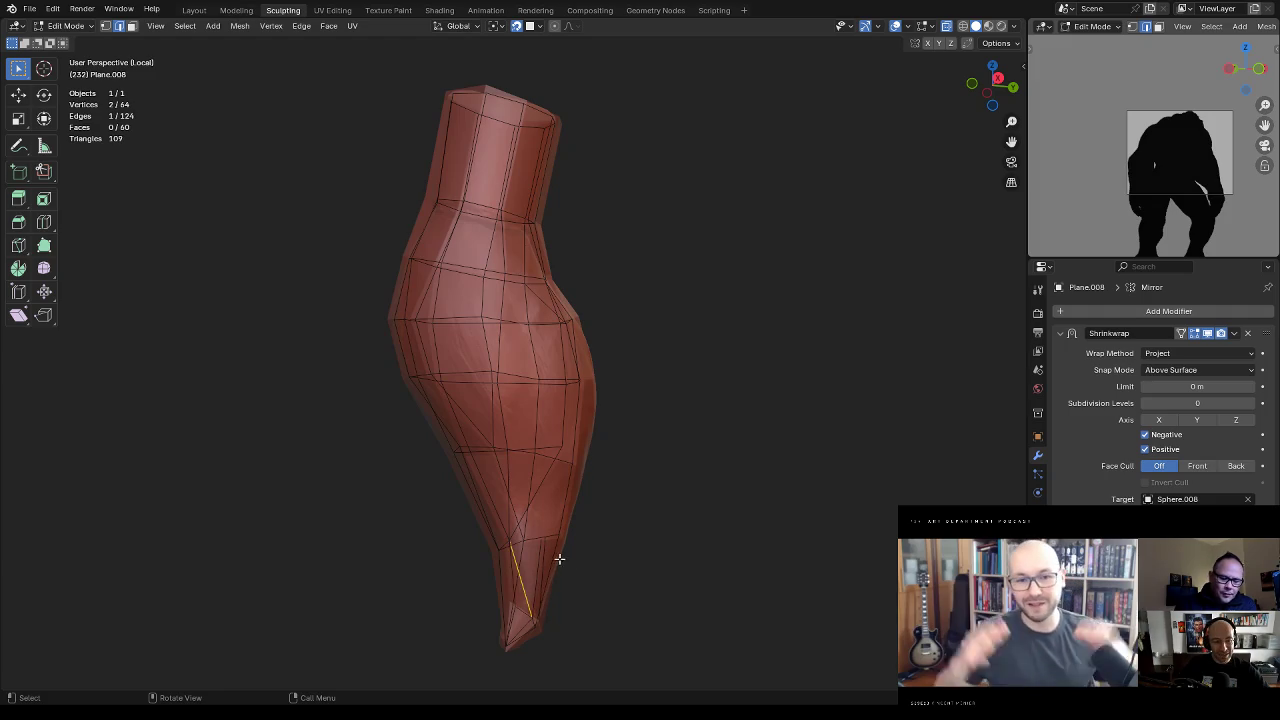
key(ctrl+x)
middle_drag(559, 559, 591, 517)
key(ctrl+z)
drag(528, 552, 520, 538)
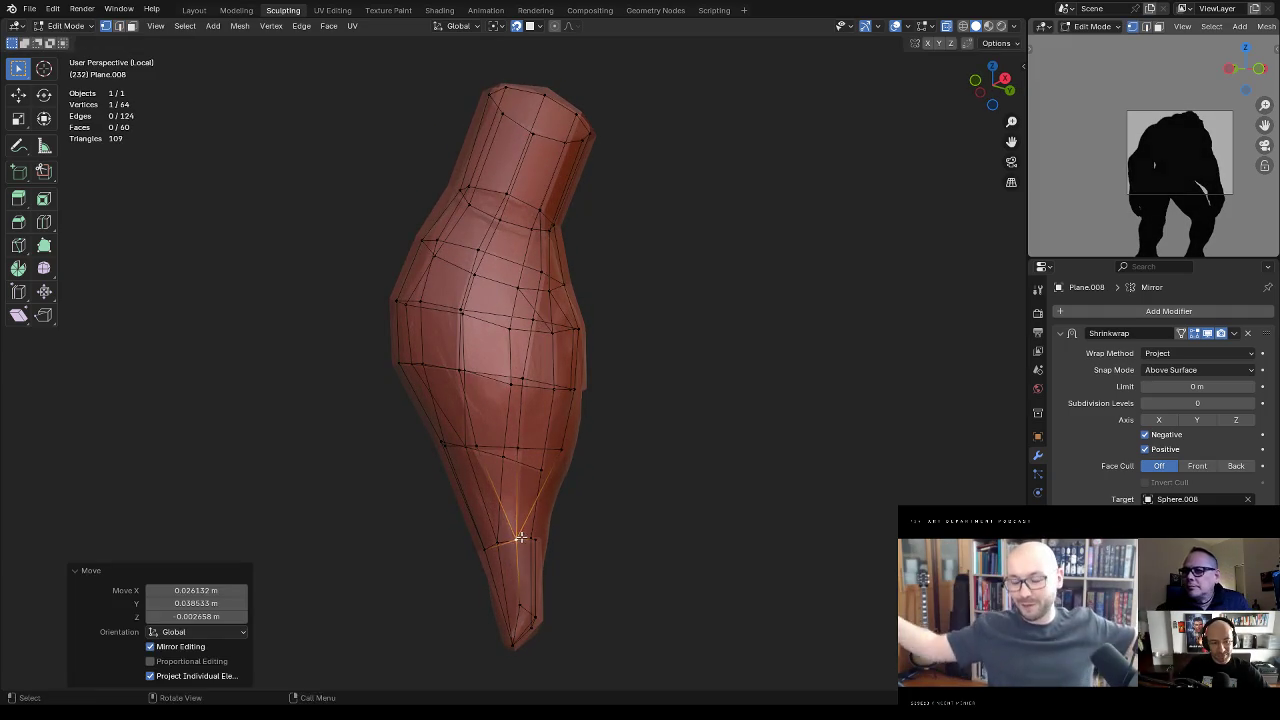
middle_drag(520, 538, 579, 412)
Step: Dissolve two edges near the lower tip of the retopology band
key(2)
click(546, 507)
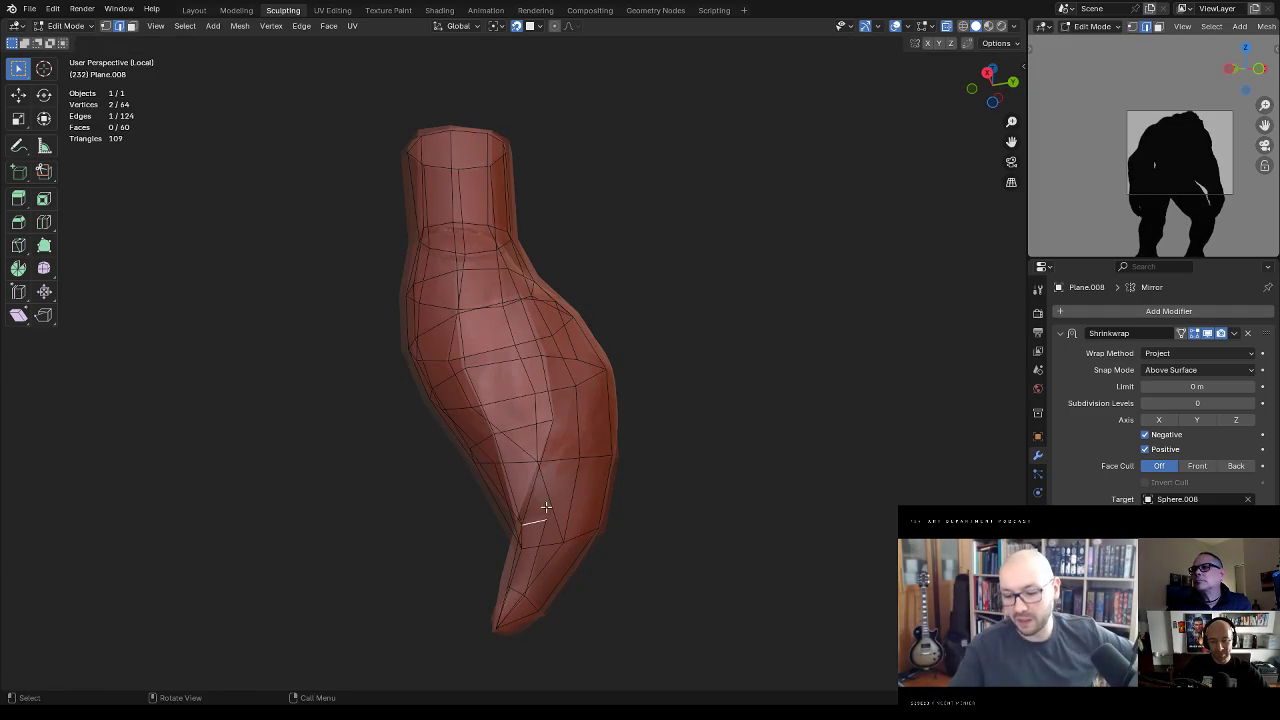
middle_drag(543, 460, 556, 467)
key(shift+g)
click(556, 467)
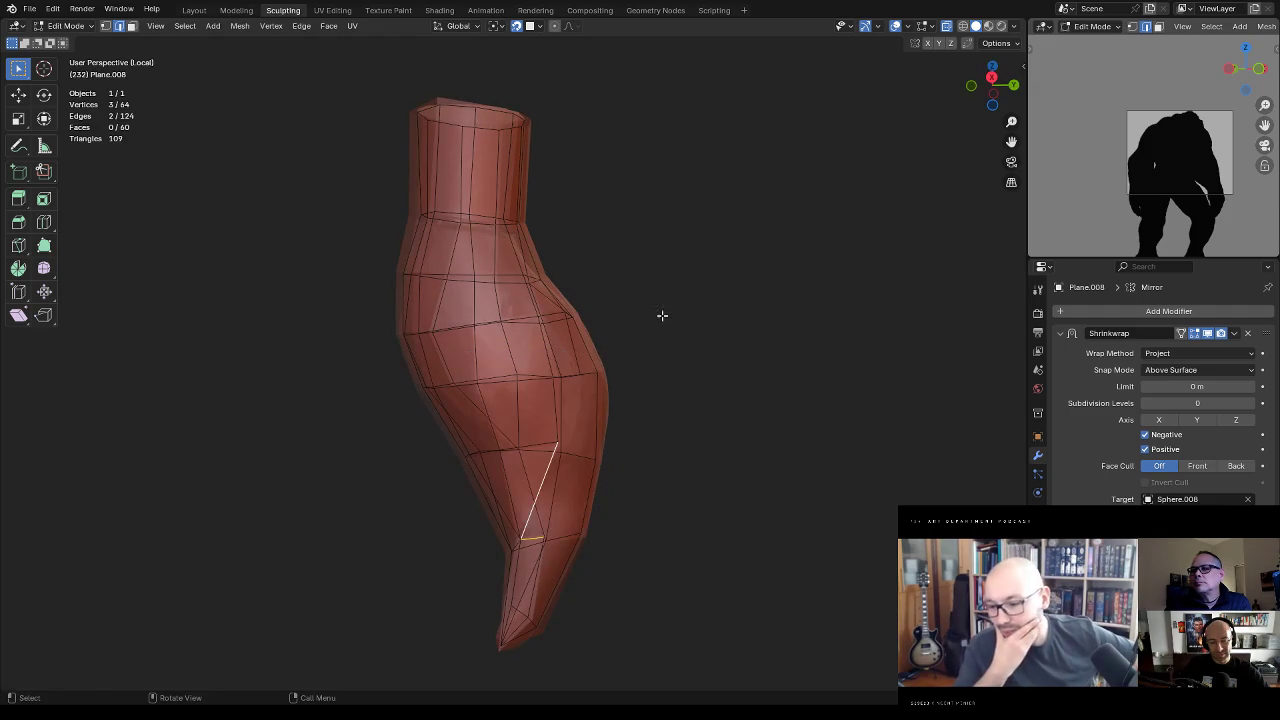
key(x)
click(574, 432)
Step: Extrude a new vertex onto the surface from the lower edge and connect it with an edge
key(1)
mouse_move(614, 403)
middle_down()
mouse_move(594, 418)
mouse_move(565, 377)
middle_up()
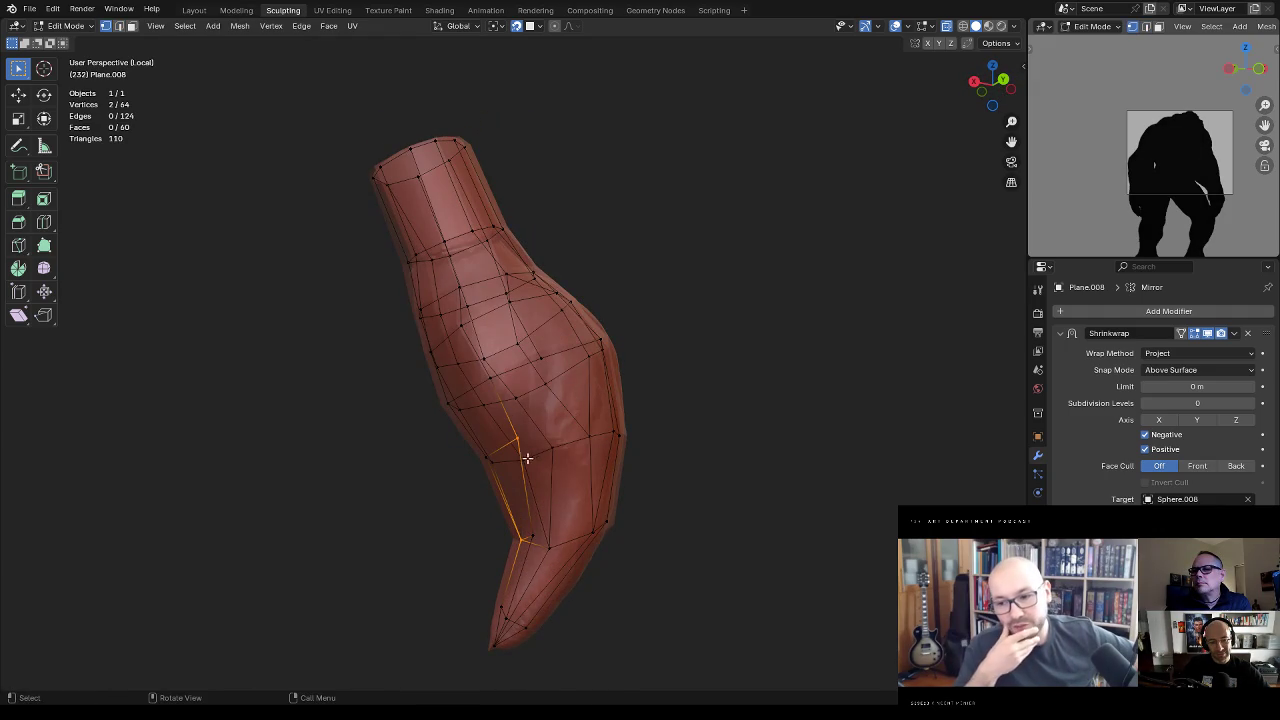
click(530, 526)
middle_drag(530, 526, 600, 412)
ctrl+right_click(579, 428)
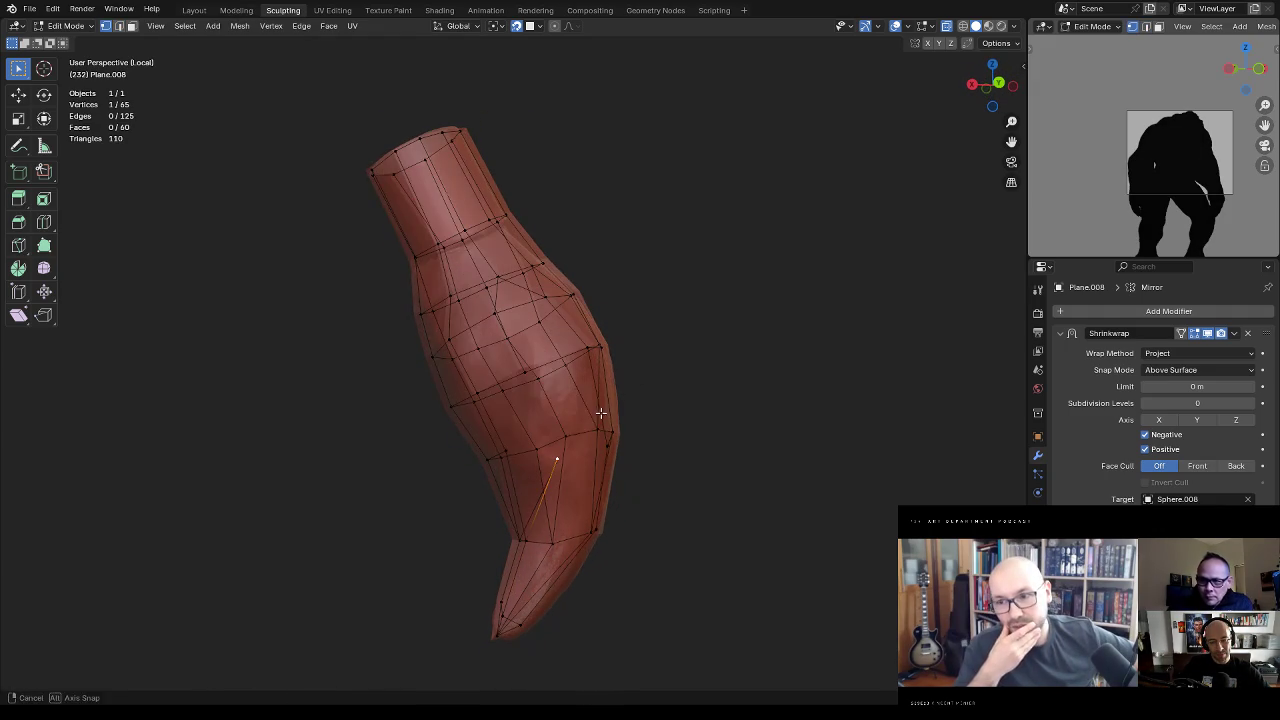
shift+click(530, 371)
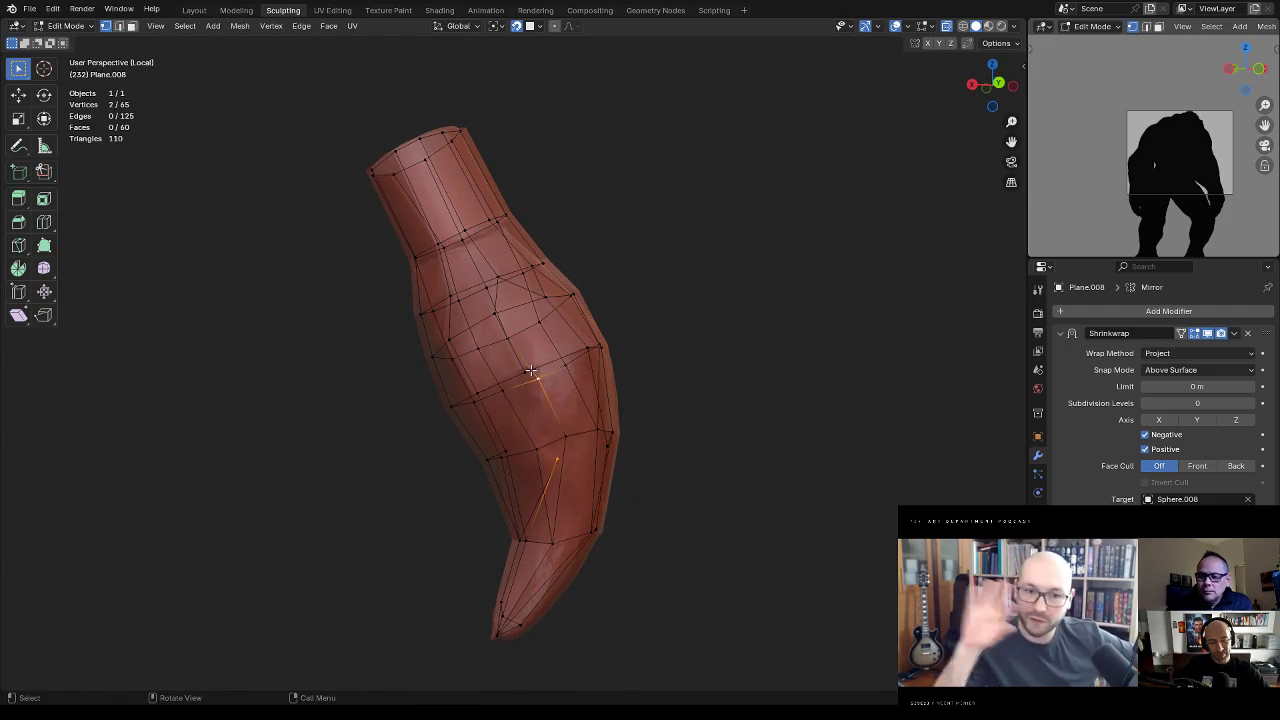
key(e)
Step: Fill a triangle face and the remaining gap on the lower band with faces
click(557, 451)
middle_drag(557, 451, 567, 422)
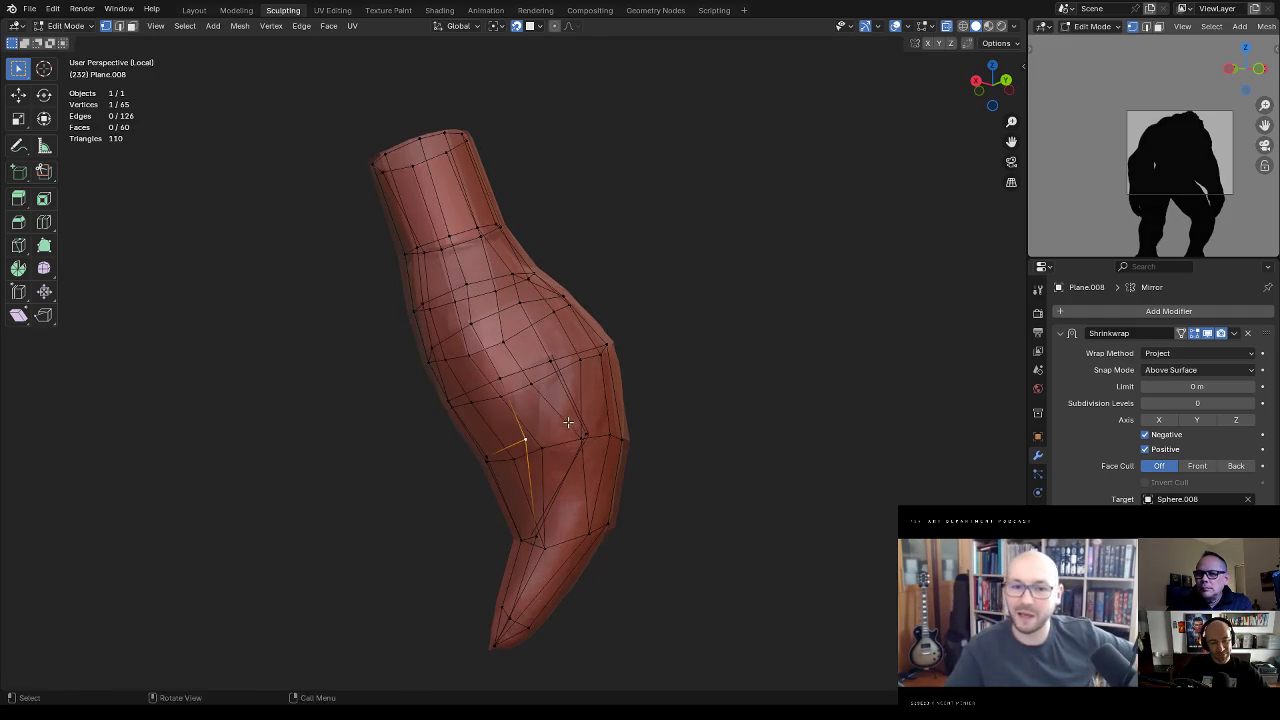
click(570, 474)
shift+click(526, 448)
key(f)
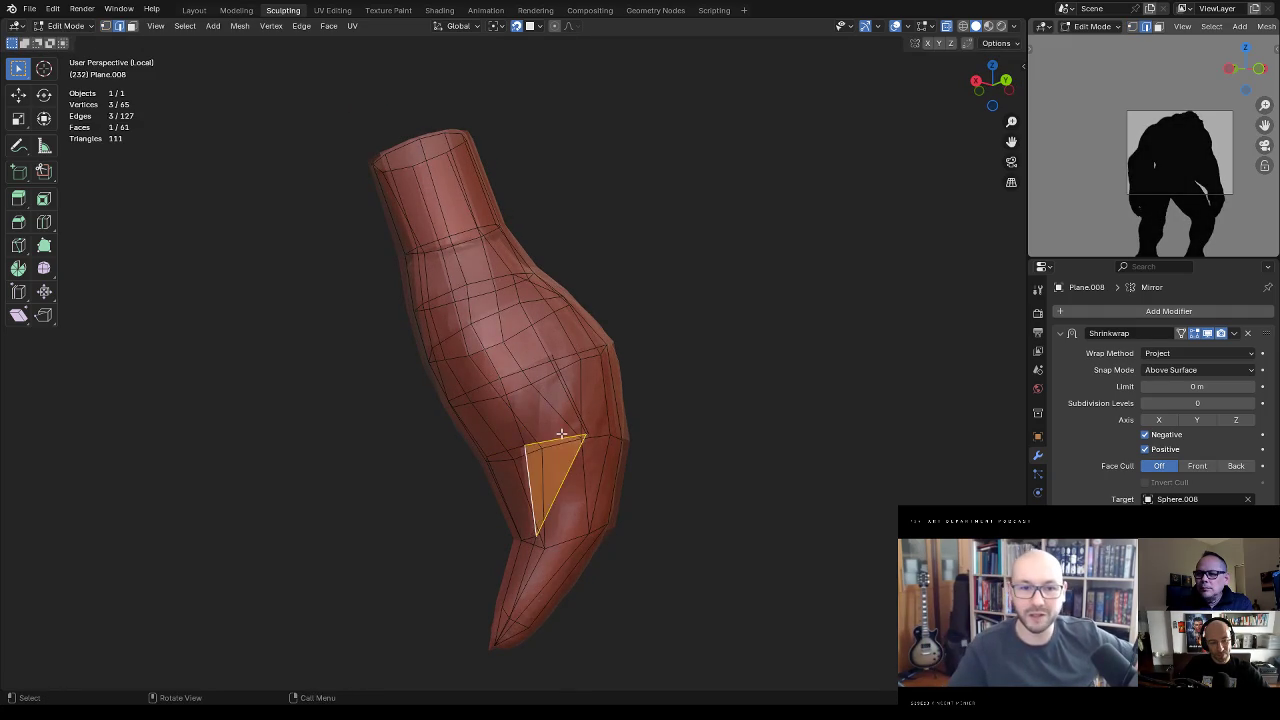
mouse_move(583, 415)
middle_down()
mouse_move(598, 368)
mouse_move(619, 462)
mouse_move(607, 462)
mouse_move(626, 454)
mouse_move(580, 491)
mouse_move(654, 486)
mouse_move(614, 520)
mouse_move(663, 511)
mouse_move(561, 522)
mouse_move(680, 509)
mouse_move(557, 517)
mouse_move(599, 524)
mouse_move(546, 537)
mouse_move(551, 560)
mouse_move(677, 550)
middle_up()
key(f)
Step: Reposition a lower-band vertex, then start a knife cut from a vertex near the tip
key(1)
click(614, 520)
key(g)
click(575, 525)
mouse_move(525, 573)
middle_down()
mouse_move(623, 557)
mouse_move(640, 571)
mouse_move(508, 594)
middle_up()
mouse_move(531, 548)
middle_down()
mouse_move(545, 513)
mouse_move(577, 534)
mouse_move(500, 609)
mouse_move(509, 534)
mouse_move(513, 568)
middle_up()
key(ctrl+r)
key(Escape)
mouse_move(535, 521)
middle_down()
mouse_move(571, 509)
mouse_move(530, 604)
mouse_move(563, 577)
mouse_move(631, 588)
mouse_move(517, 546)
mouse_move(593, 536)
mouse_move(560, 517)
middle_up()
click(530, 604)
key(k)
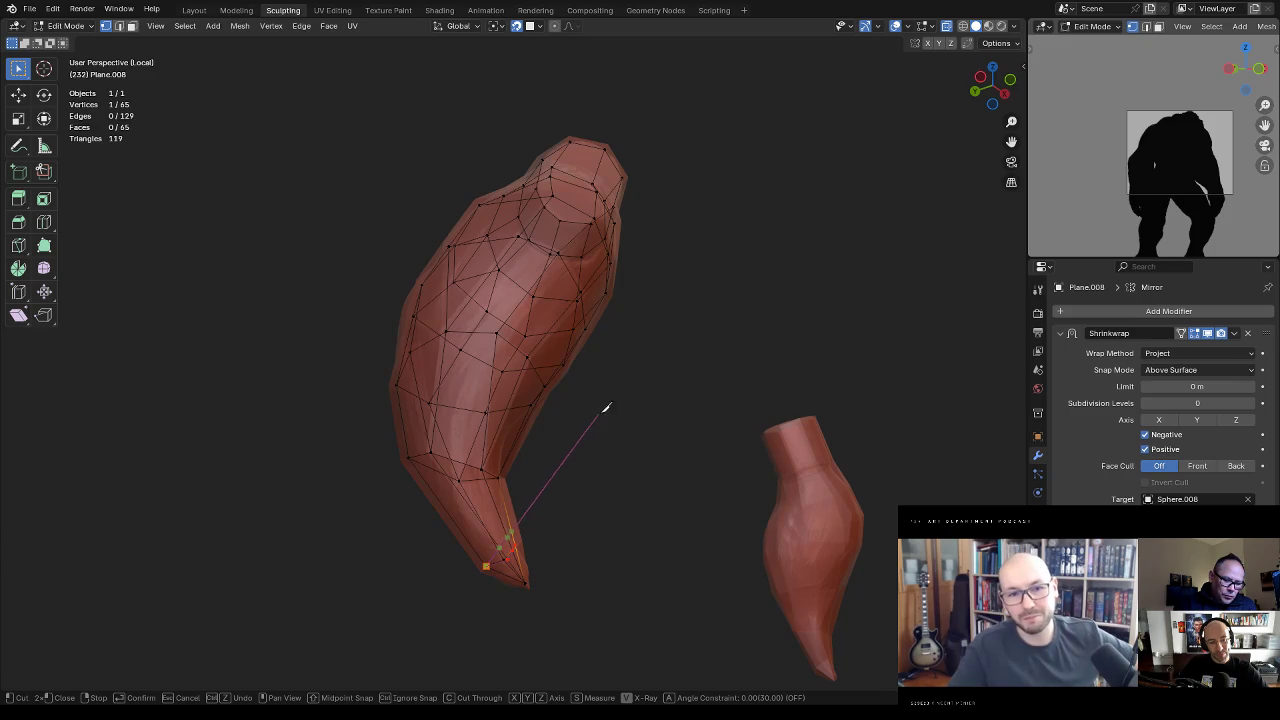
Step: Commit the knife cut and merge two tip vertices at their center
key(Return)
mouse_move(571, 451)
middle_down()
mouse_move(623, 460)
mouse_move(597, 531)
mouse_move(555, 554)
mouse_move(526, 523)
mouse_move(506, 549)
middle_up()
click(560, 558)
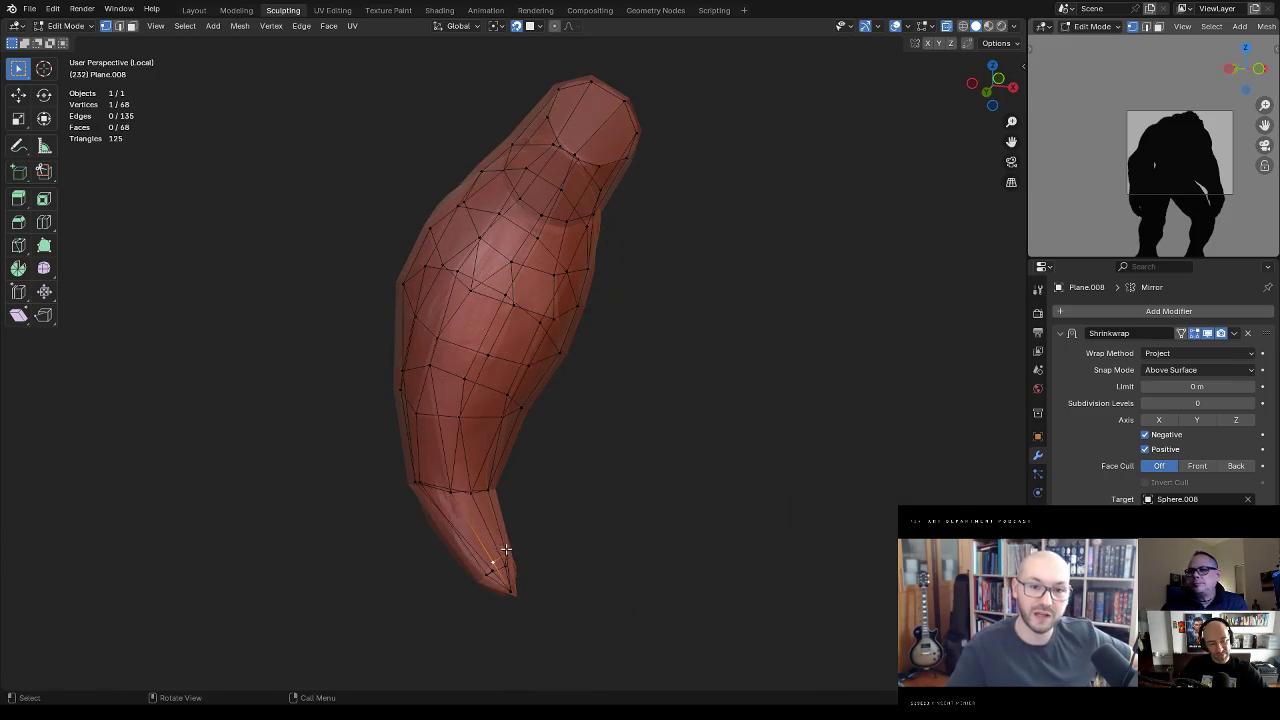
key(m)
click(610, 350)
Step: Move three vertices to reshape the braid tip mesh
mouse_move(594, 411)
middle_down()
mouse_move(523, 537)
mouse_move(540, 499)
mouse_move(500, 543)
mouse_move(495, 478)
mouse_move(520, 530)
mouse_move(540, 491)
mouse_move(663, 448)
mouse_move(512, 461)
mouse_move(583, 509)
mouse_move(569, 480)
mouse_move(717, 523)
mouse_move(609, 446)
mouse_move(614, 374)
mouse_move(637, 328)
mouse_move(674, 340)
mouse_move(631, 343)
mouse_move(683, 351)
mouse_move(578, 387)
mouse_move(510, 484)
mouse_move(728, 443)
mouse_move(686, 474)
mouse_move(712, 438)
mouse_move(604, 407)
mouse_move(642, 384)
mouse_move(633, 353)
mouse_move(688, 431)
mouse_move(574, 417)
middle_up()
key(g)
click(503, 543)
key(g)
click(535, 546)
key(g)
click(533, 463)
Step: Switch to Object Mode, deselect the mesh, and re-enter Edit Mode
key(ctrl+Tab)
click(651, 316)
click(655, 321)
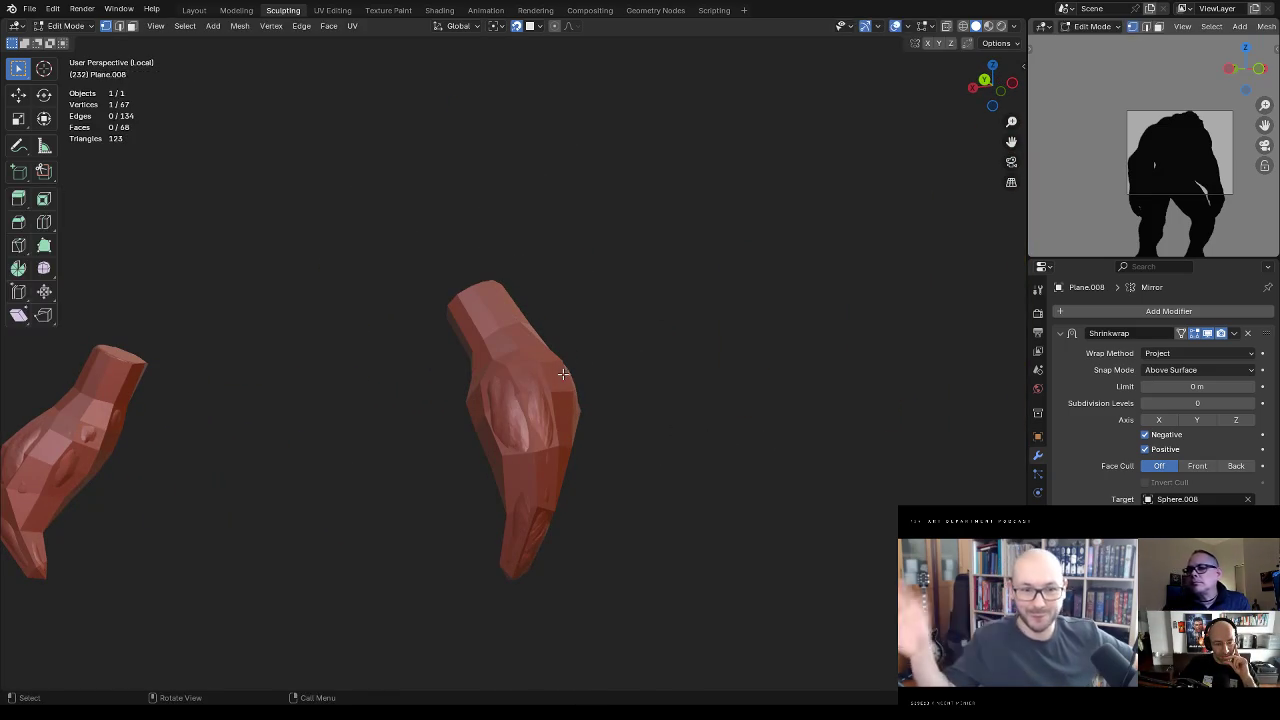
key(Tab)
Step: Slide vertices along both braid pieces to even out the edge flow
mouse_move(571, 363)
middle_down()
mouse_move(614, 371)
mouse_move(645, 347)
mouse_move(594, 383)
mouse_move(580, 428)
middle_up()
mouse_move(566, 432)
mouse_down()
mouse_move(530, 447)
mouse_move(532, 521)
mouse_up()
middle_drag(532, 521, 565, 464)
drag(565, 464, 569, 473)
middle_drag(594, 466, 597, 443)
drag(597, 443, 606, 463)
middle_drag(606, 463, 563, 457)
drag(563, 457, 574, 459)
middle_drag(574, 459, 561, 450)
Step: Nudge and reposition more vertices across the braid band surface
drag(527, 495, 534, 494)
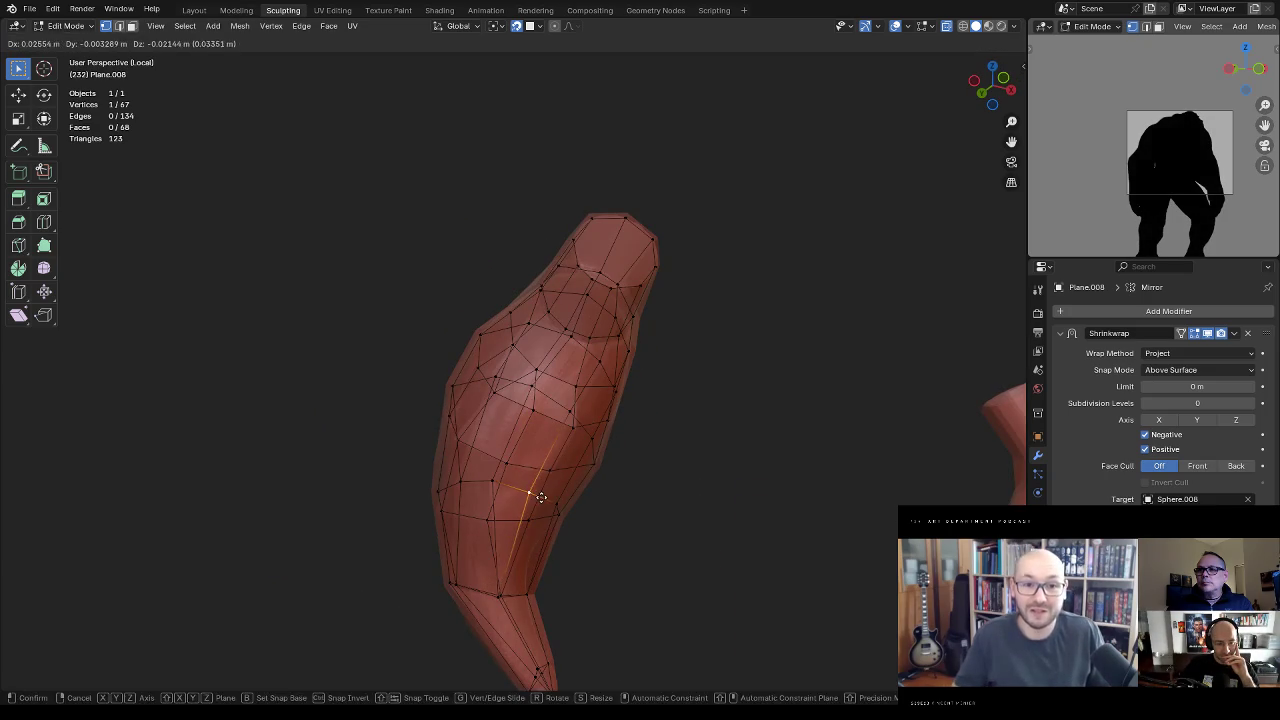
mouse_move(666, 443)
middle_down()
mouse_move(589, 417)
mouse_move(557, 442)
mouse_move(671, 471)
mouse_move(698, 505)
mouse_move(571, 415)
middle_up()
drag(567, 416, 571, 415)
middle_drag(571, 415, 571, 423)
drag(571, 423, 573, 425)
mouse_move(573, 425)
middle_down()
mouse_move(597, 423)
mouse_move(530, 438)
middle_up()
drag(530, 438, 533, 437)
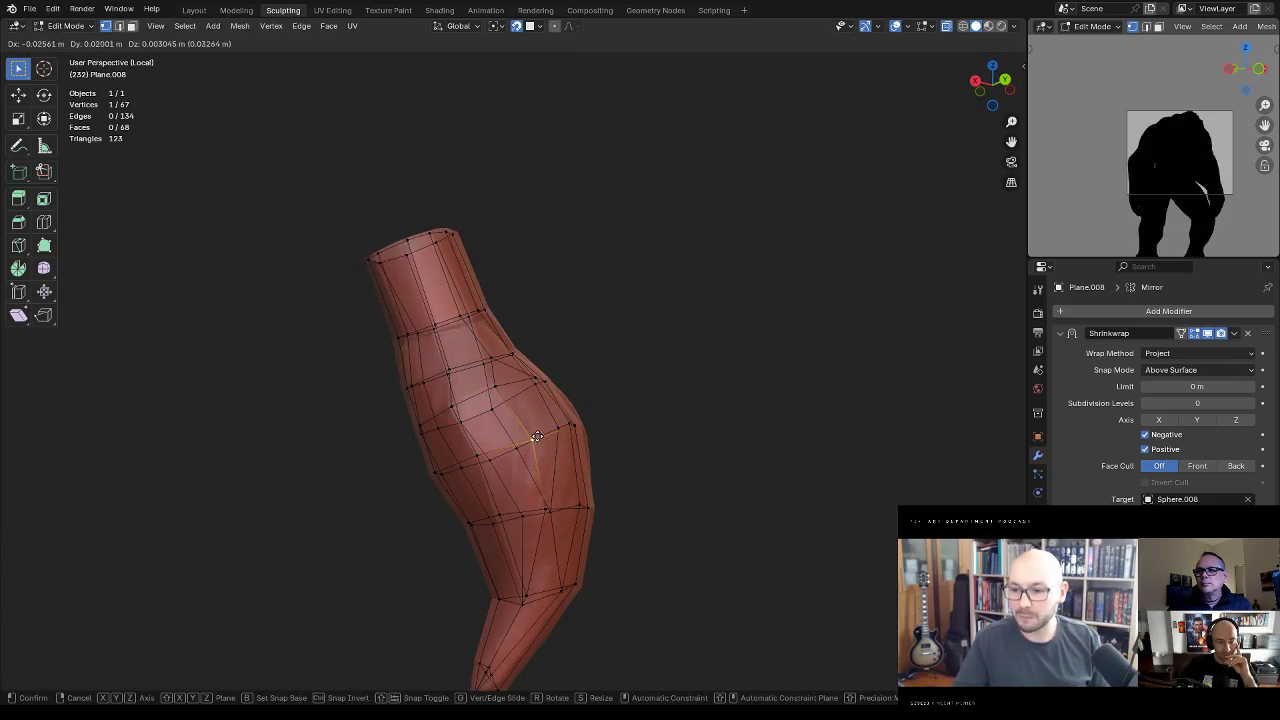
middle_drag(533, 437, 594, 423)
drag(508, 437, 513, 440)
mouse_move(513, 440)
middle_down()
mouse_move(577, 443)
mouse_move(560, 430)
mouse_move(574, 420)
mouse_move(533, 422)
middle_up()
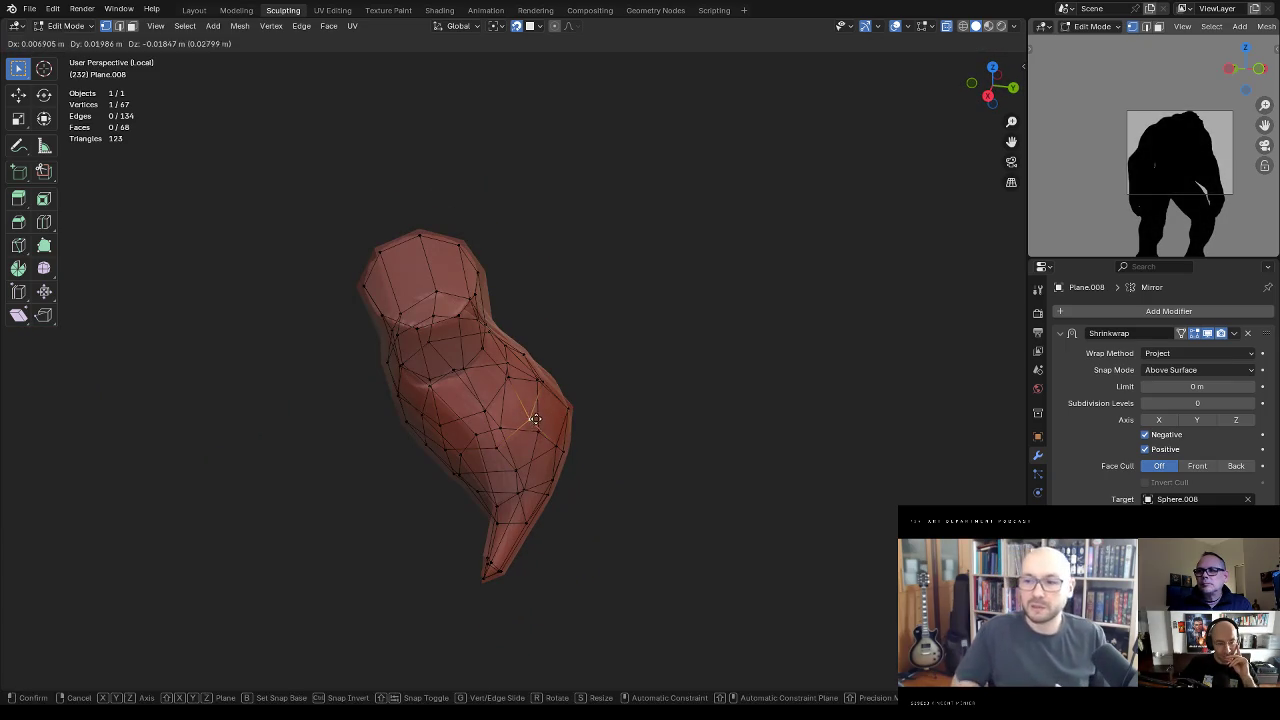
drag(533, 422, 537, 420)
middle_drag(537, 420, 558, 370)
Step: Adjust the remaining braid band vertices from a side view, then return to Object Mode
drag(530, 420, 528, 418)
middle_drag(528, 418, 574, 380)
drag(574, 380, 574, 385)
mouse_move(574, 385)
middle_down()
mouse_move(574, 408)
mouse_move(543, 428)
middle_up()
mouse_move(545, 422)
mouse_down()
mouse_move(552, 410)
mouse_move(511, 385)
mouse_move(531, 369)
mouse_up()
mouse_move(531, 369)
middle_down()
mouse_move(634, 380)
mouse_move(567, 405)
mouse_move(598, 412)
middle_up()
drag(598, 412, 608, 414)
middle_drag(608, 414, 611, 391)
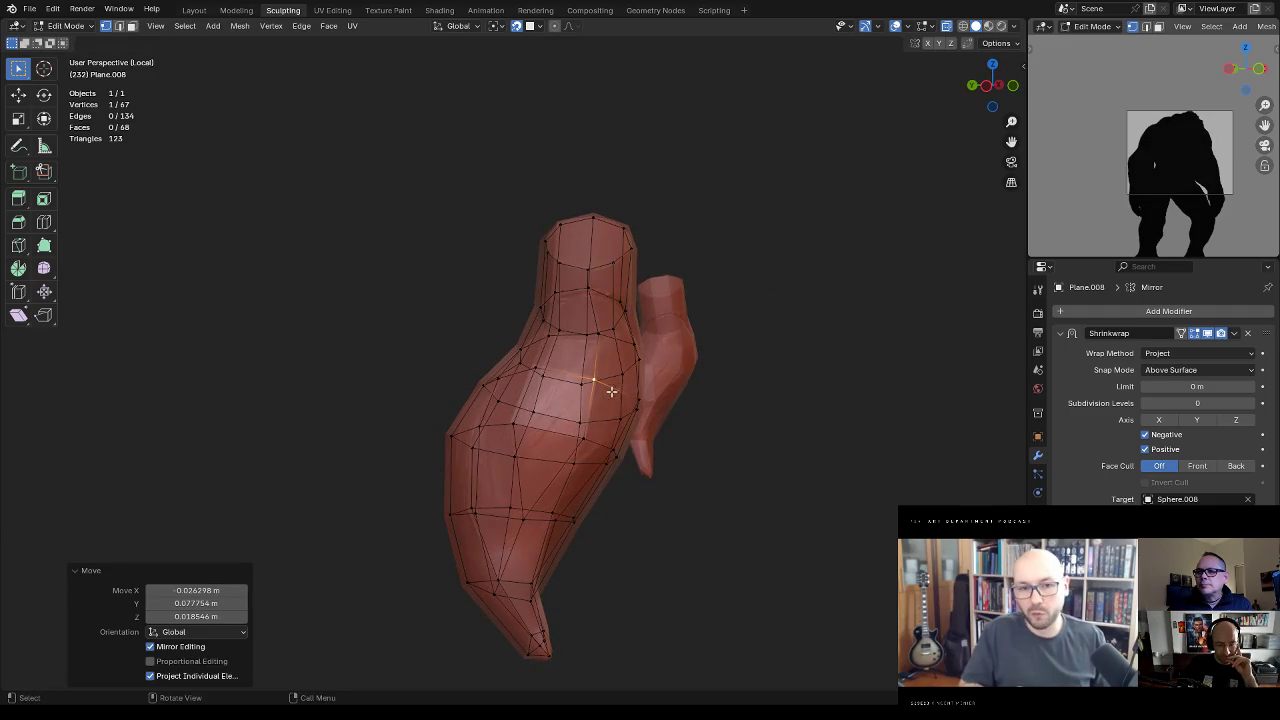
drag(577, 440, 575, 437)
key(ctrl+Tab)
click(518, 368)
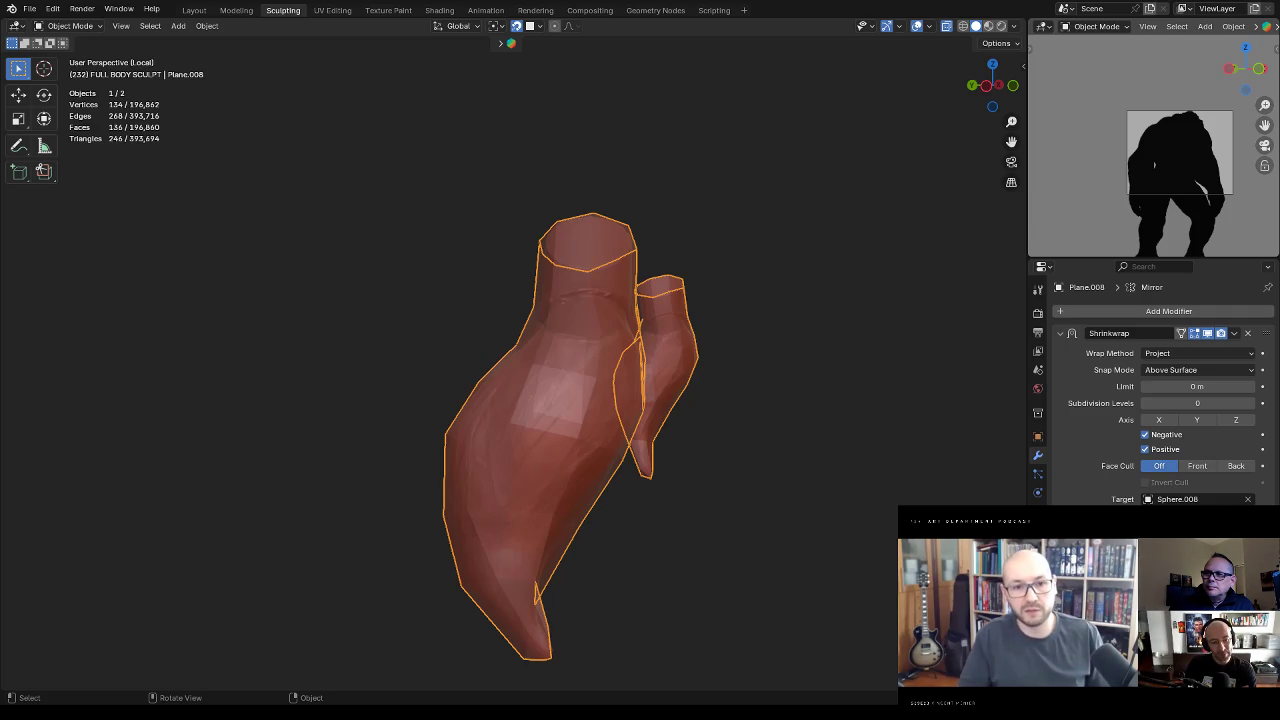
Step: Zoom out, deselect both braid meshes, exit Local View, and save Ogre.blend
scroll(819, 392, down, 5)
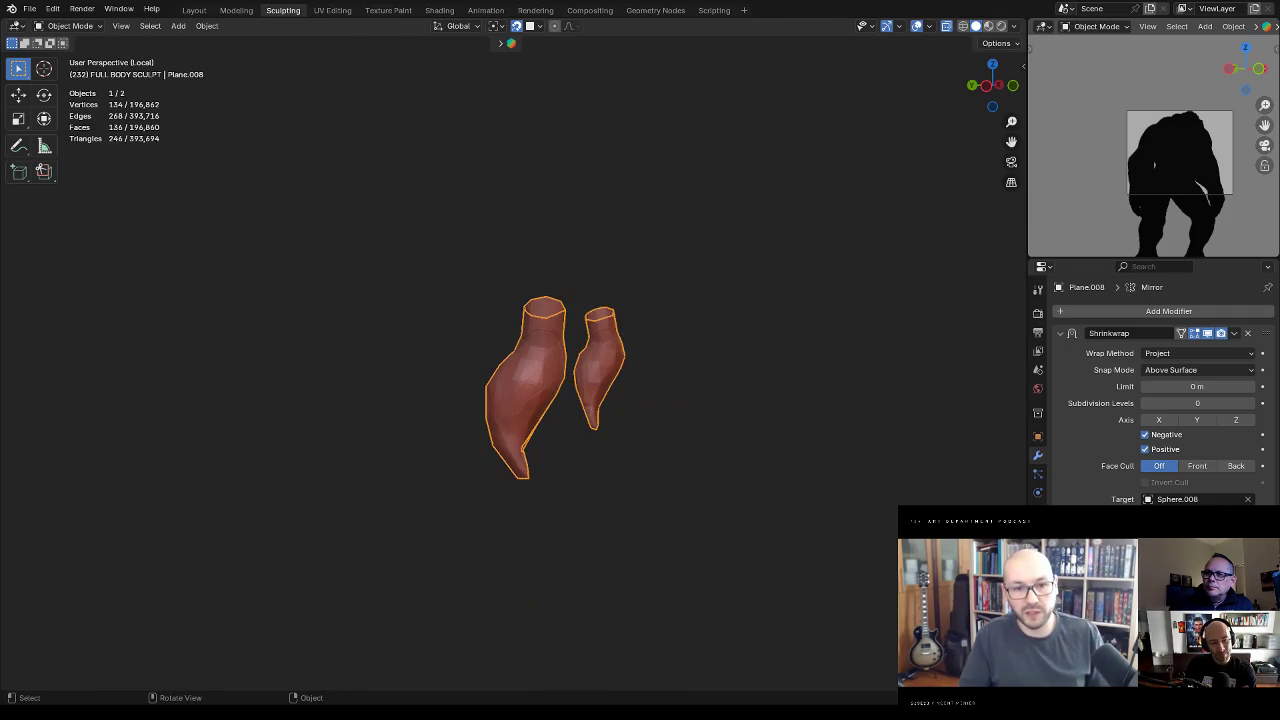
click(798, 394)
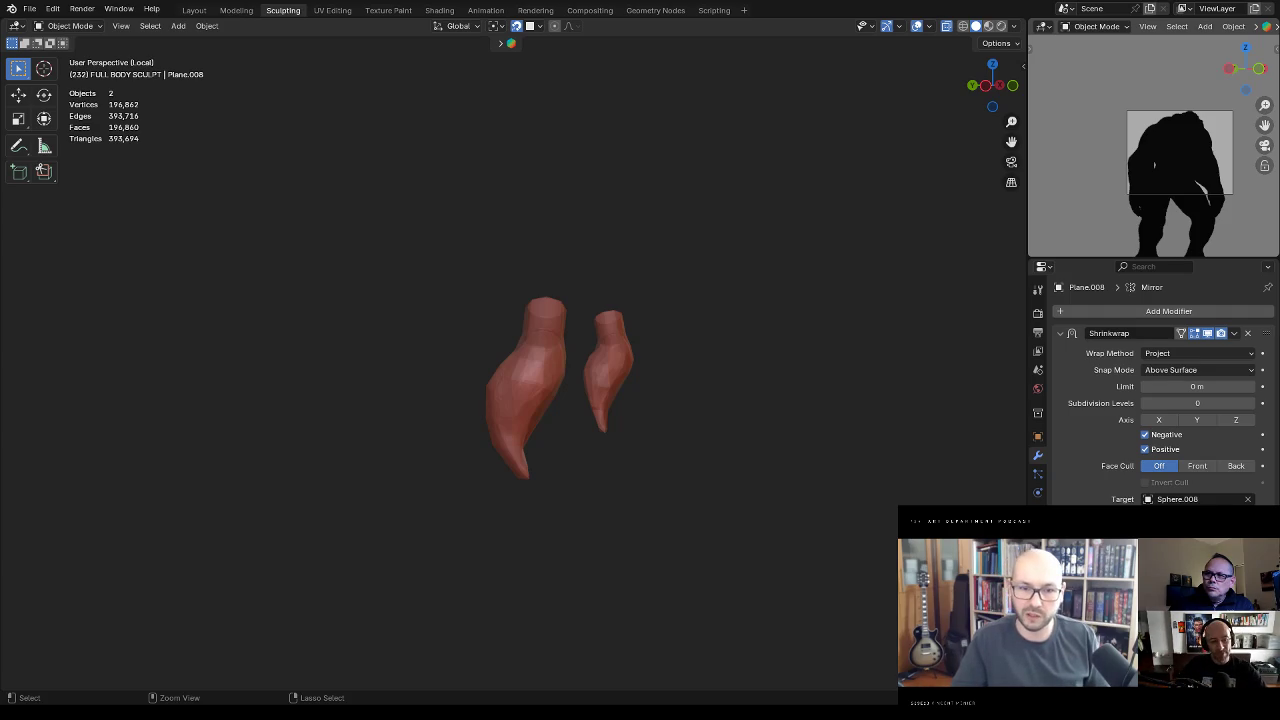
key(KP_Divide)
key(ctrl+s)
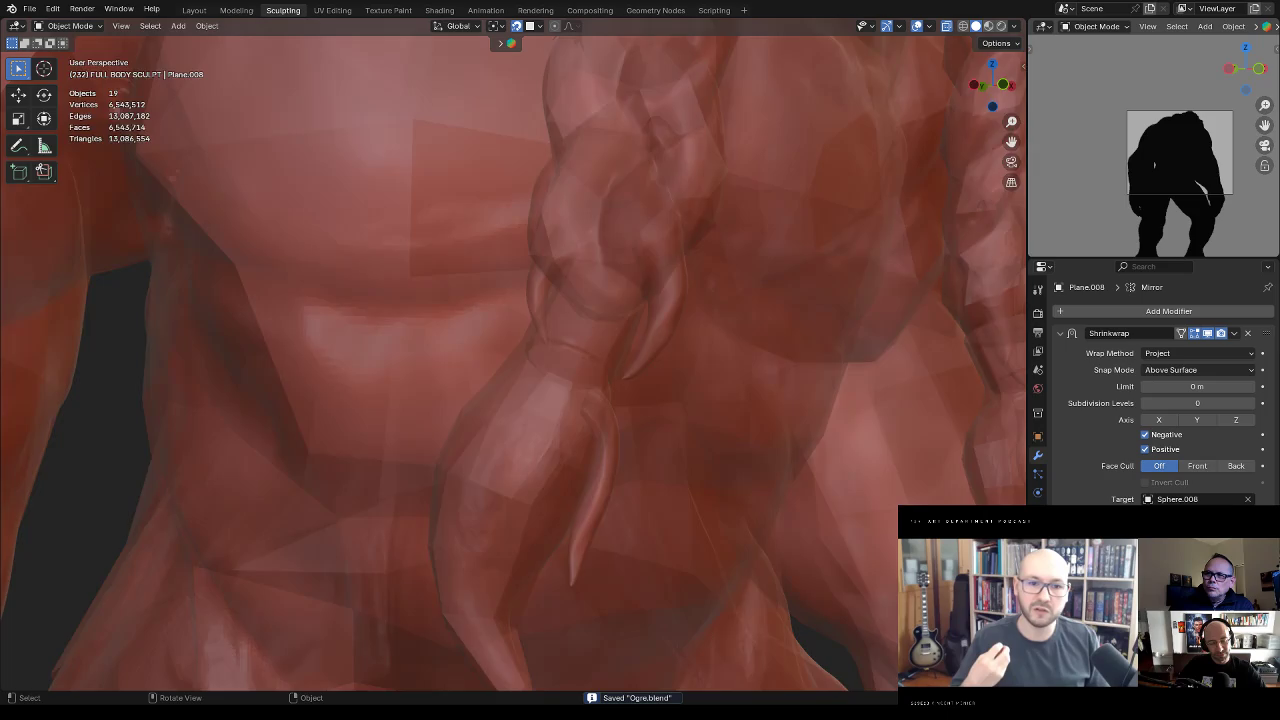
Step: Orbit and zoom around the ogre's head to inspect the retopology bands on both braids
key(KP_6)
scroll(796, 351, down, 5)
mouse_move(760, 350)
middle_down()
mouse_move(796, 351)
mouse_move(722, 346)
middle_up()
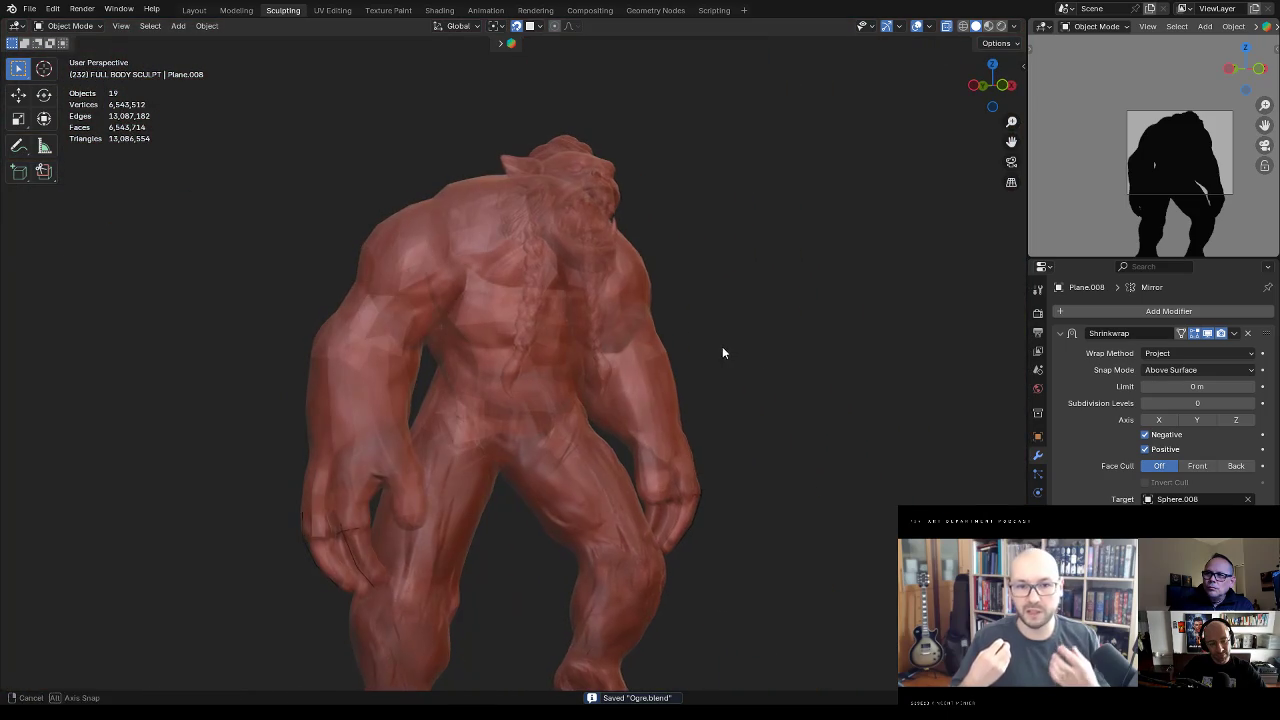
scroll(722, 328, up, 2)
scroll(724, 315, up, 2)
scroll(702, 350, up, 2)
mouse_move(682, 394)
middle_down()
mouse_move(532, 368)
mouse_move(674, 335)
middle_up()
scroll(618, 305, down, 2)
scroll(629, 376, down, 3)
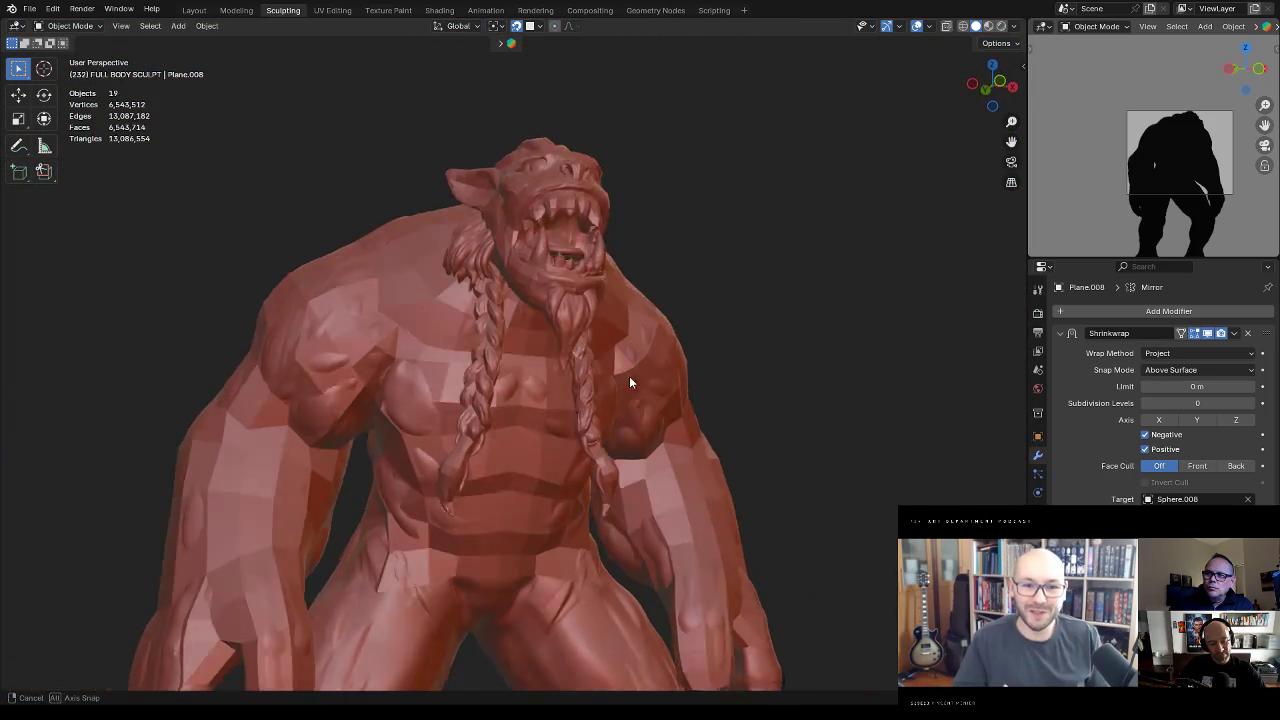
scroll(745, 376, down, 1)
scroll(713, 370, up, 1)
mouse_move(697, 363)
middle_down()
mouse_move(717, 357)
mouse_move(765, 398)
mouse_move(729, 488)
mouse_move(738, 435)
mouse_move(697, 426)
middle_up()
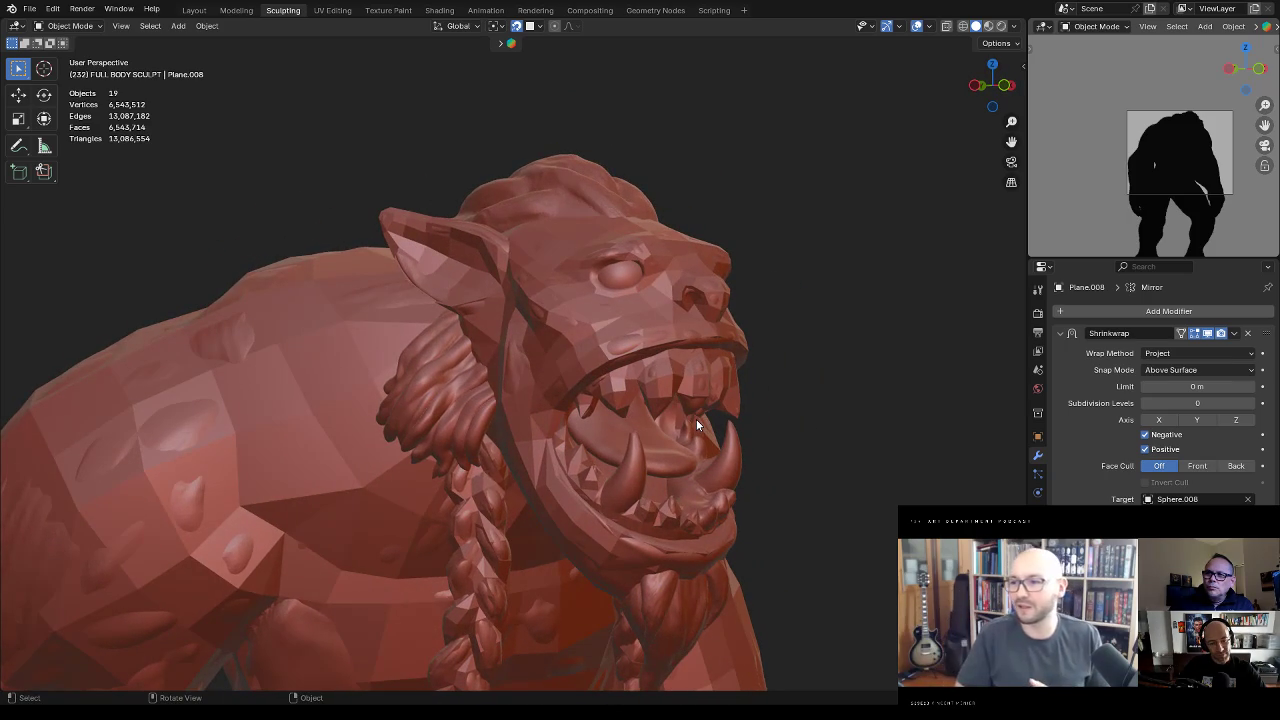